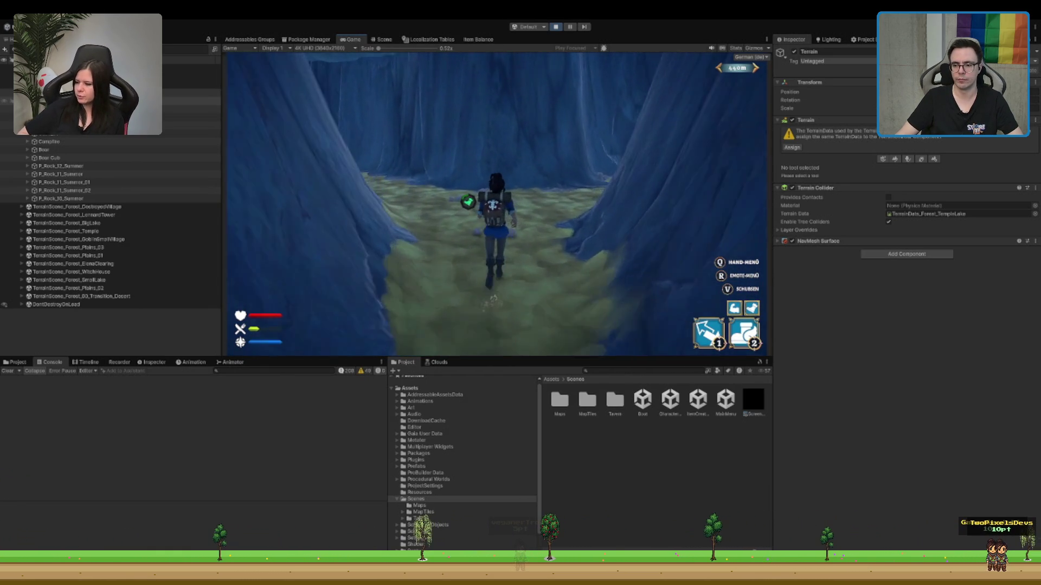
# Step: Run the character through the winding canyon and onto the grassy ledge
pyautogui.press('w')
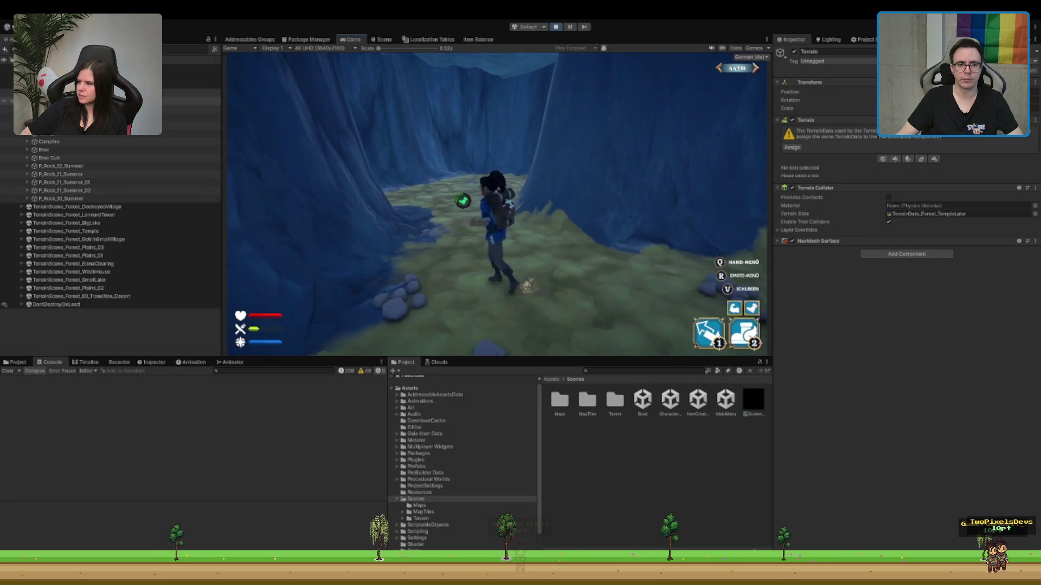
pyautogui.press('w')
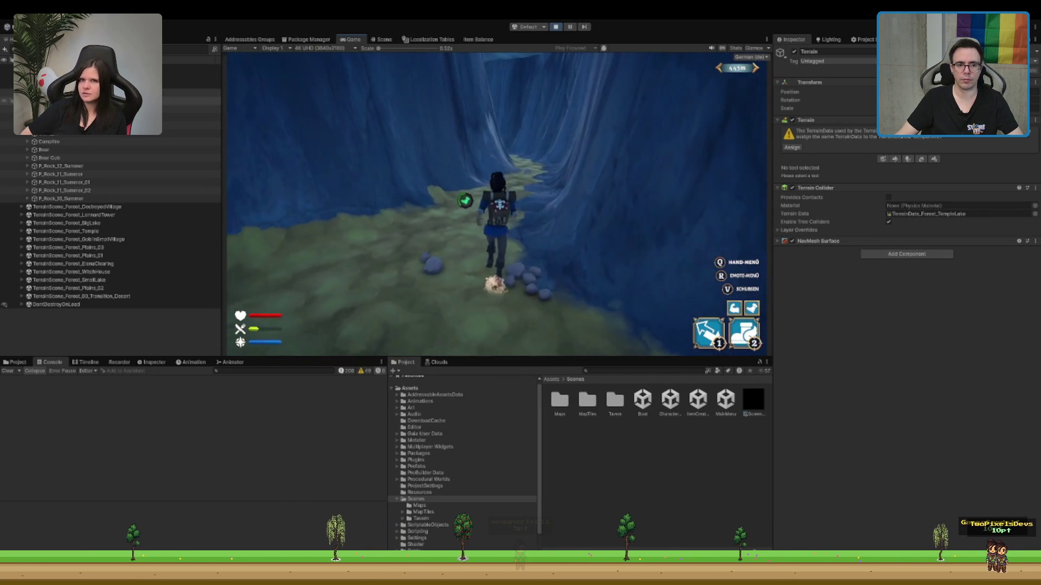
pyautogui.press('w')
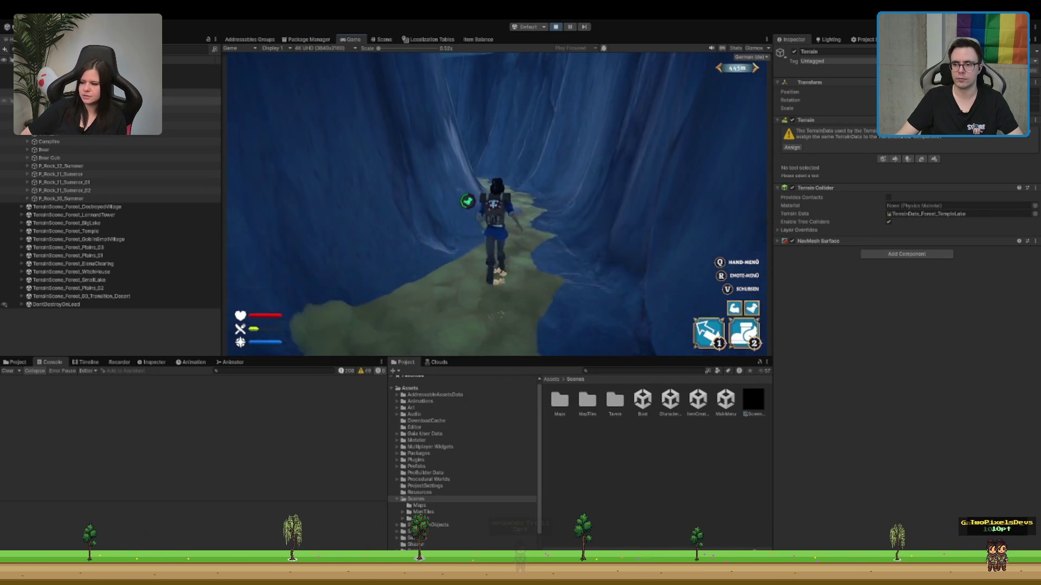
pyautogui.press('w')
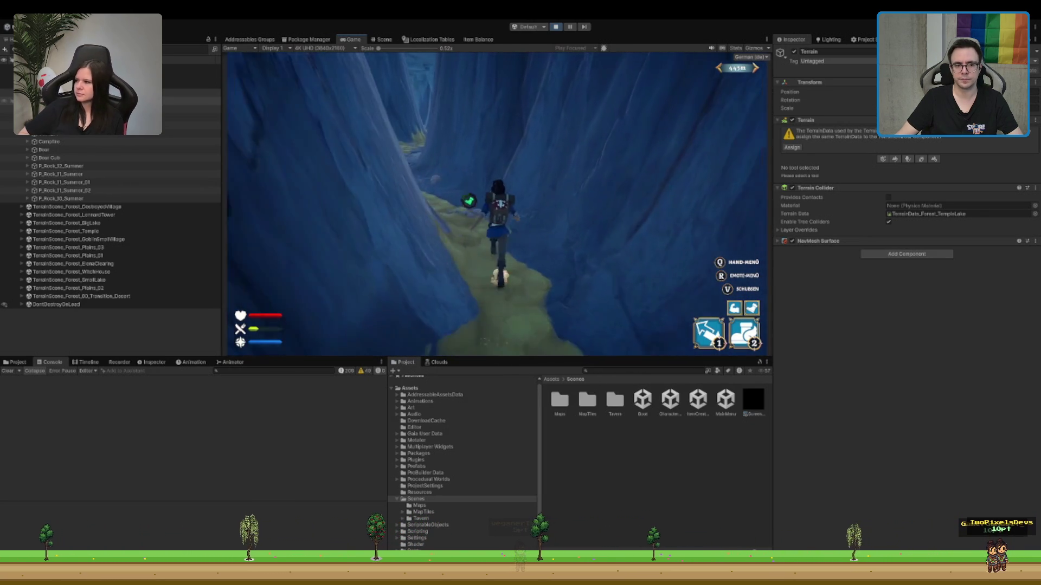
pyautogui.press('w')
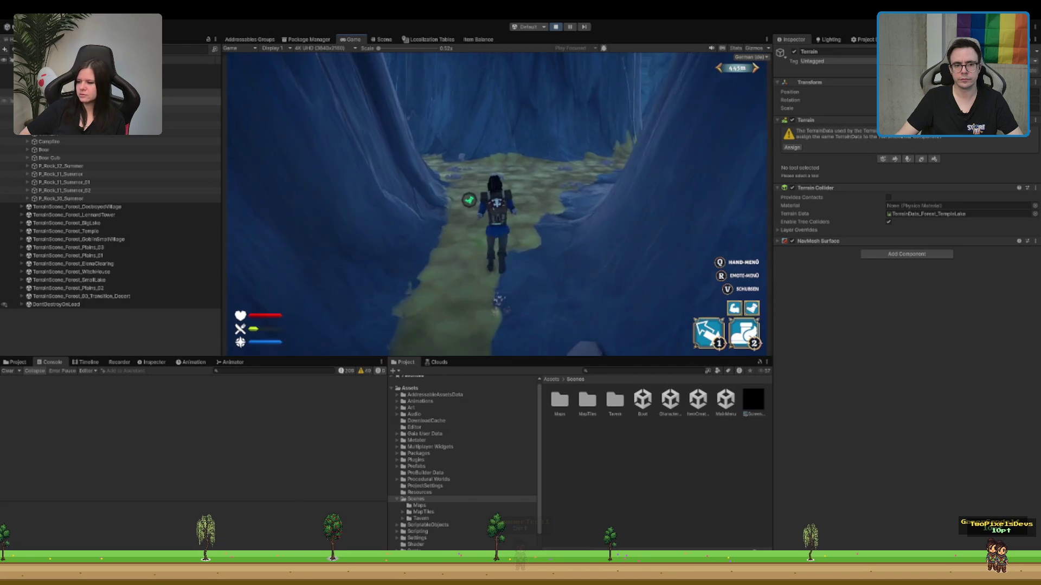
pyautogui.press('w')
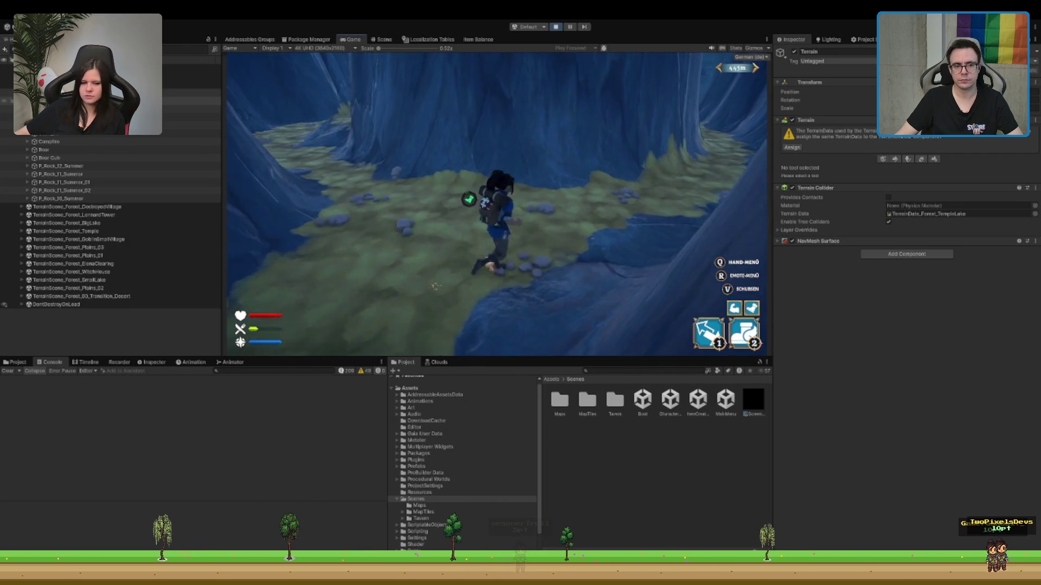
pyautogui.press('w')
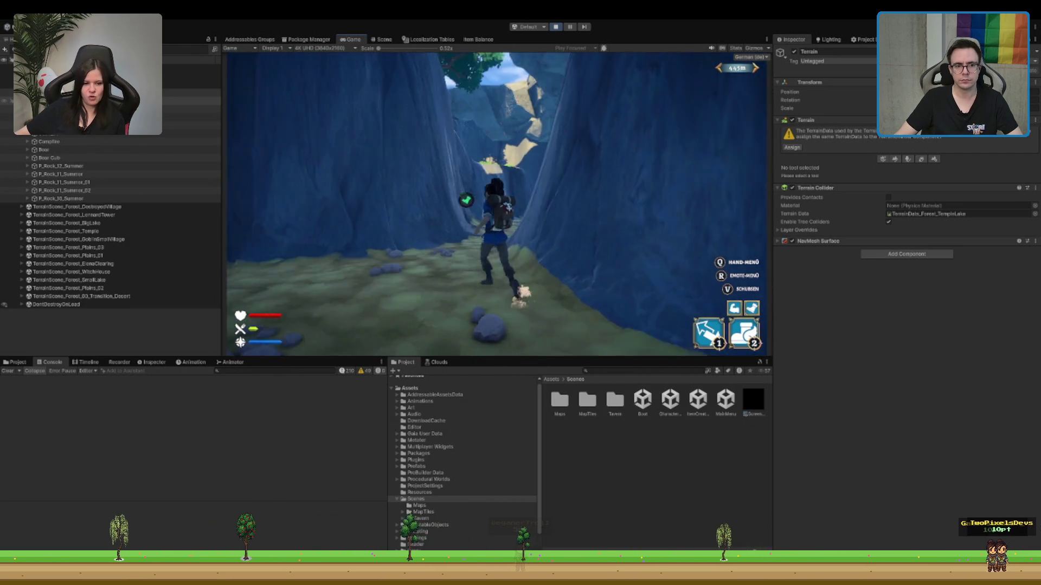
pyautogui.press('w')
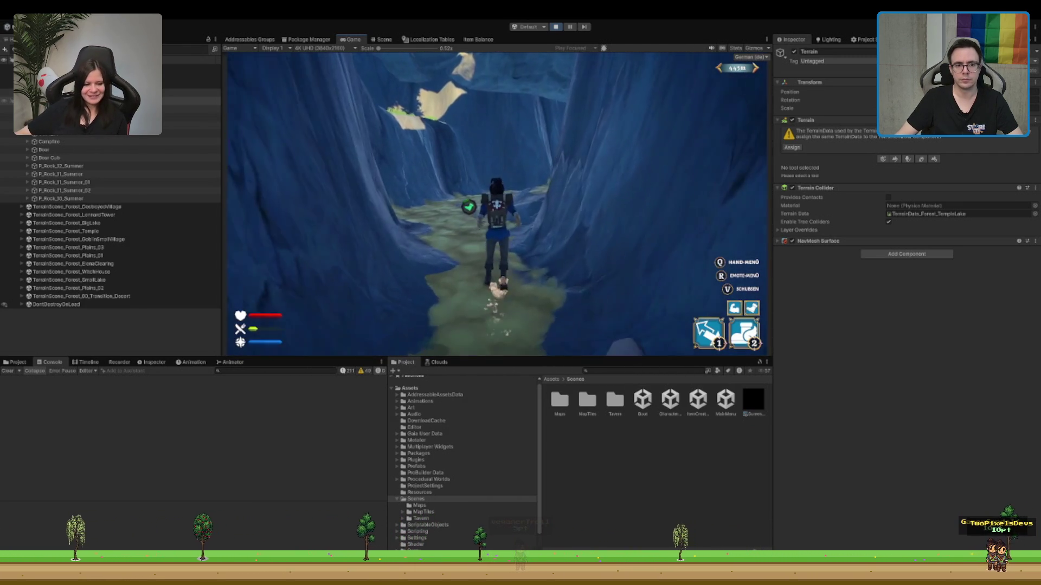
pyautogui.press('w')
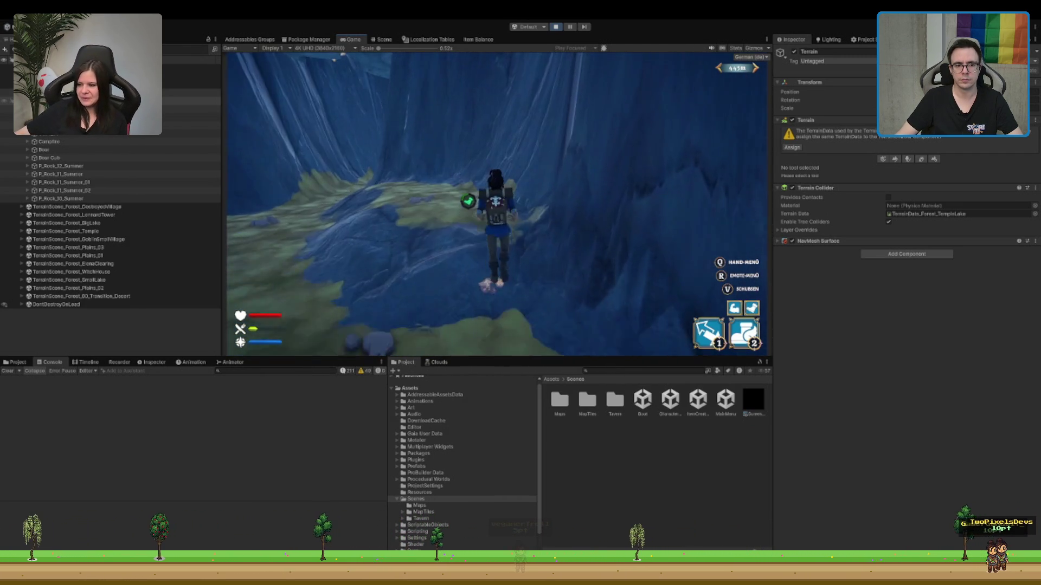
# Step: Look up at the tree, turn back to an idle stance, then run up the canyon again
pyautogui.press('w')
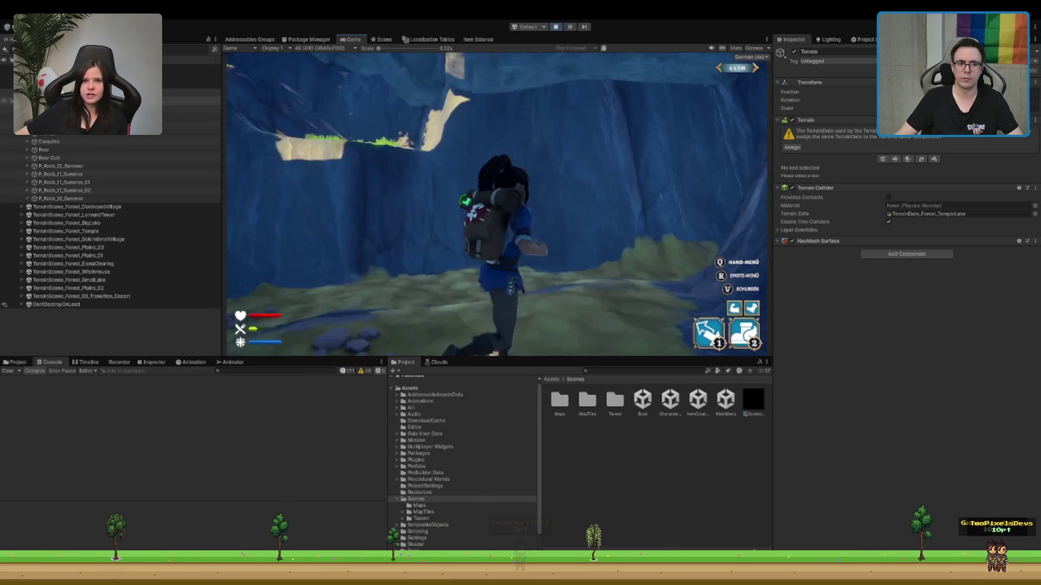
pyautogui.press('s')
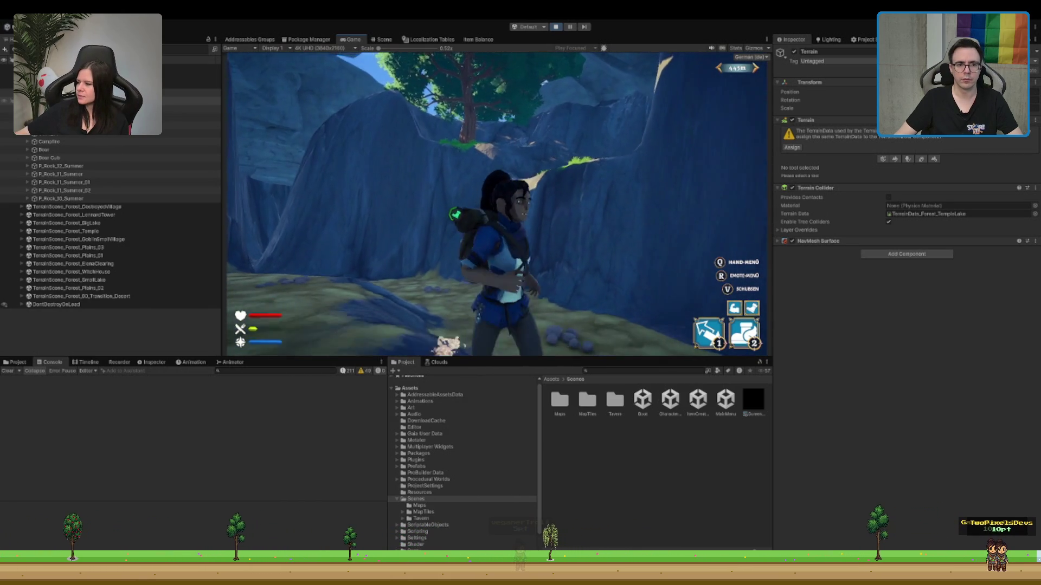
pyautogui.press('s')
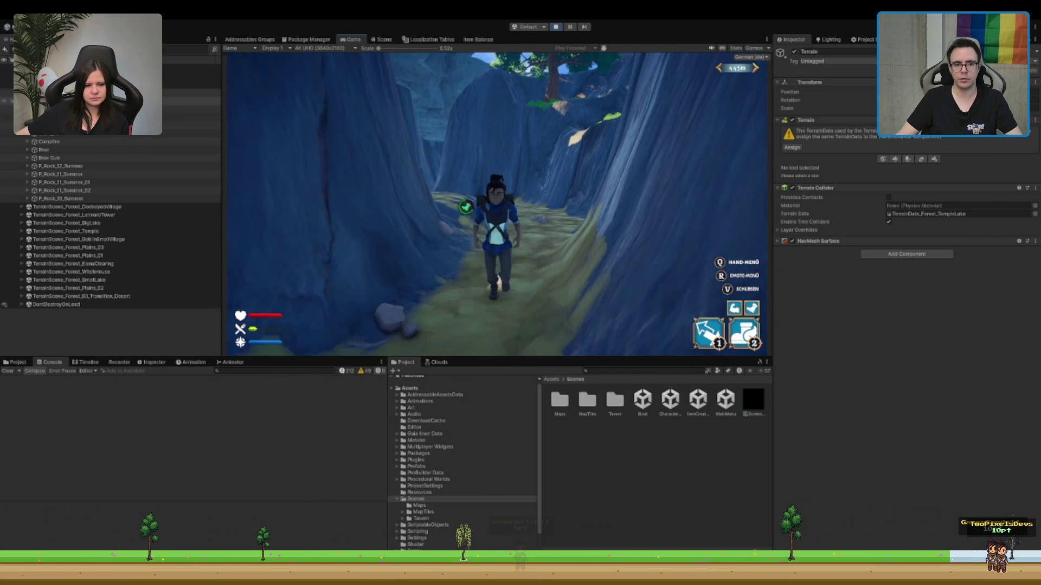
pyautogui.press('w')
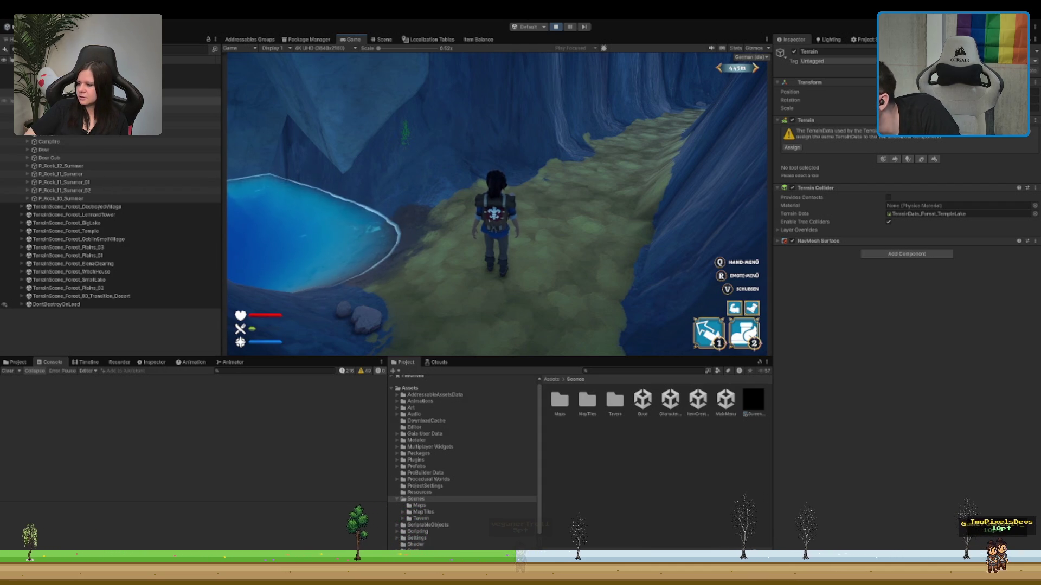
# Step: Wade into the pond and dive through the underwater cave opening
pyautogui.press('w')
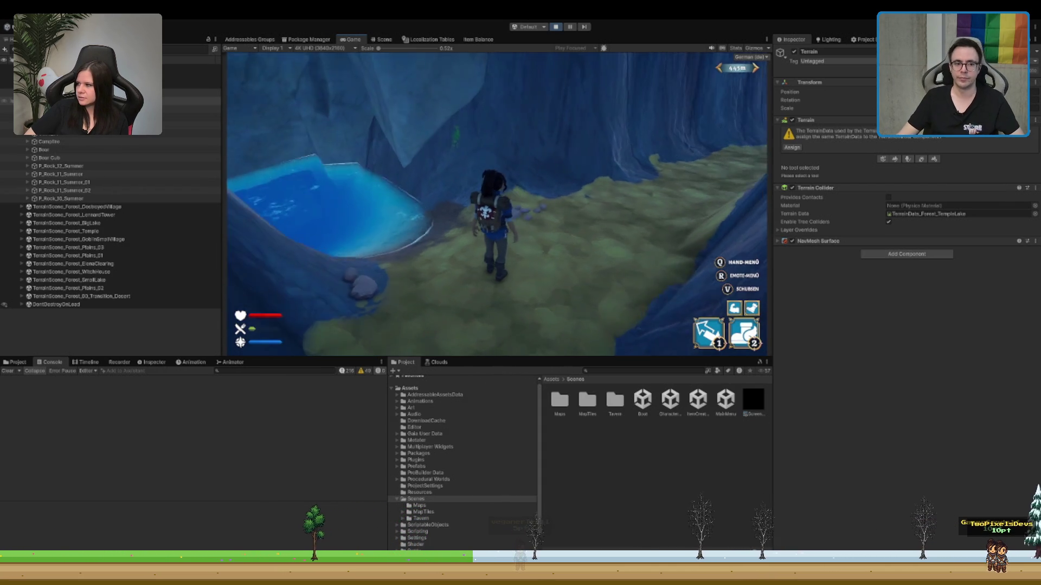
pyautogui.press('w')
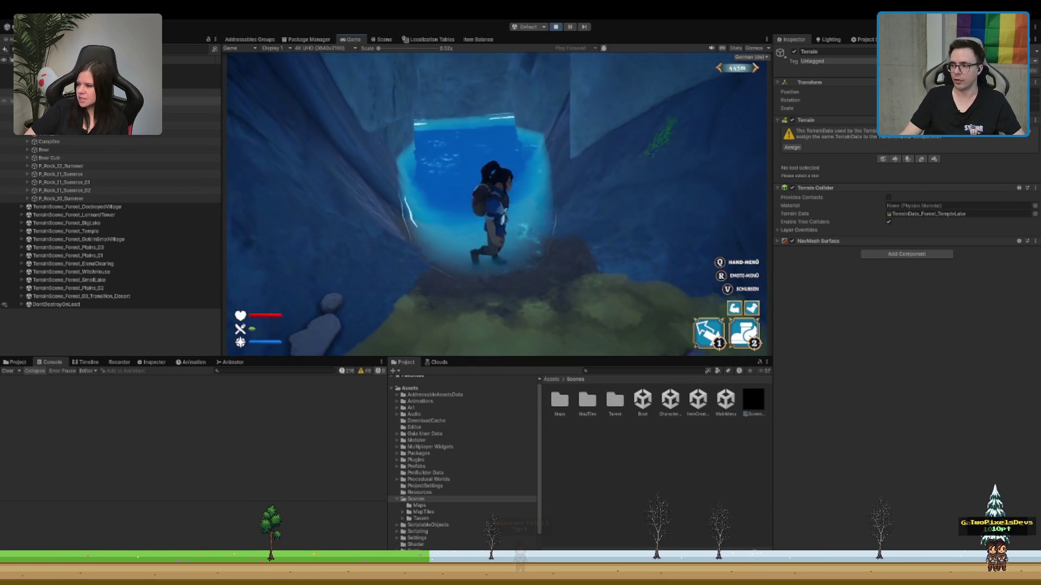
pyautogui.press('w')
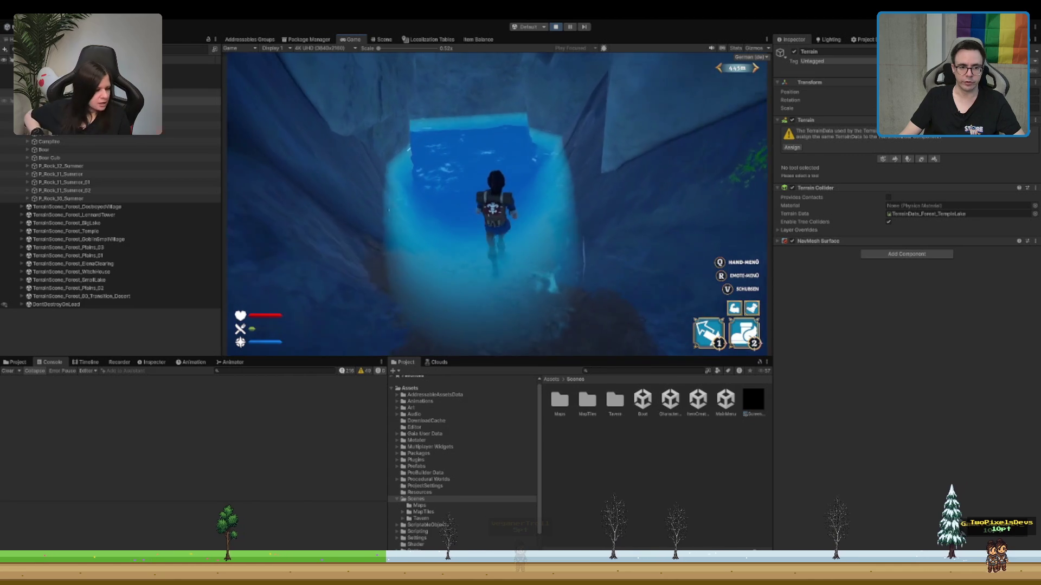
pyautogui.press('w')
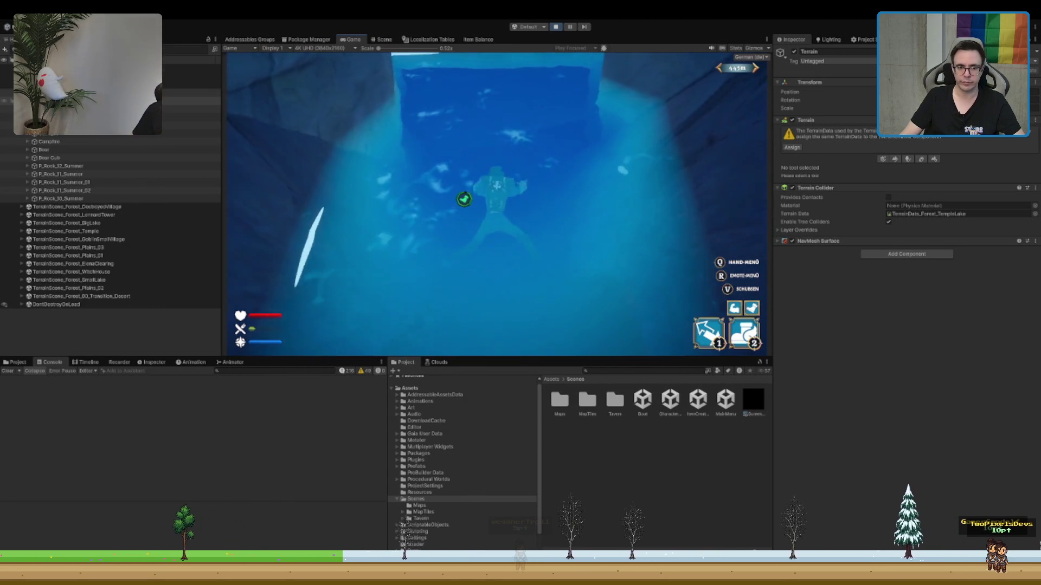
pyautogui.press('w')
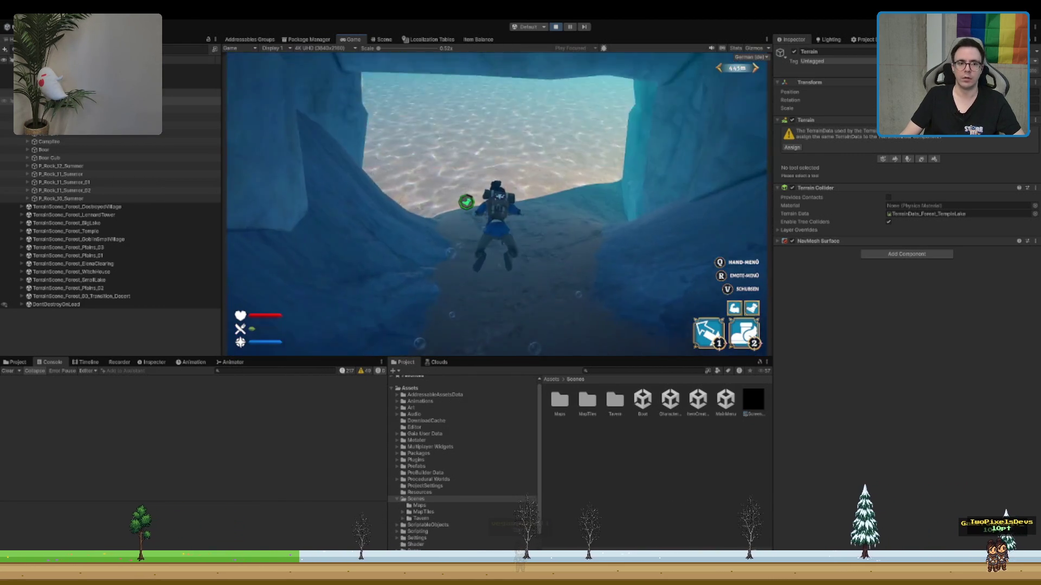
# Step: Swim past the rock, surface in the lake near the stone bridge, and stop Play mode
pyautogui.press('w')
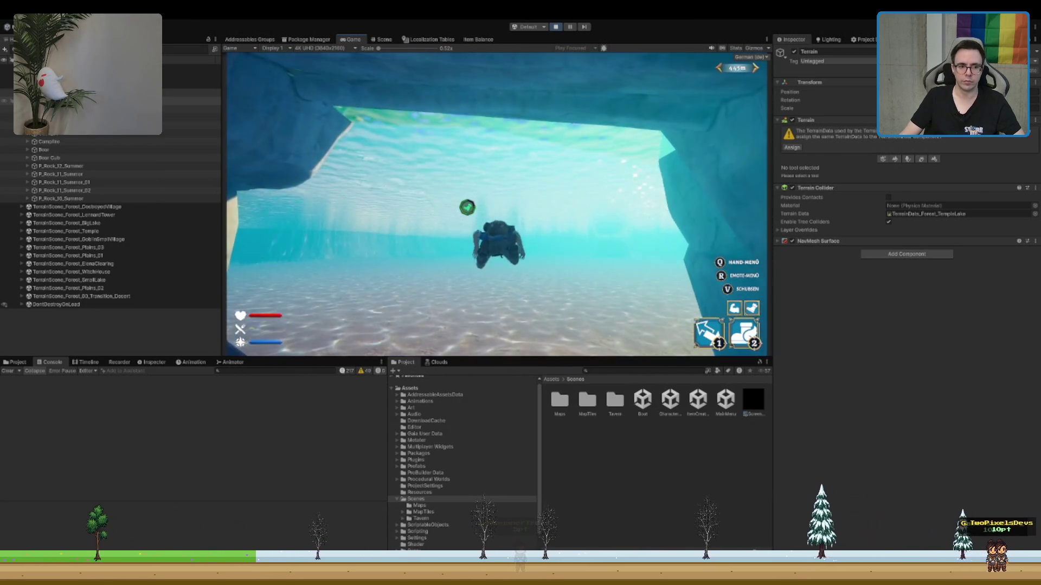
pyautogui.press('w')
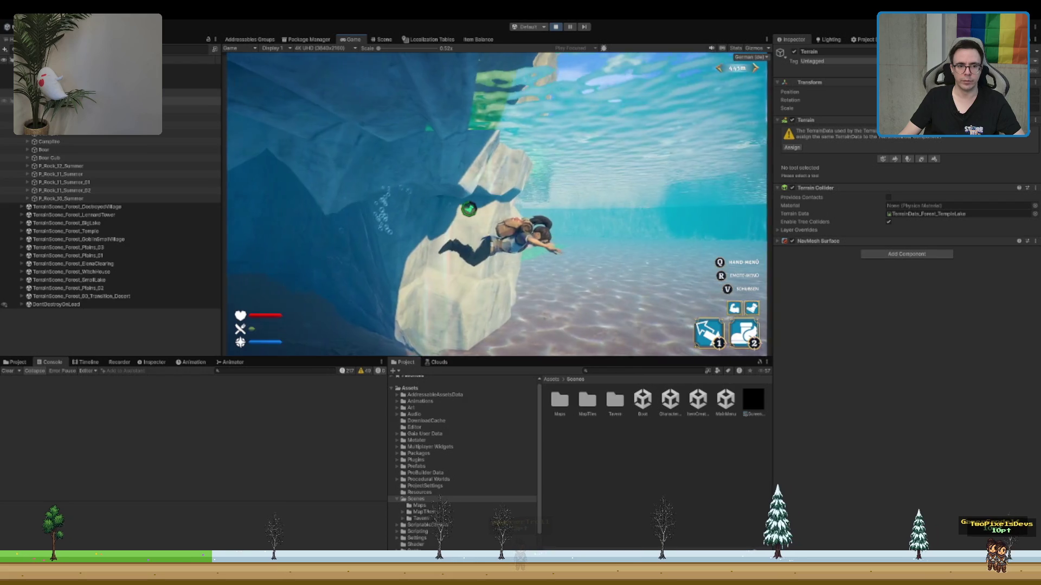
pyautogui.press('w')
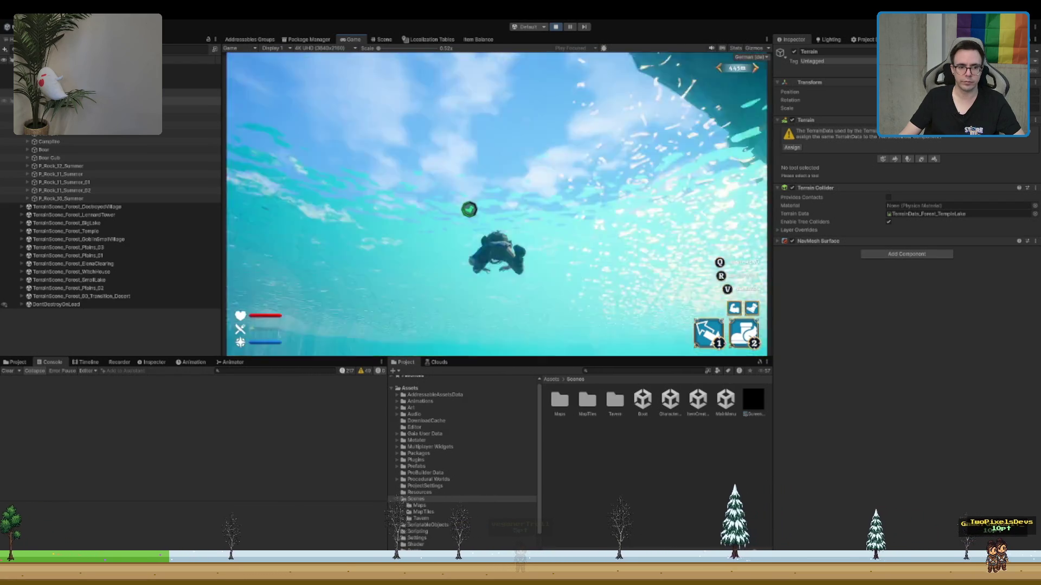
pyautogui.press('w')
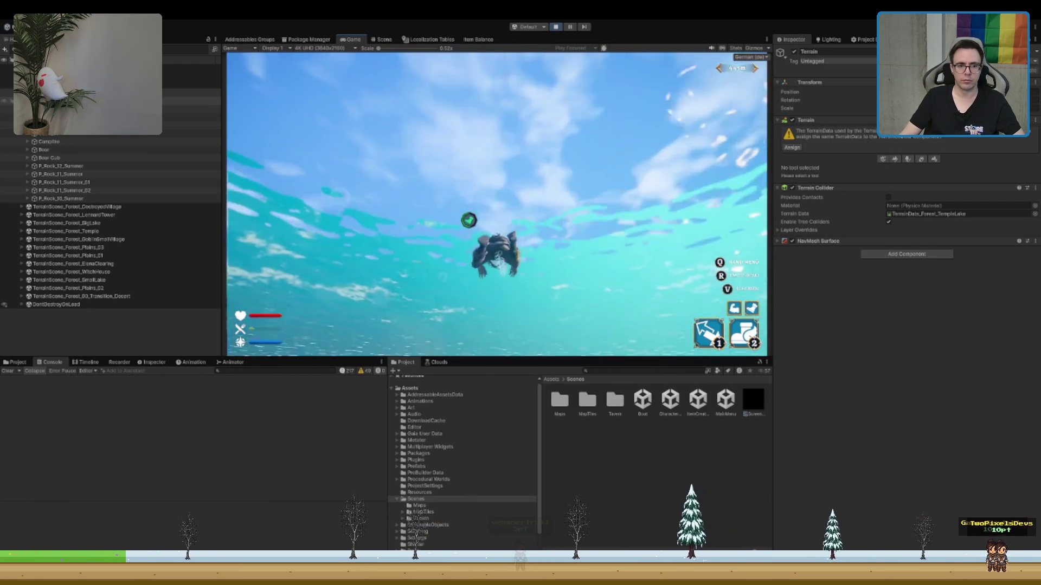
pyautogui.press('w')
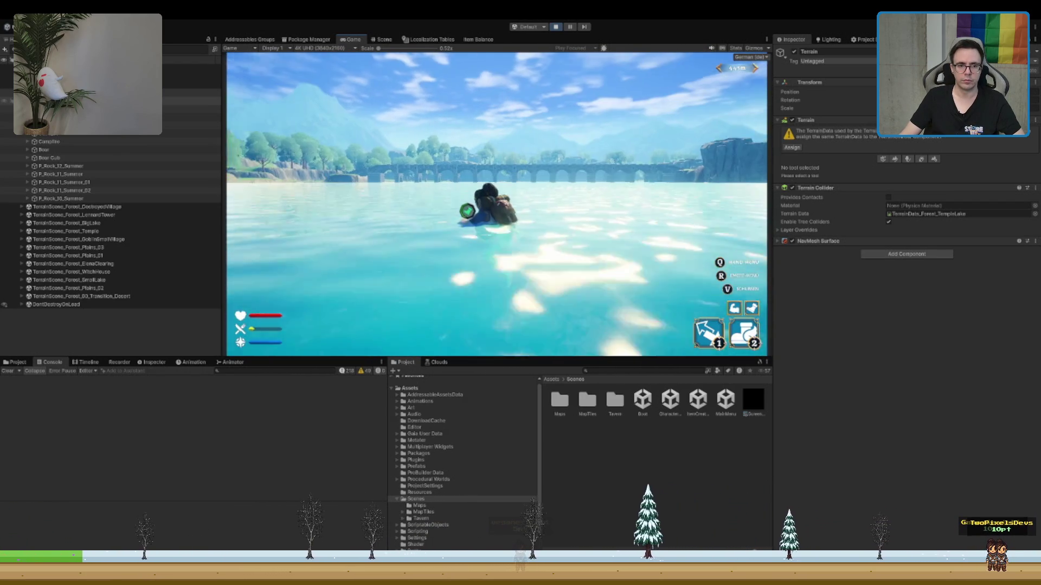
pyautogui.press('w')
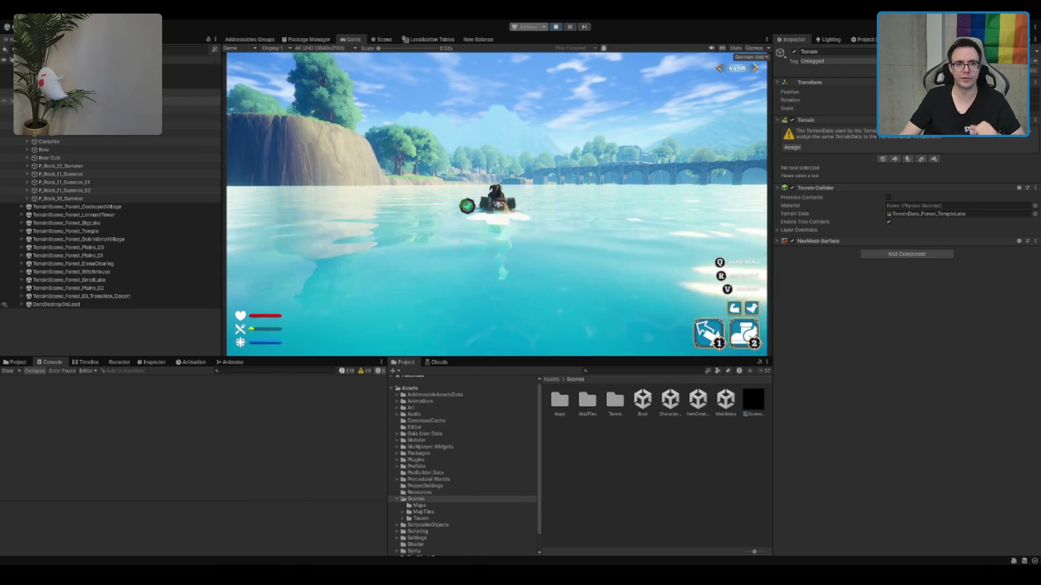
pyautogui.click(556, 27)
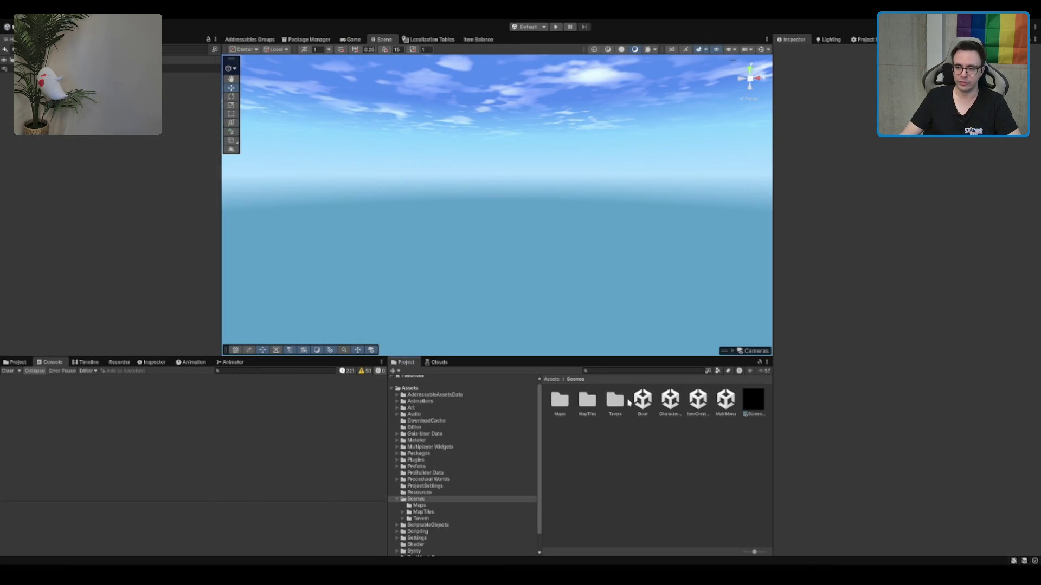
# Step: Browse to Scenes > MapTiles > Forest > WIP in the Project window
pyautogui.click(494, 498)
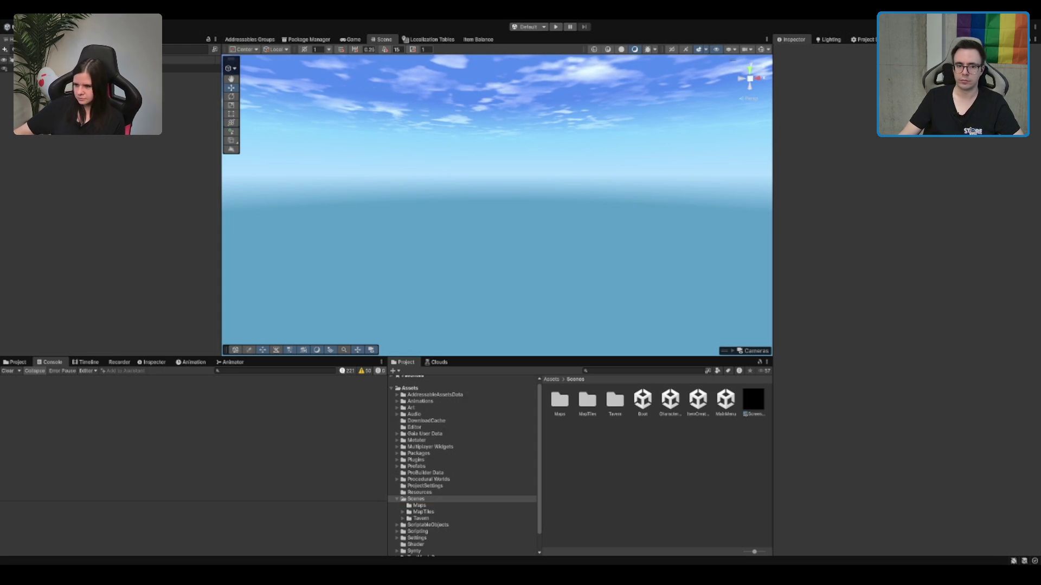
pyautogui.doubleClick(589, 402)
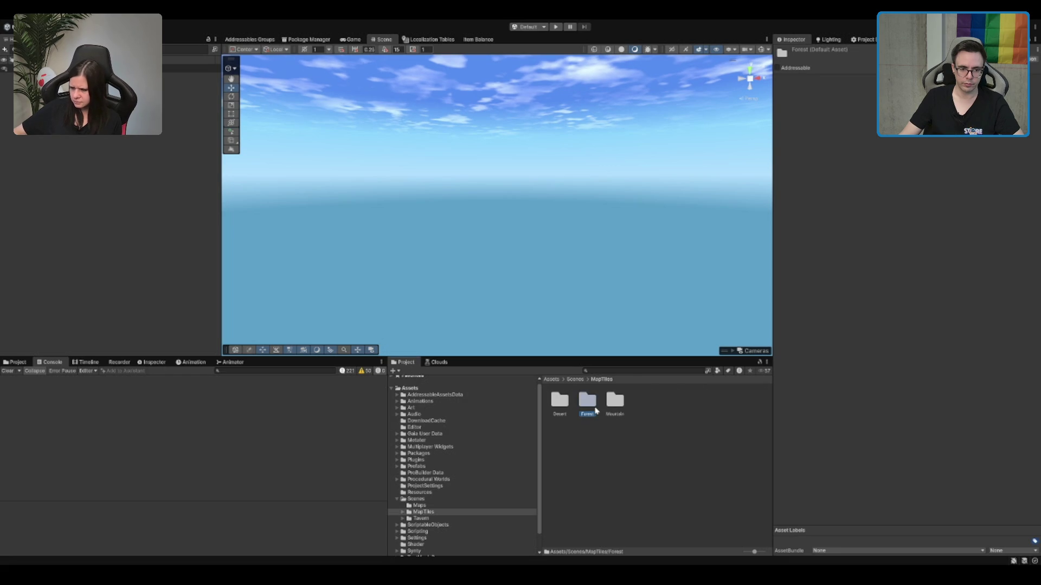
pyautogui.doubleClick(592, 405)
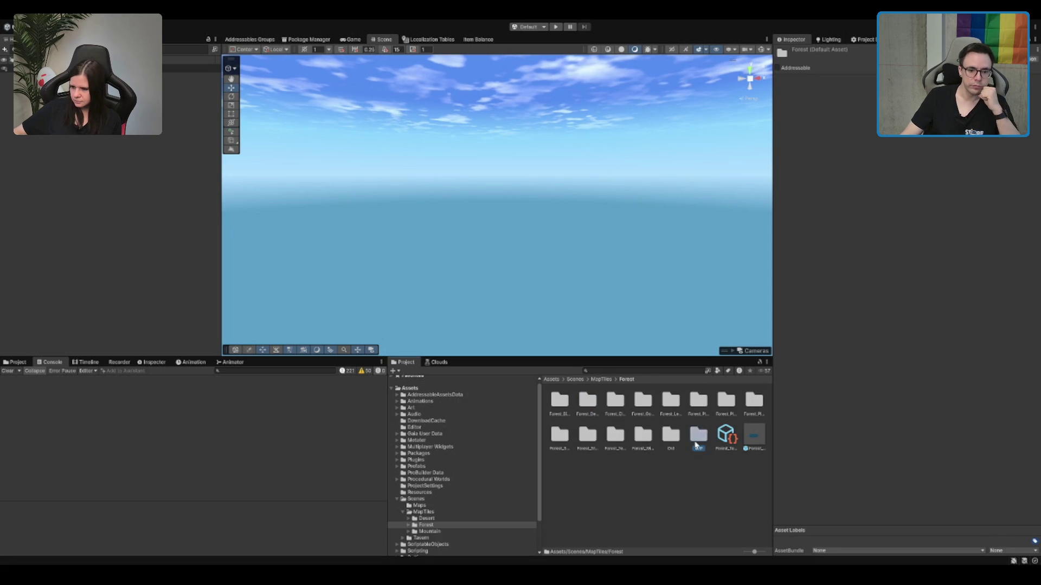
pyautogui.doubleClick(696, 444)
pyautogui.click(600, 430)
pyautogui.click(560, 401)
pyautogui.click(591, 404)
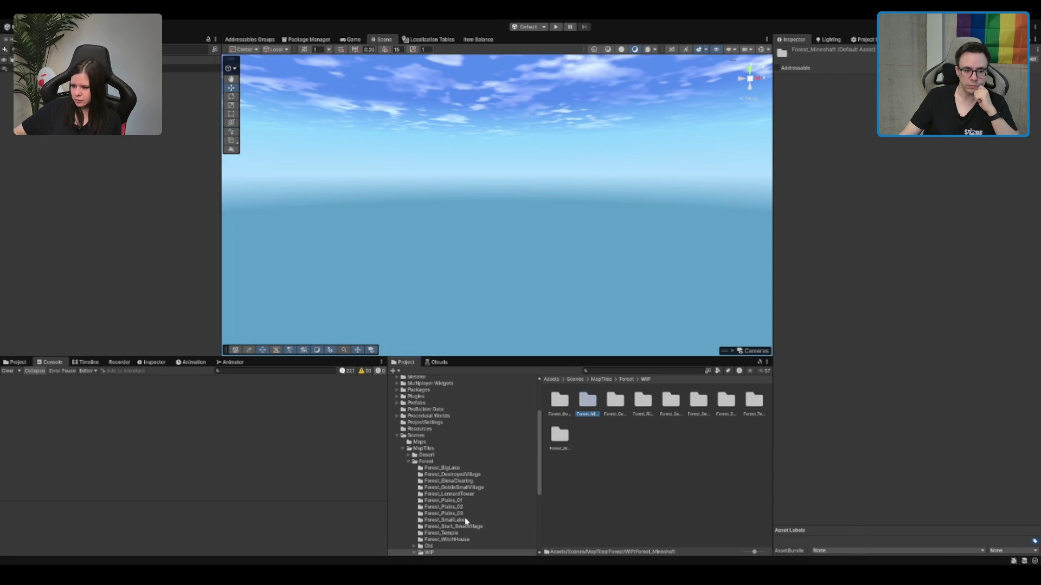
# Step: Open the Forest_TempleLake folder and load its TerrainScene
pyautogui.scroll(-3, 462, 533)
pyautogui.click(468, 524)
pyautogui.click(490, 531)
pyautogui.click(588, 401)
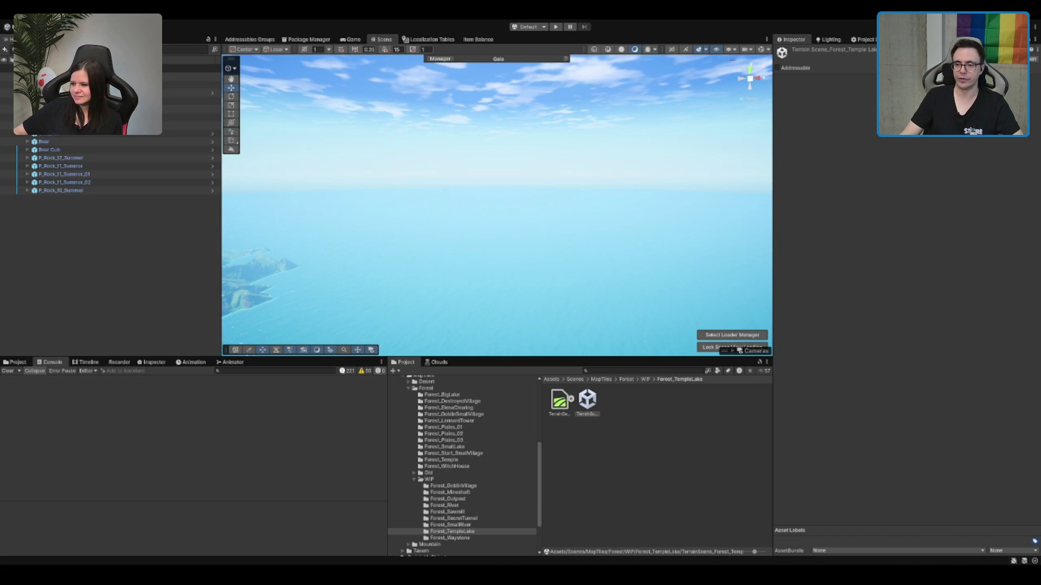
pyautogui.click(761, 545)
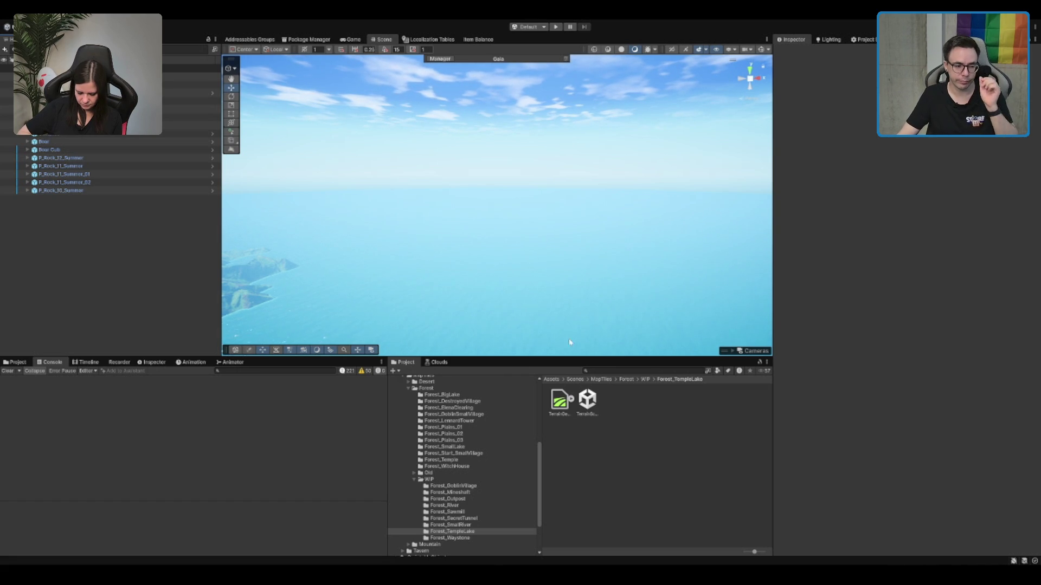
pyautogui.scroll(10, 490, 174)
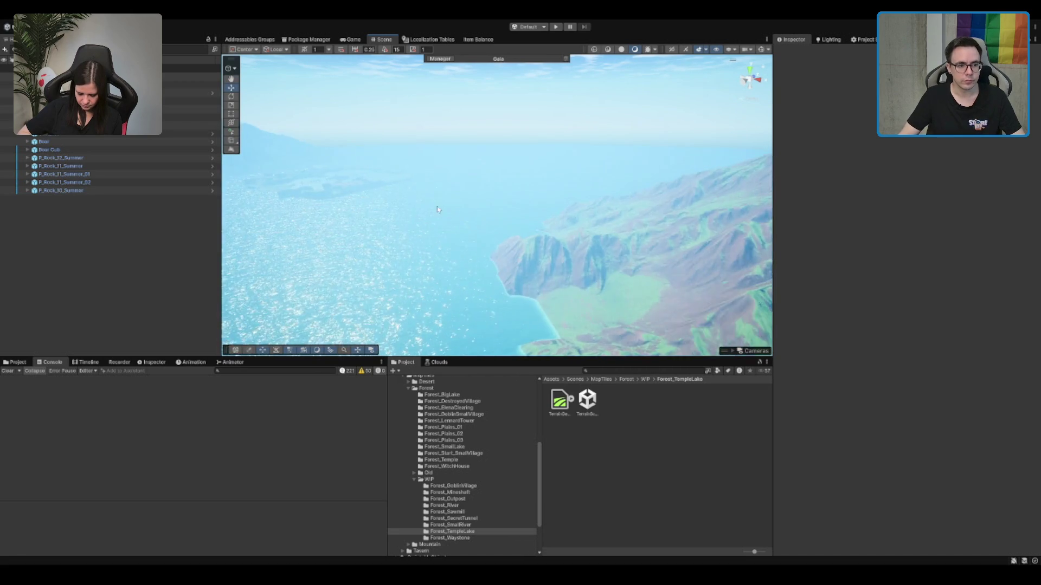
# Step: Frame a cliff rock and orbit the view around toward the lake and bridge
pyautogui.click(487, 220)
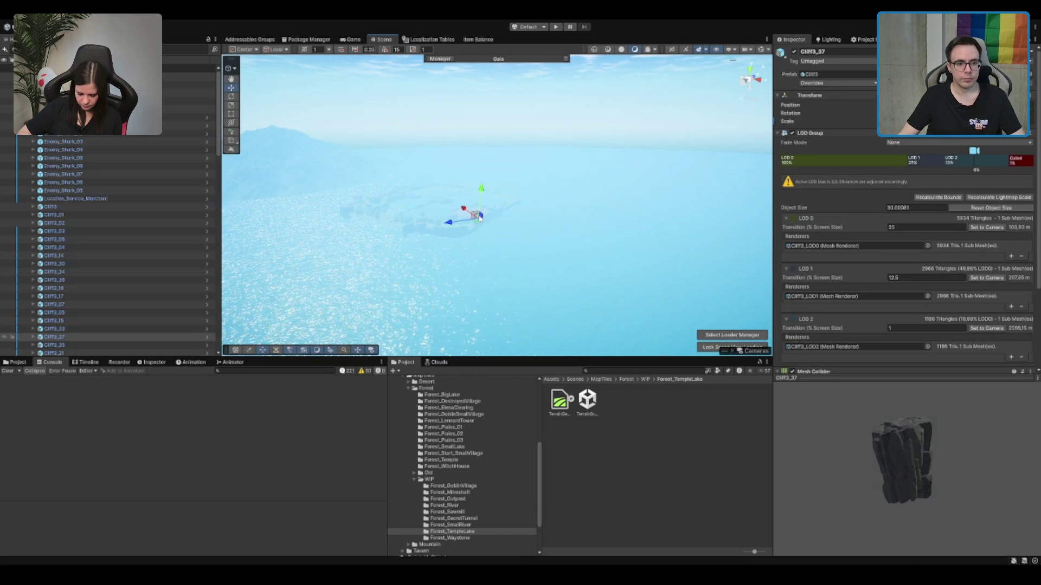
pyautogui.press('f')
pyautogui.moveTo(462, 268); pyautogui.dragTo(696, 328)
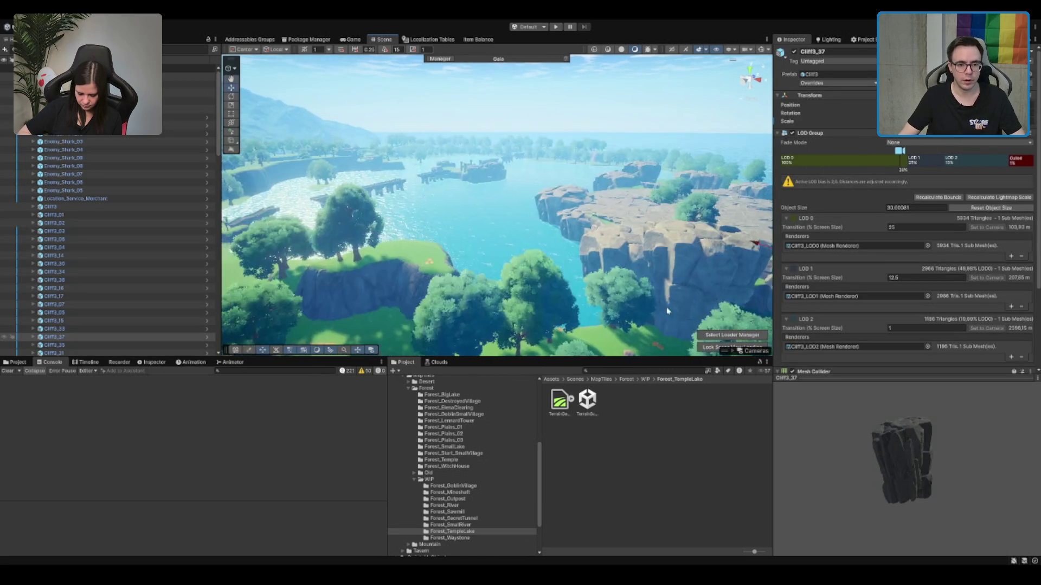
pyautogui.moveTo(431, 201); pyautogui.dragTo(492, 215)
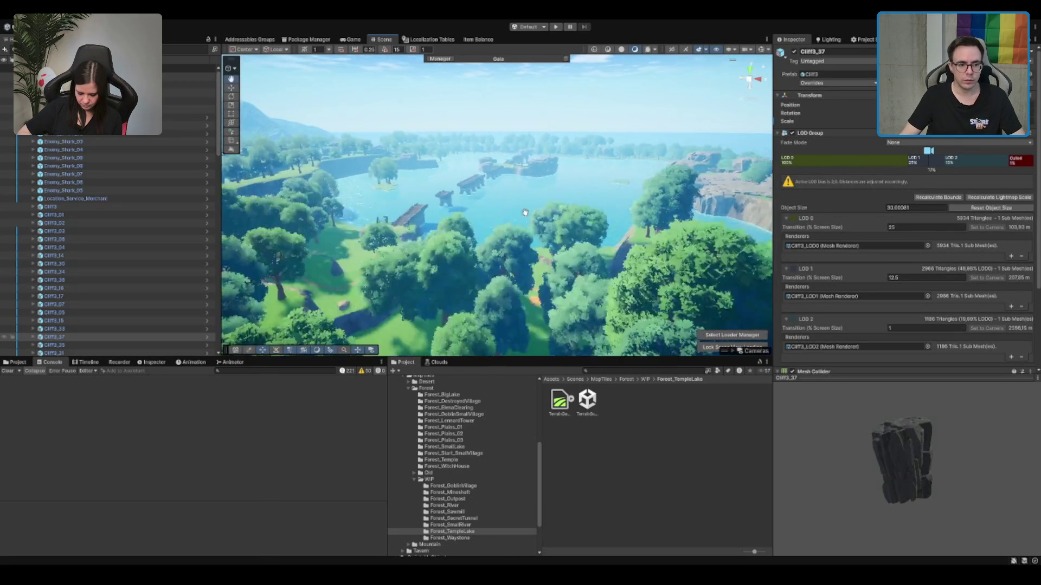
pyautogui.moveTo(593, 239)
pyautogui.mouseDown()
pyautogui.moveTo(417, 130)
pyautogui.moveTo(587, 96)
pyautogui.mouseUp()
pyautogui.moveTo(582, 336); pyautogui.dragTo(534, 223)
# Step: Tilt the view down over the lake island, then select and frame the merchant house
pyautogui.moveTo(487, 325); pyautogui.dragTo(499, 282)
pyautogui.moveTo(504, 358)
pyautogui.mouseDown()
pyautogui.moveTo(510, 287)
pyautogui.moveTo(530, 380)
pyautogui.moveTo(520, 150)
pyautogui.mouseUp()
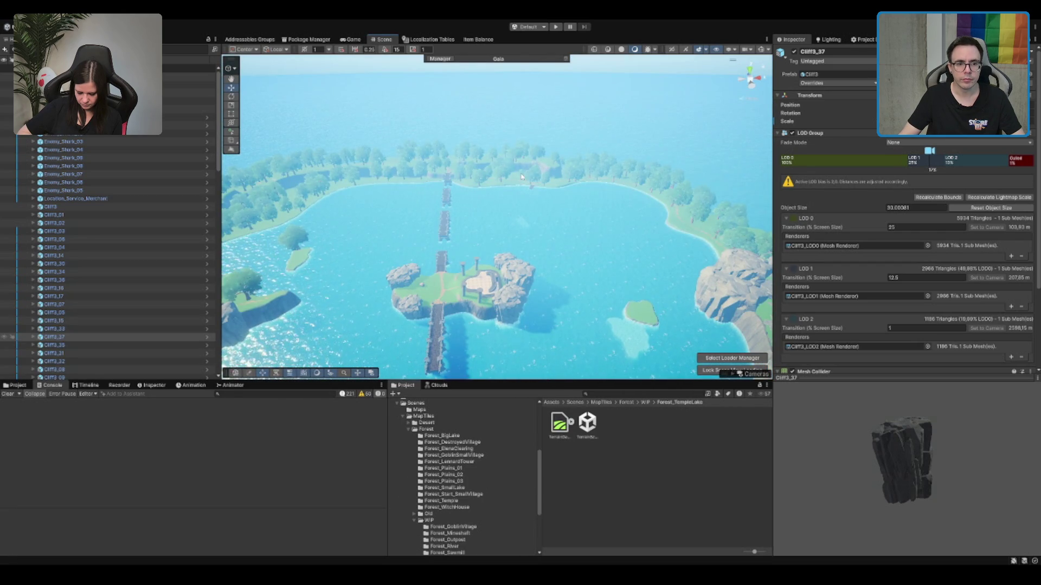
pyautogui.click(522, 176)
pyautogui.press('f')
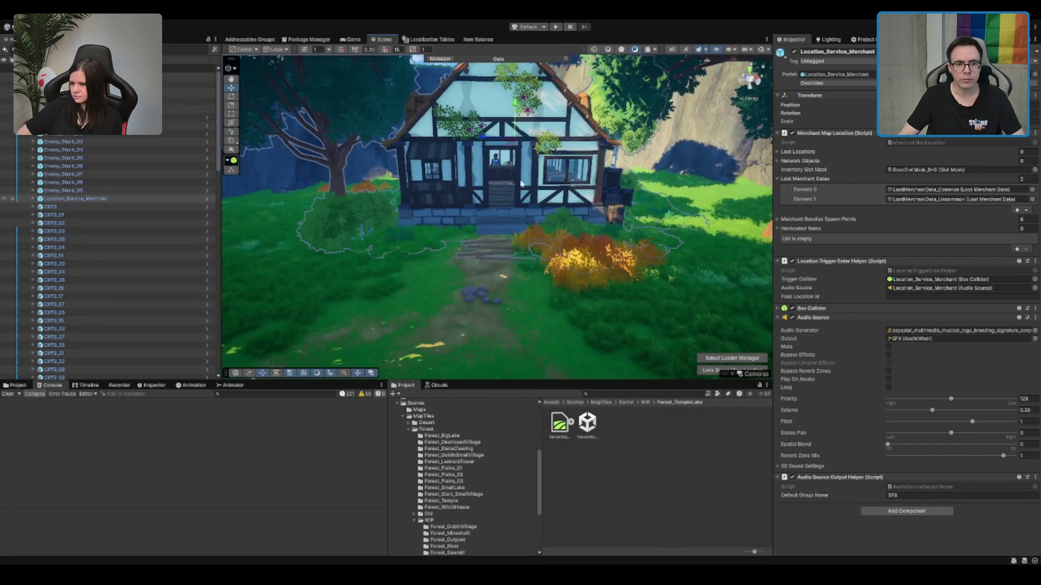
# Step: Toggle the merchant location off and on, select the terrain, and pick the ME_Mud_Terrain_Layer for painting
pyautogui.click(794, 51)
pyautogui.click(794, 52)
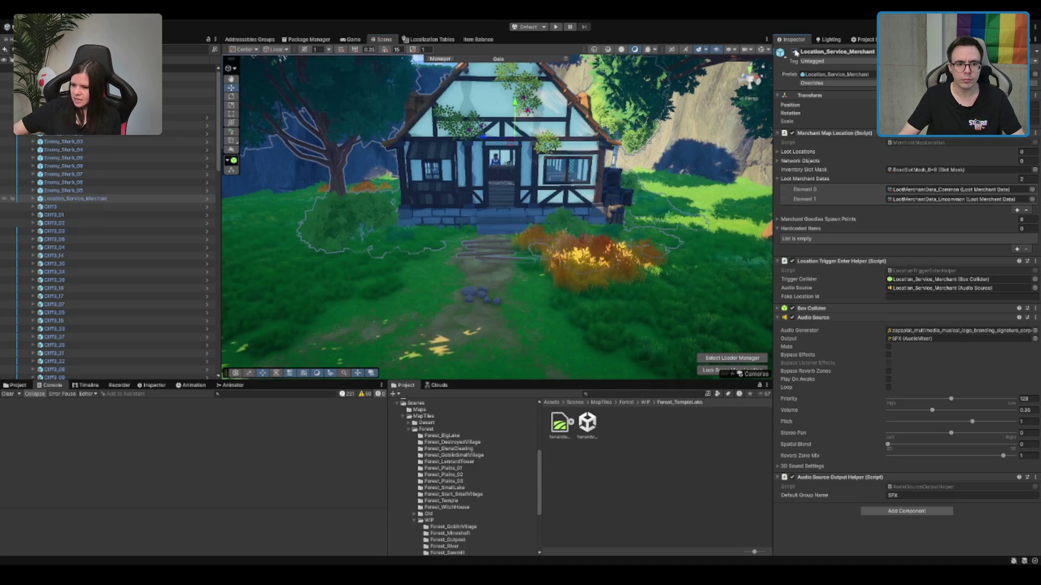
pyautogui.scroll(5, 531, 255)
pyautogui.scroll(-5, 530, 255)
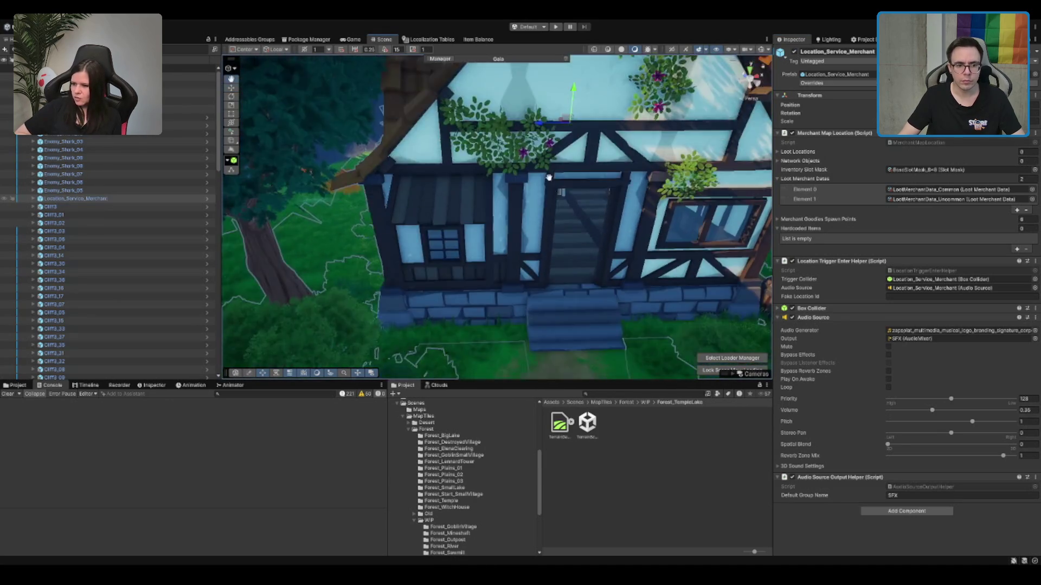
pyautogui.click(475, 280)
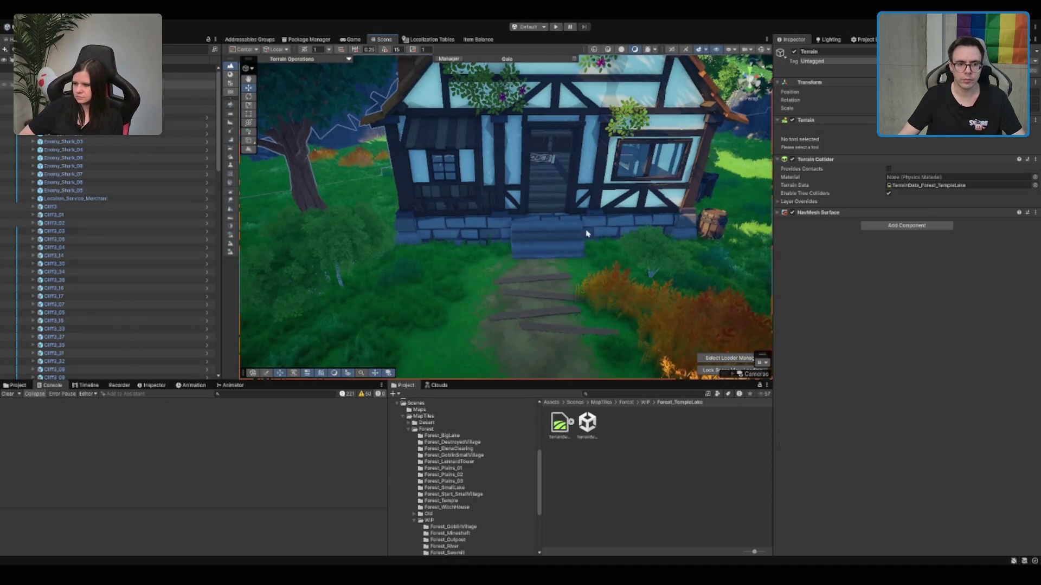
pyautogui.moveTo(470, 231); pyautogui.dragTo(322, 218)
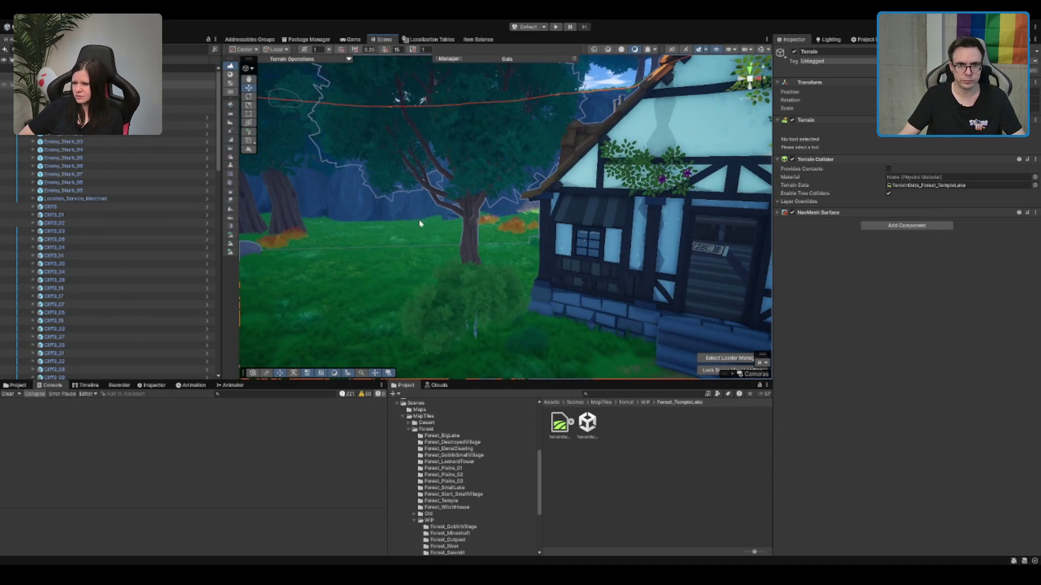
pyautogui.click(230, 104)
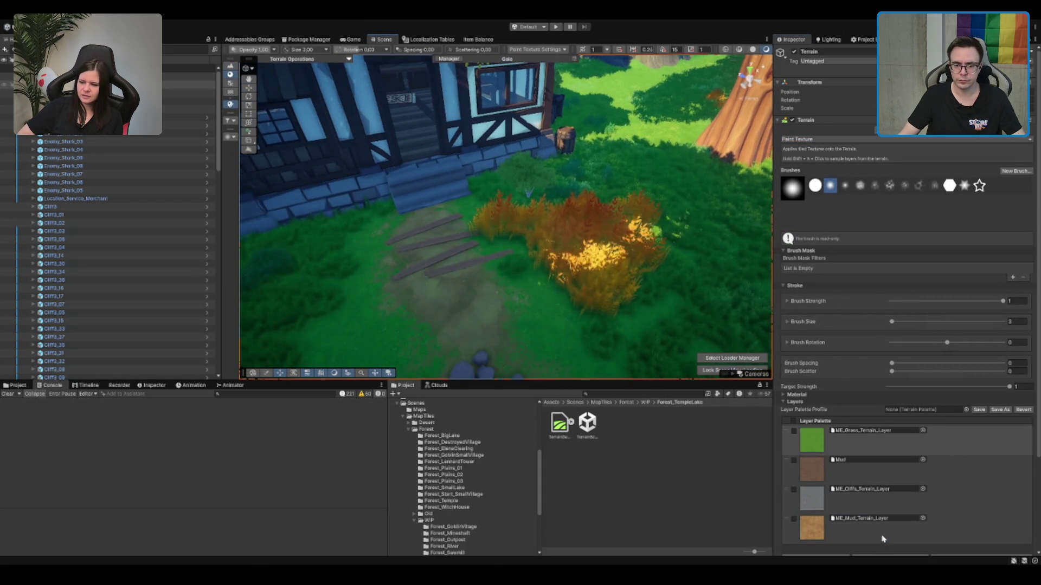
pyautogui.click(882, 538)
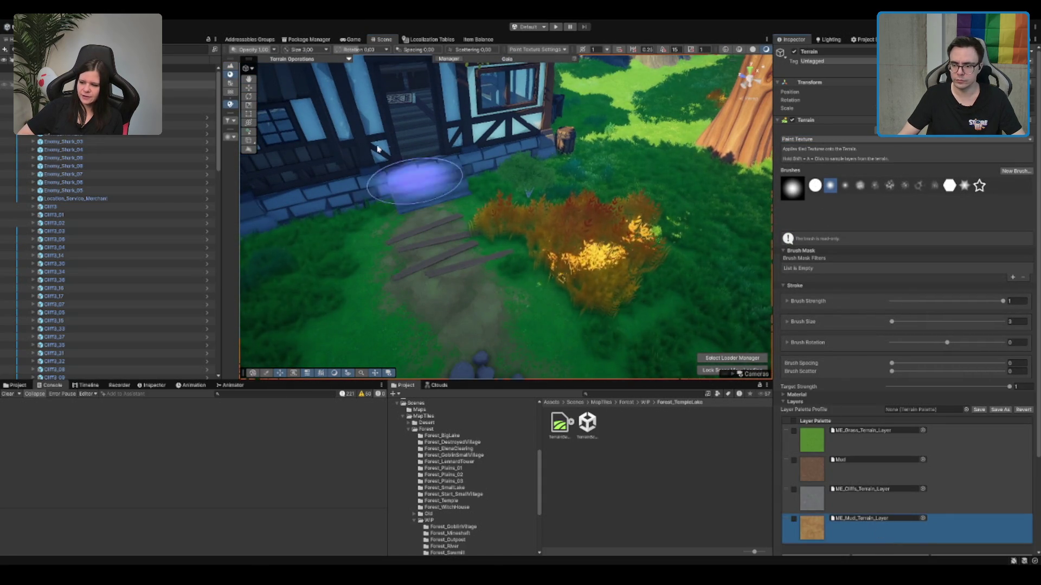
# Step: Set the terrain Brush Strength to 0.1
pyautogui.scroll(5, 614, 187)
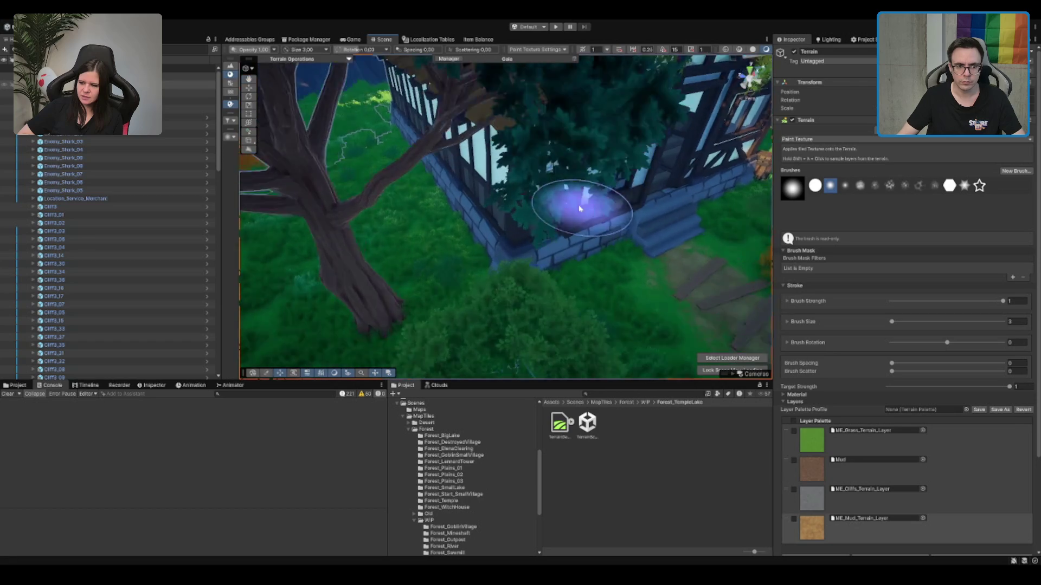
pyautogui.scroll(-3, 574, 210)
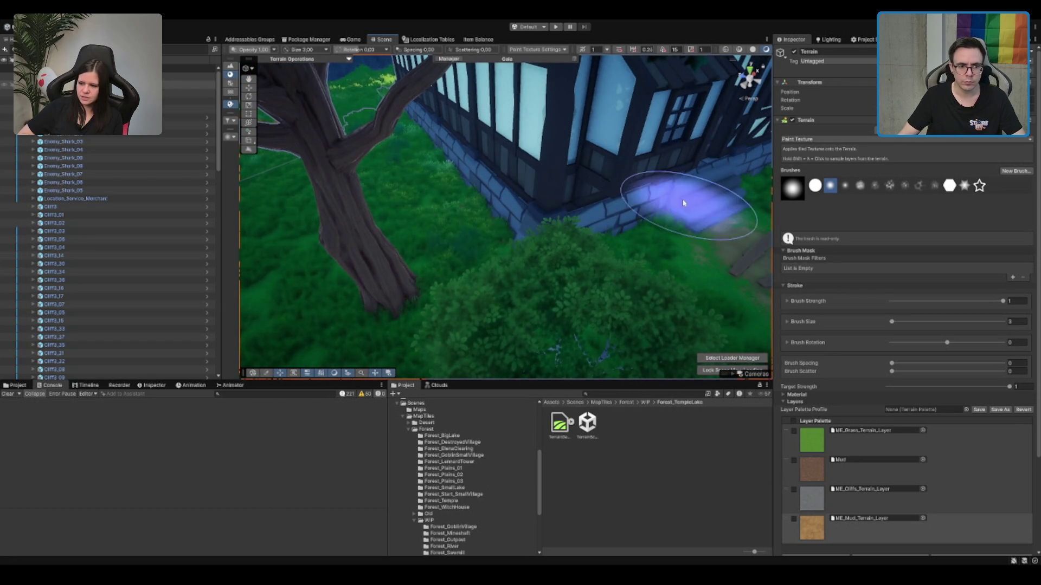
pyautogui.scroll(2, 660, 196)
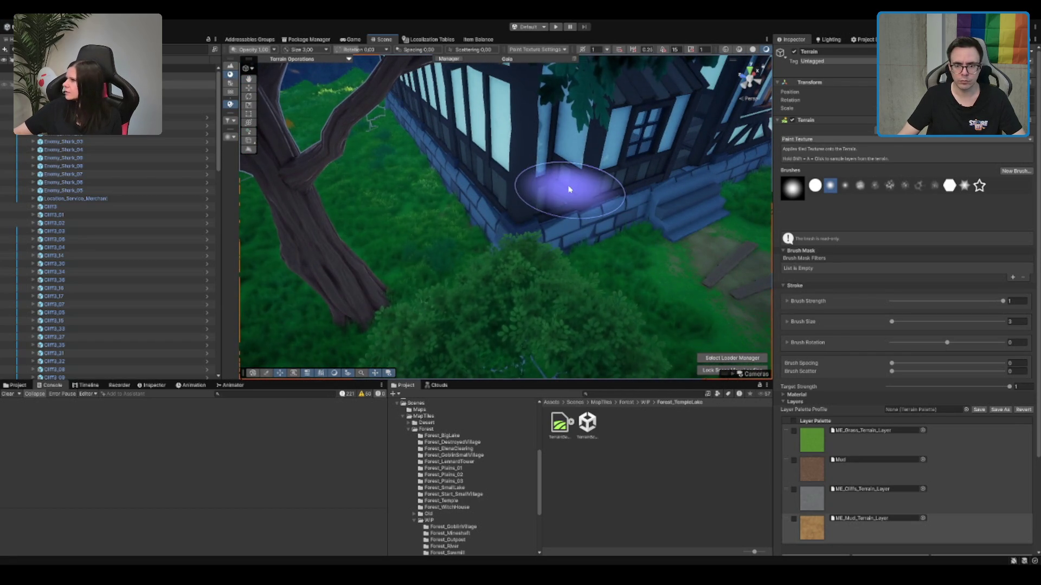
pyautogui.click(1016, 300)
pyautogui.write('0.1')
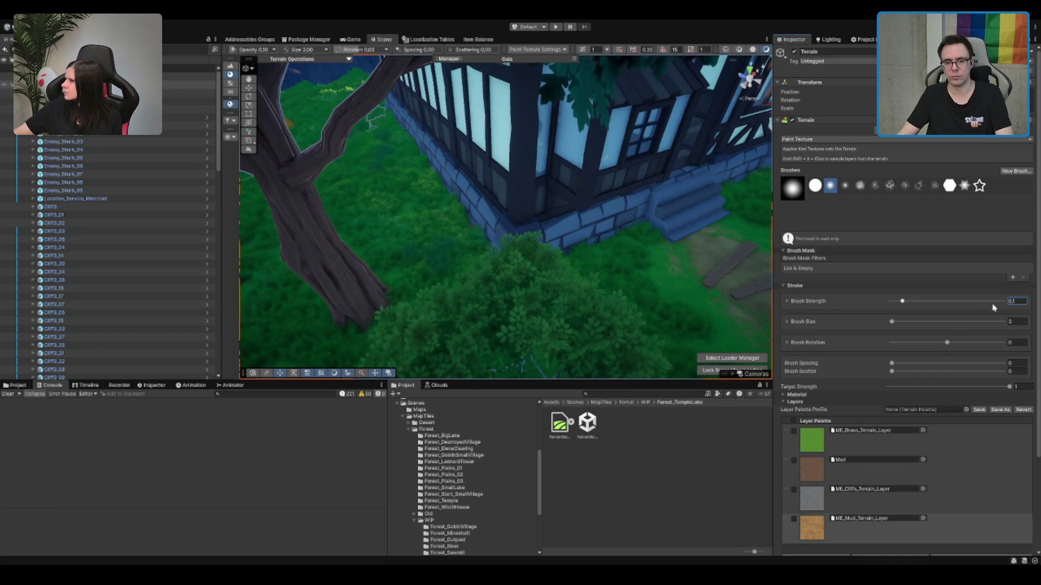
# Step: Orbit around the house from above and reselect the merchant location object
pyautogui.moveTo(628, 226); pyautogui.dragTo(425, 237)
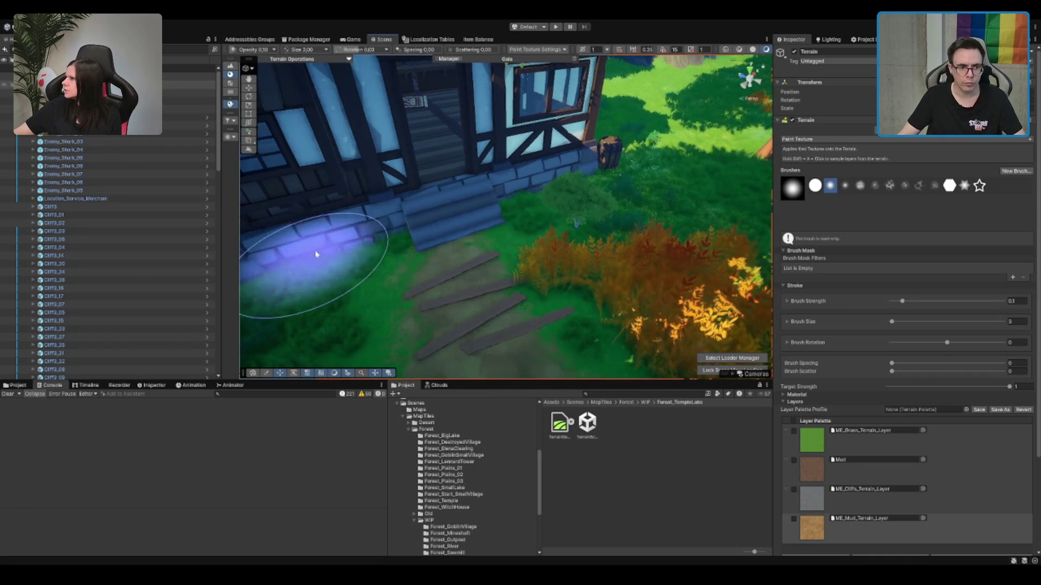
pyautogui.moveTo(465, 209)
pyautogui.mouseDown()
pyautogui.moveTo(349, 198)
pyautogui.moveTo(414, 221)
pyautogui.moveTo(482, 153)
pyautogui.moveTo(336, 157)
pyautogui.mouseUp()
pyautogui.scroll(-5, 148, 146)
pyautogui.scroll(-20, 70, 157)
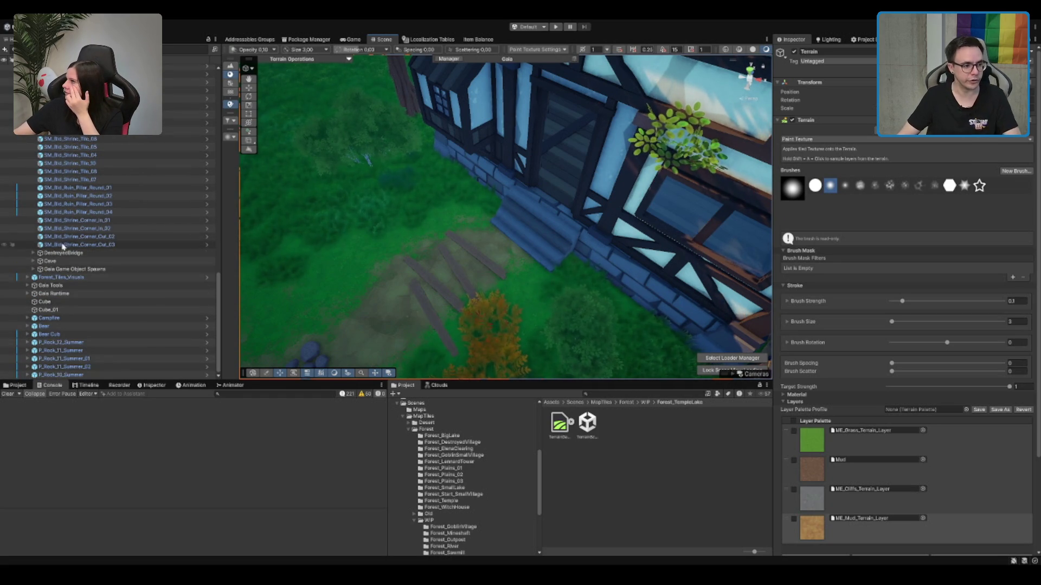
pyautogui.scroll(5, 394, 236)
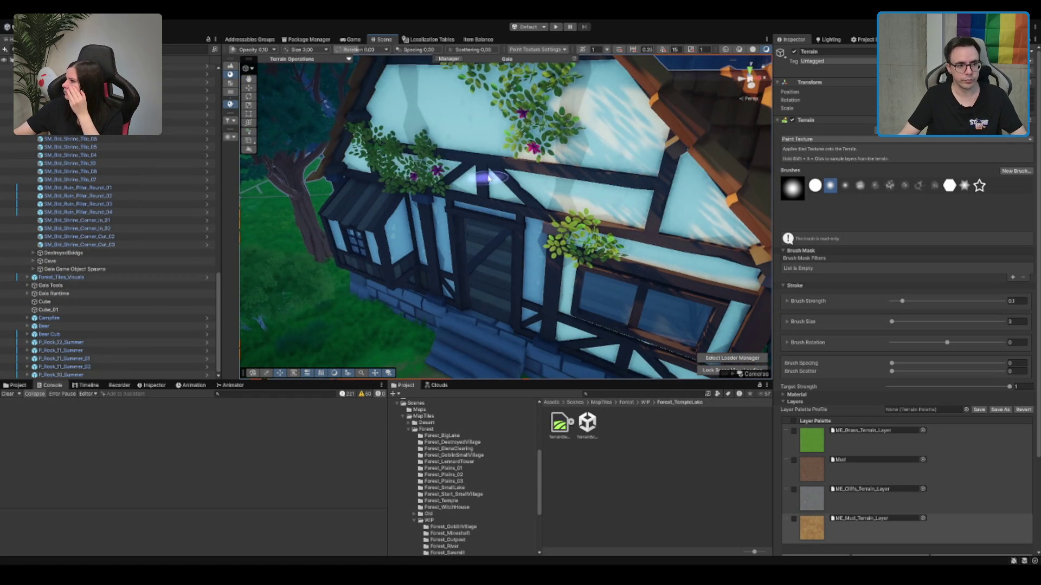
pyautogui.click(418, 173)
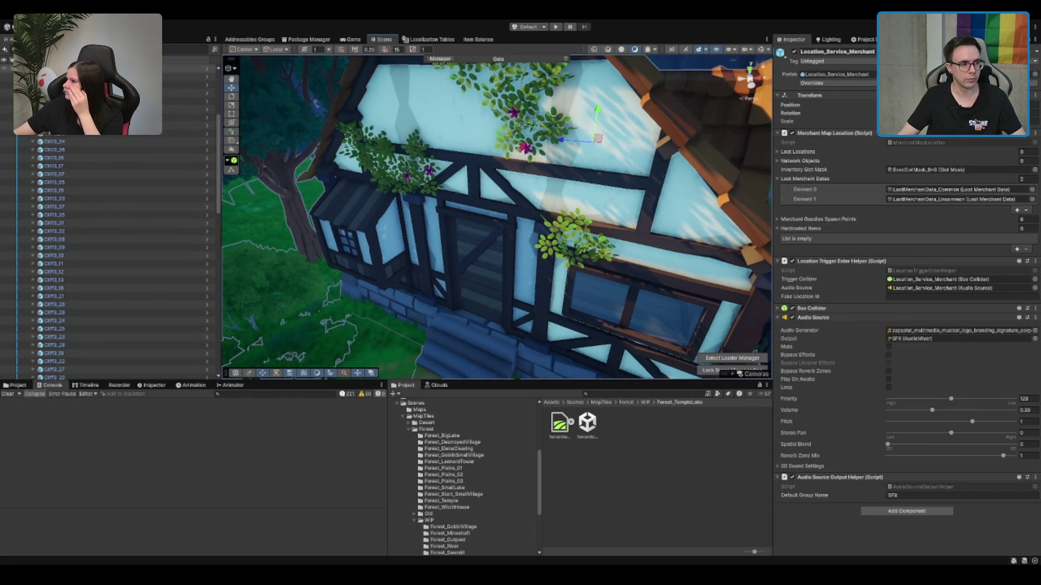
pyautogui.scroll(3, 545, 243)
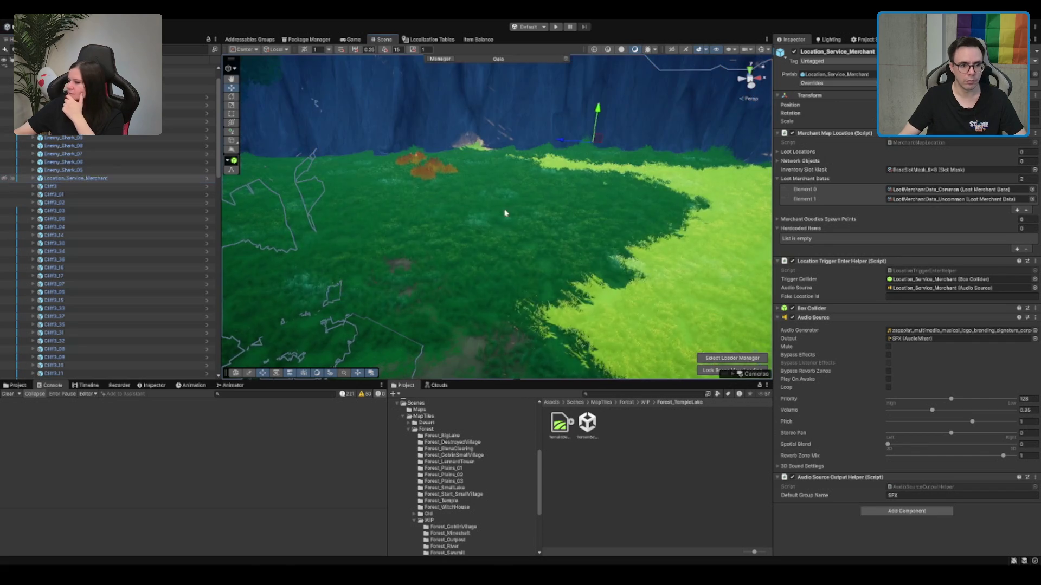
# Step: Select the terrain and paint a mud patch onto the grass field
pyautogui.click(546, 243)
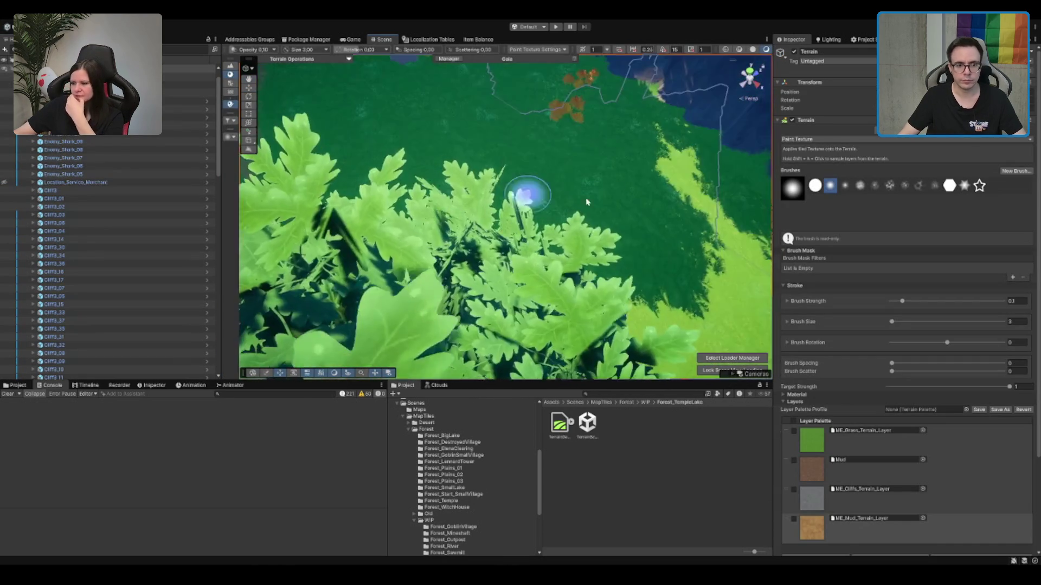
pyautogui.scroll(-5, 586, 218)
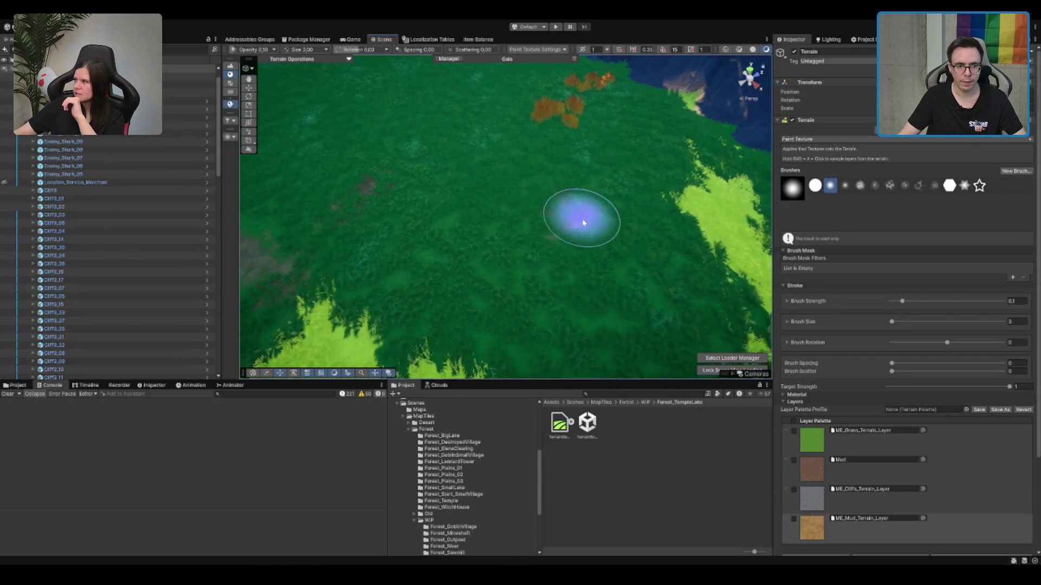
pyautogui.scroll(1, 543, 221)
pyautogui.scroll(5, 542, 221)
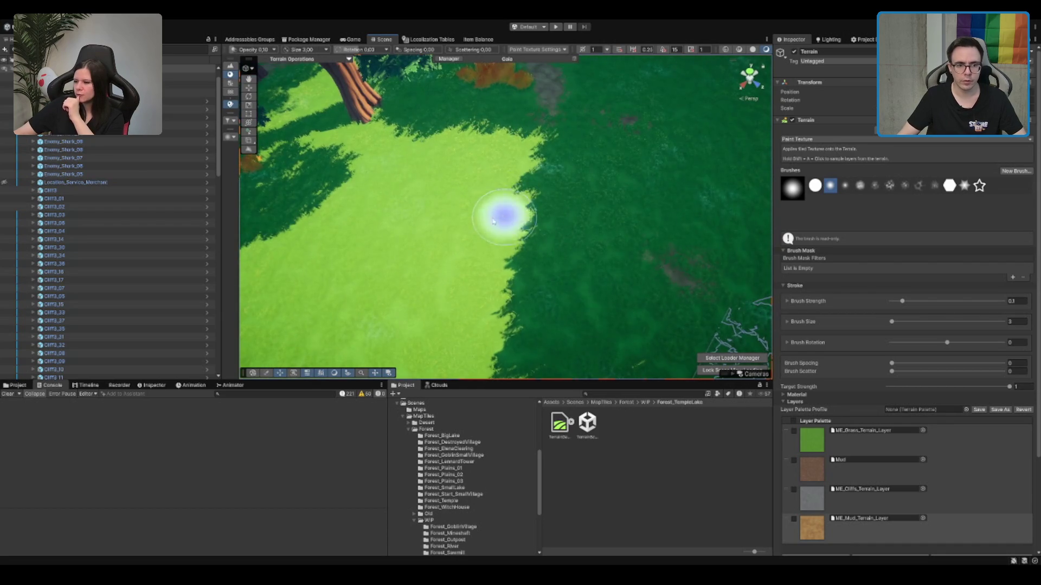
pyautogui.moveTo(447, 277)
pyautogui.mouseDown()
pyautogui.moveTo(399, 325)
pyautogui.moveTo(455, 284)
pyautogui.mouseUp()
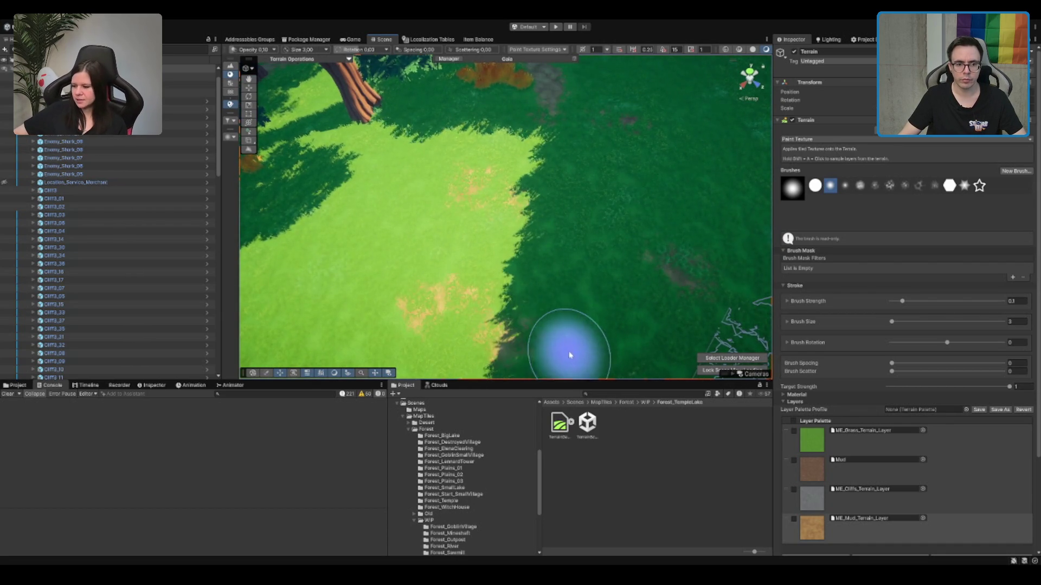
# Step: Paint another small mud patch and switch the terrain tool to Paint Details
pyautogui.press('Down')
pyautogui.press('Right')
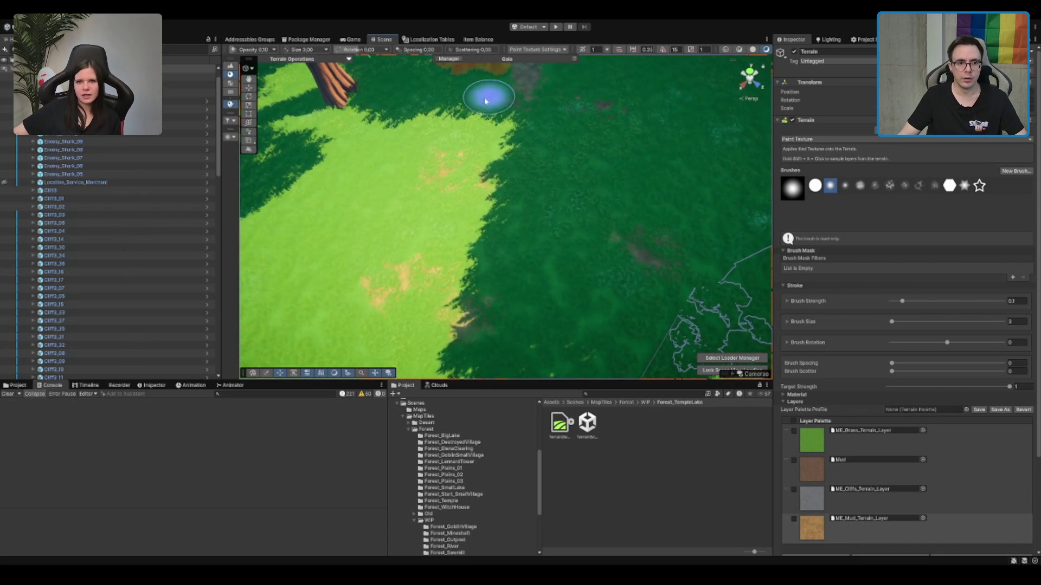
pyautogui.moveTo(353, 158); pyautogui.dragTo(379, 197)
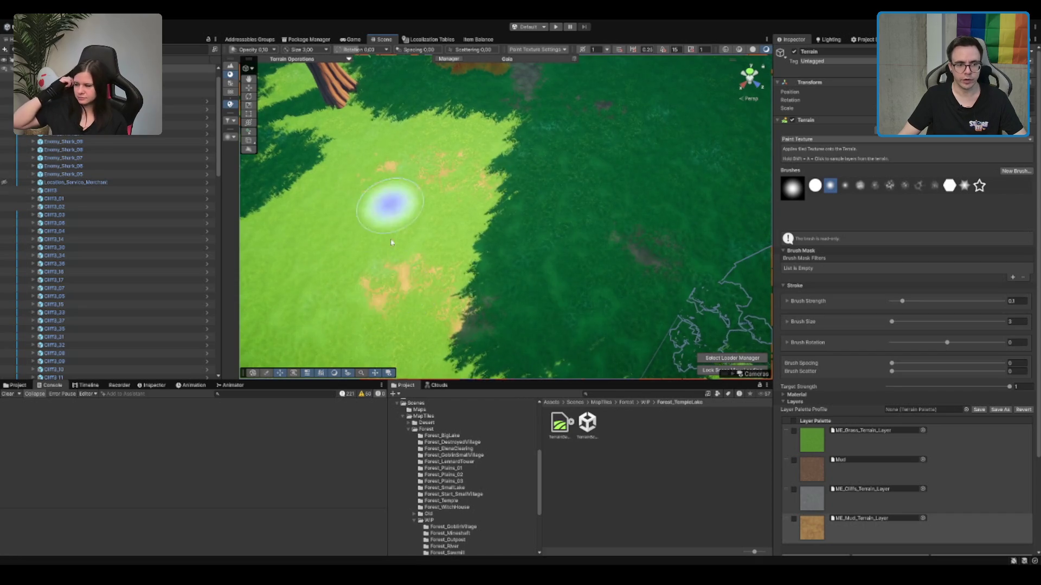
pyautogui.press('Right')
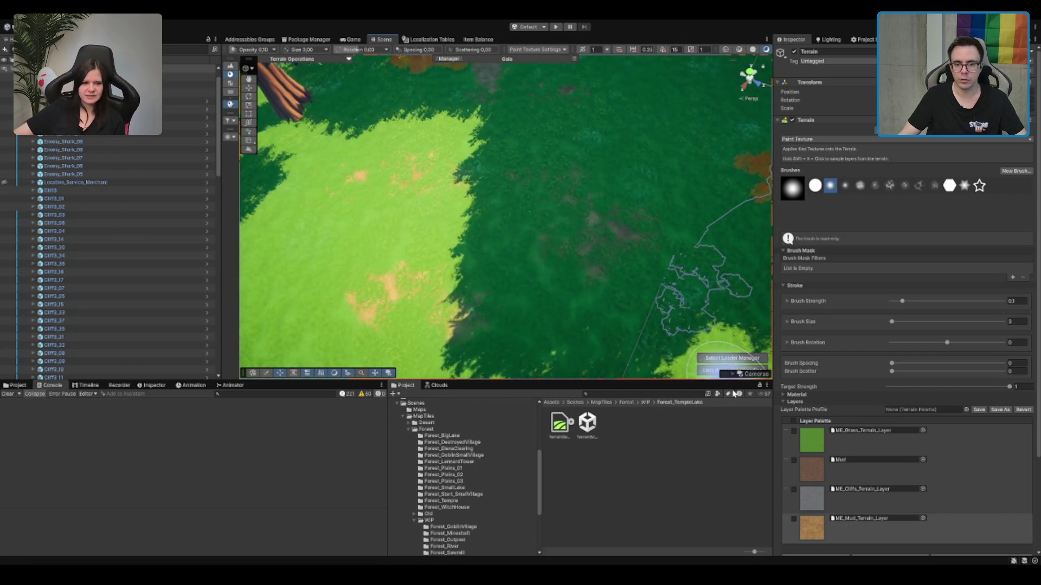
pyautogui.hotkey('shift', 'F3')
pyautogui.scroll(-2, 844, 423)
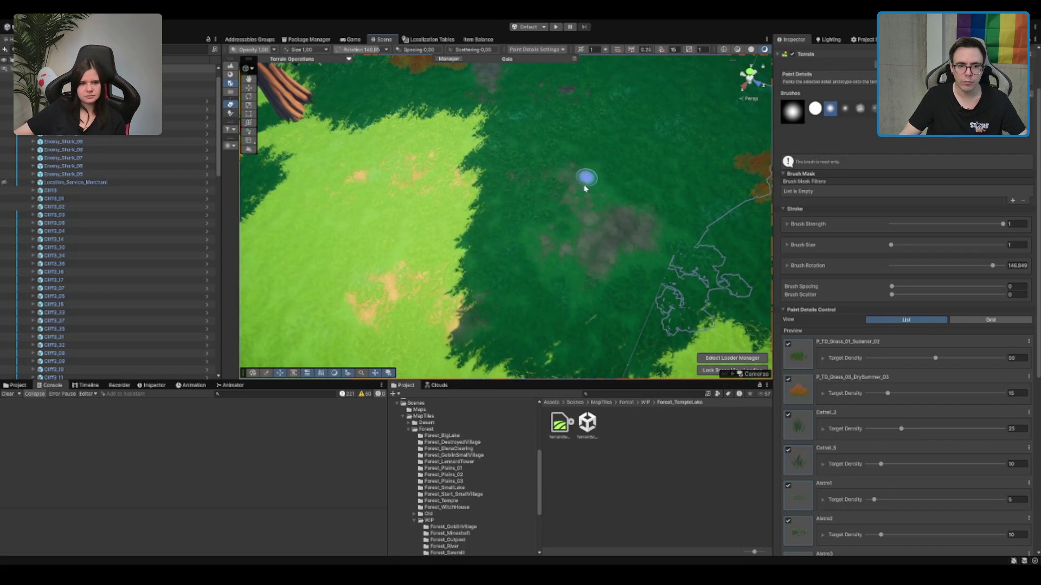
# Step: Brush a patch of dry-summer orange grass onto the forest terrain and exit the terrain tool
pyautogui.moveTo(414, 295)
pyautogui.mouseDown()
pyautogui.moveTo(390, 282)
pyautogui.moveTo(372, 304)
pyautogui.moveTo(449, 313)
pyautogui.mouseUp()
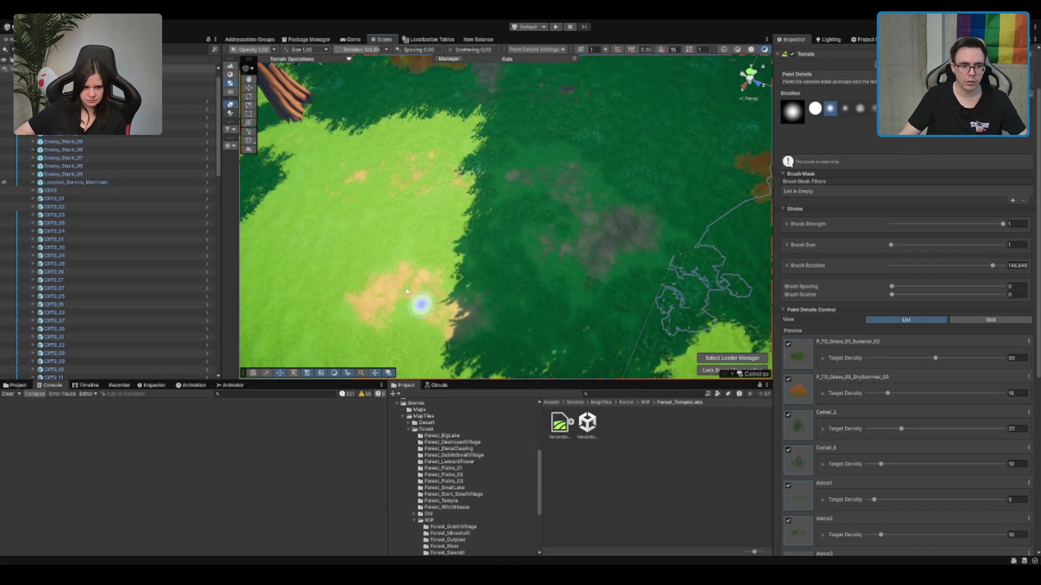
pyautogui.scroll(-3, 432, 255)
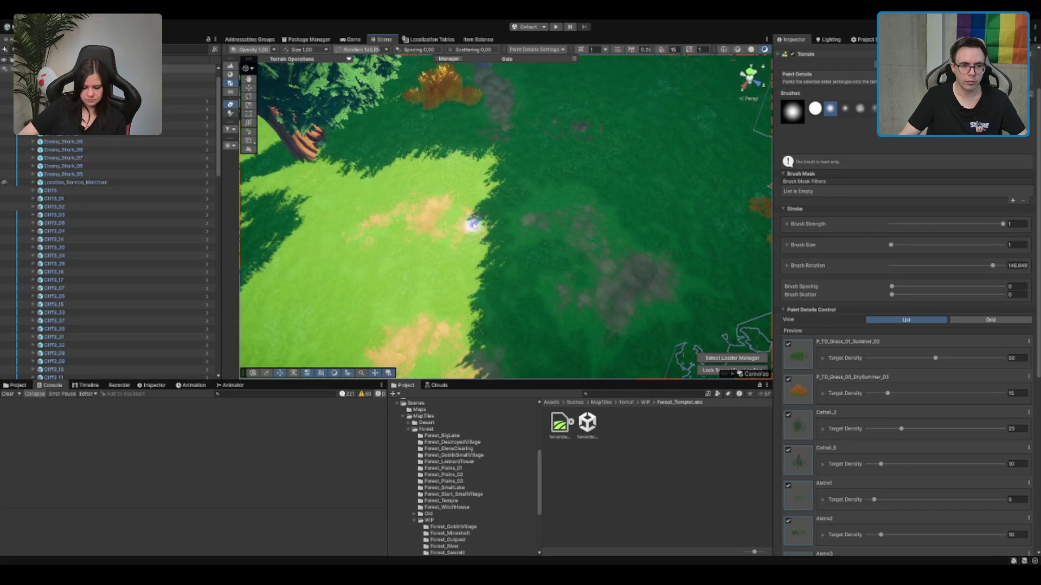
pyautogui.scroll(3, 430, 177)
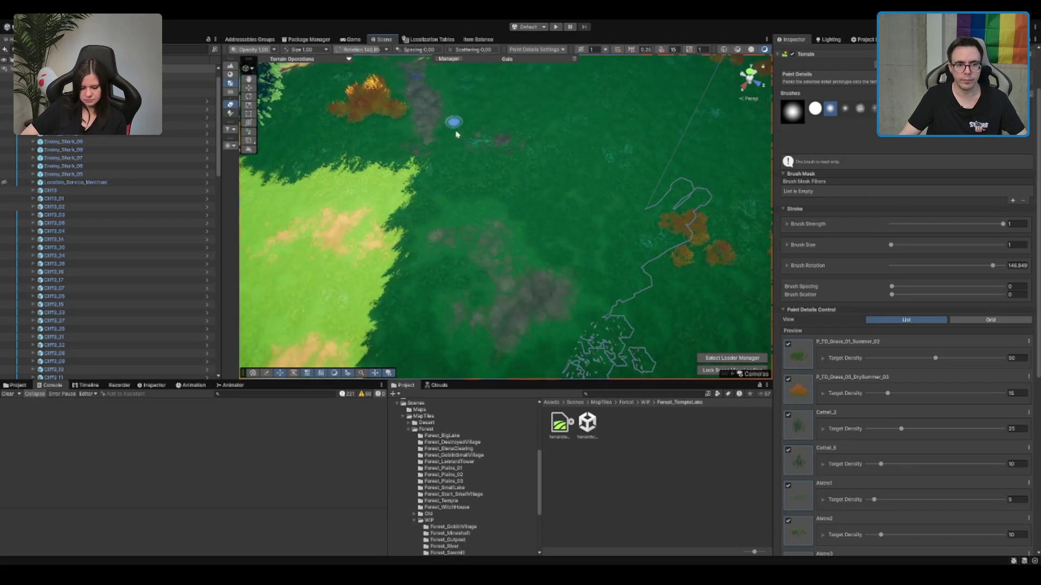
pyautogui.scroll(3, 542, 163)
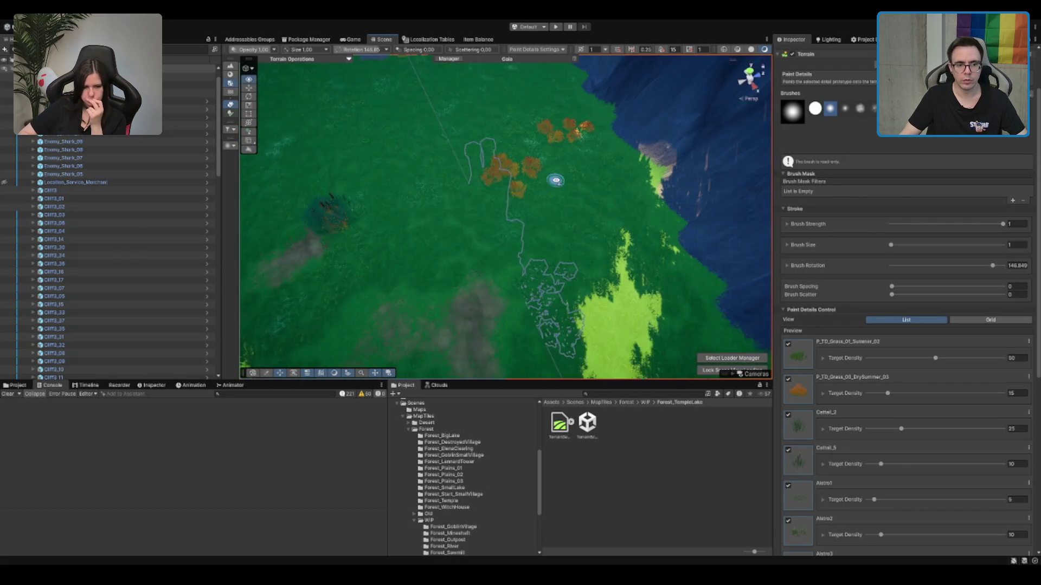
pyautogui.scroll(5, 355, 246)
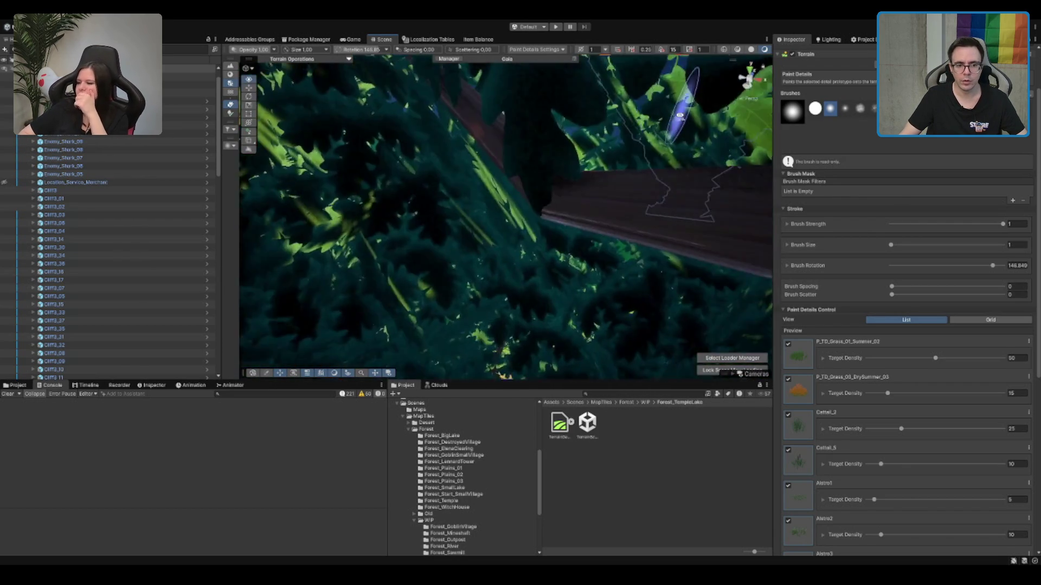
pyautogui.scroll(-5, 567, 172)
pyautogui.press('q')
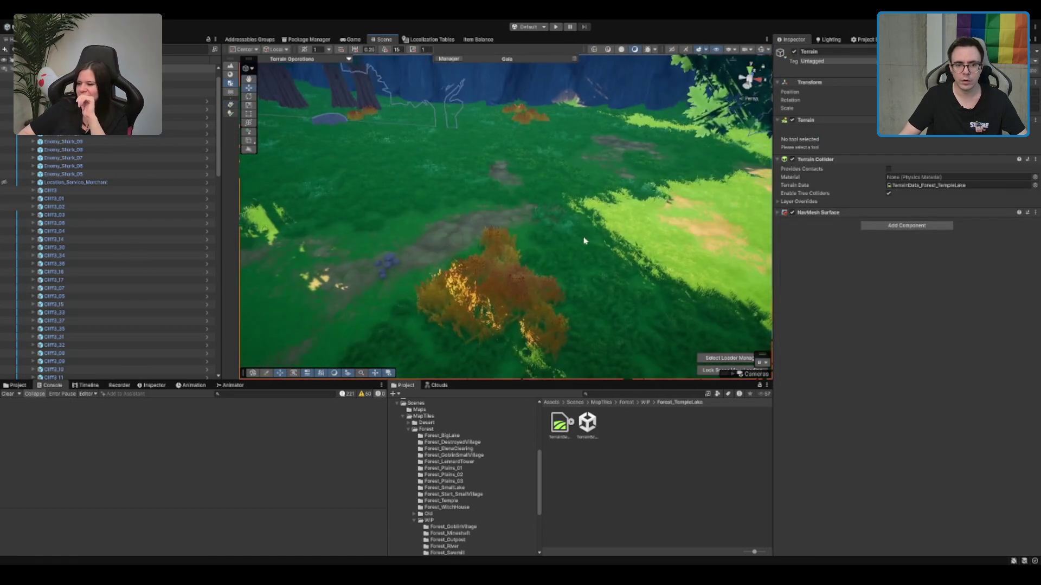
pyautogui.click(569, 173)
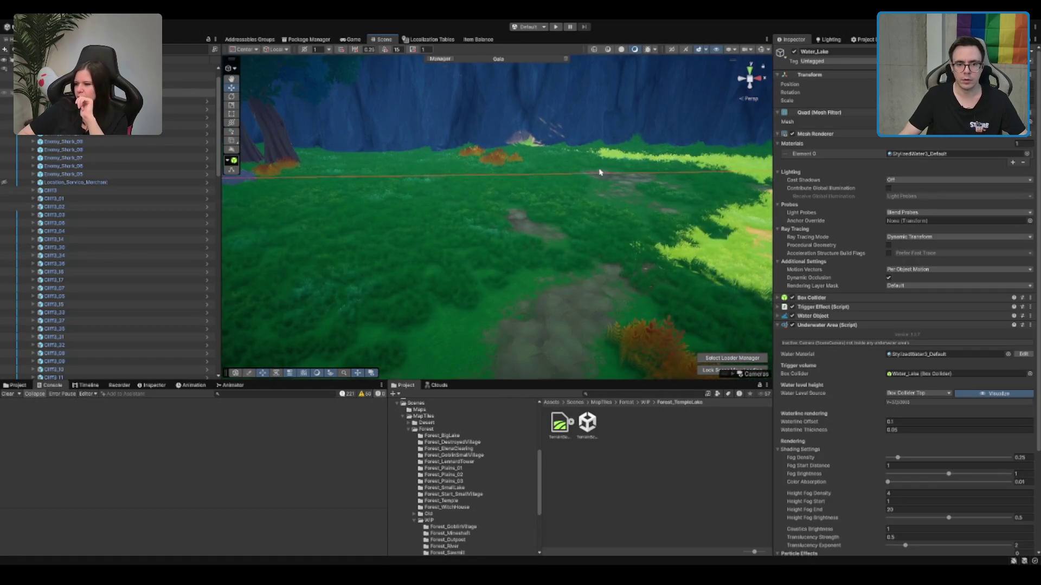
pyautogui.scroll(5, 575, 211)
pyautogui.moveTo(578, 224); pyautogui.dragTo(603, 240)
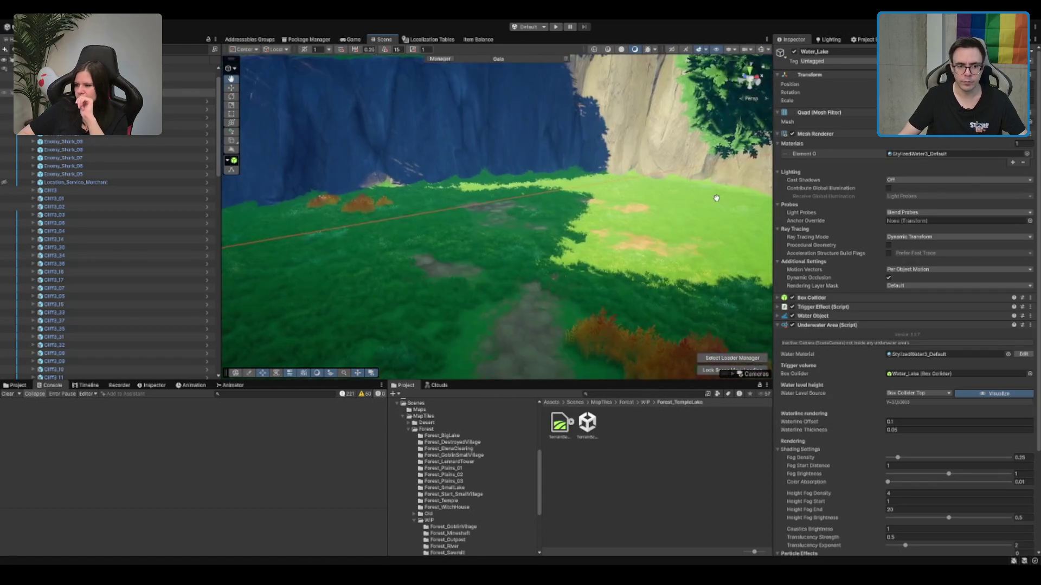
pyautogui.click(598, 201)
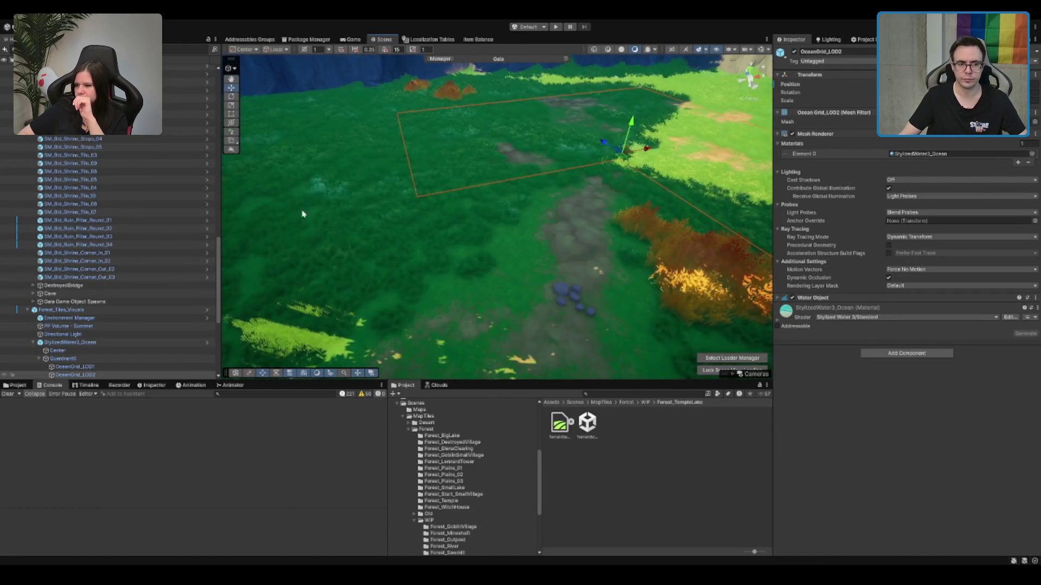
pyautogui.click(357, 206)
pyautogui.click(230, 113)
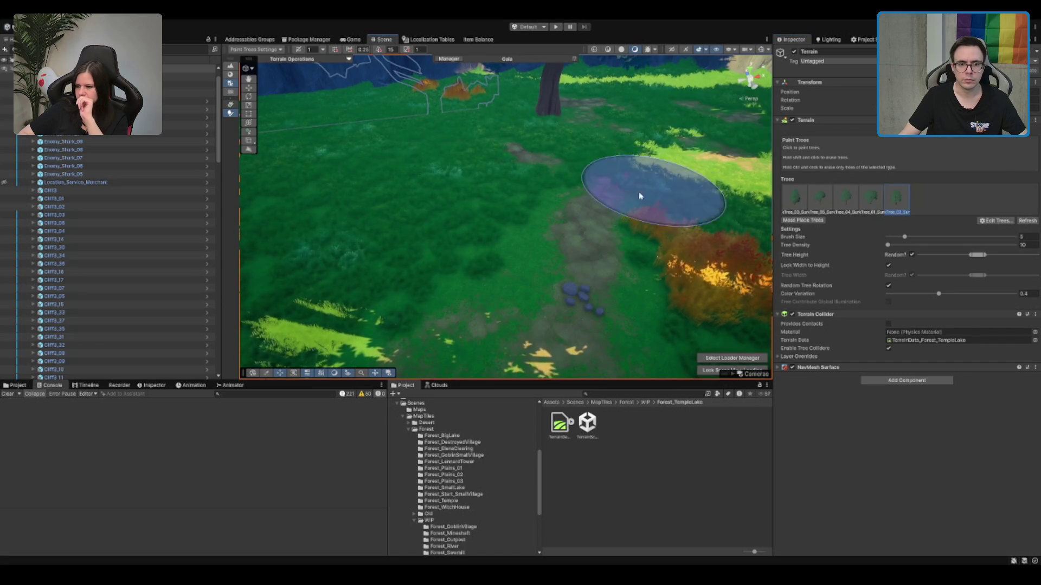
pyautogui.moveTo(647, 190); pyautogui.dragTo(630, 183)
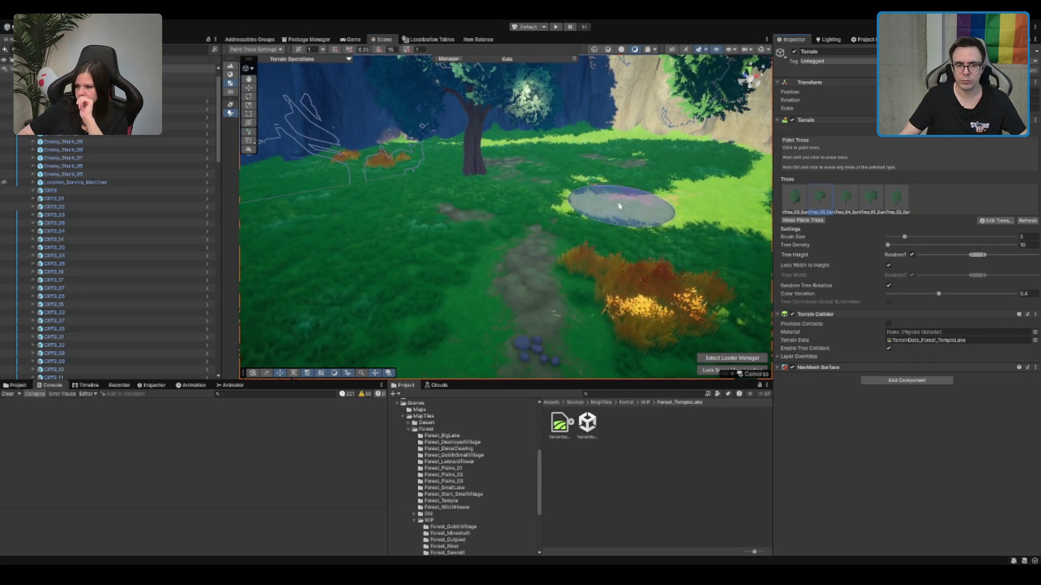
pyautogui.scroll(3, 610, 273)
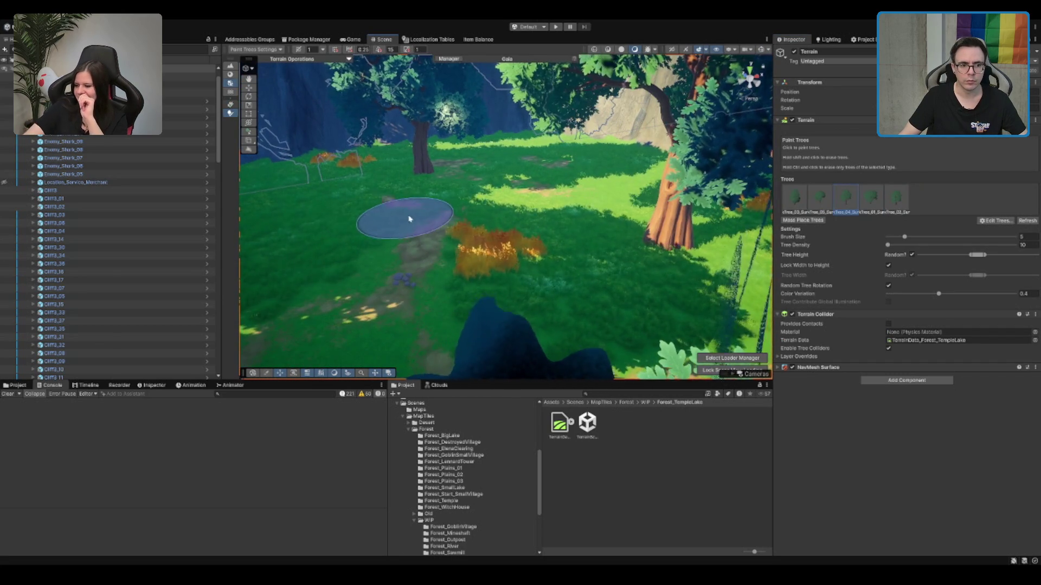
pyautogui.press('w')
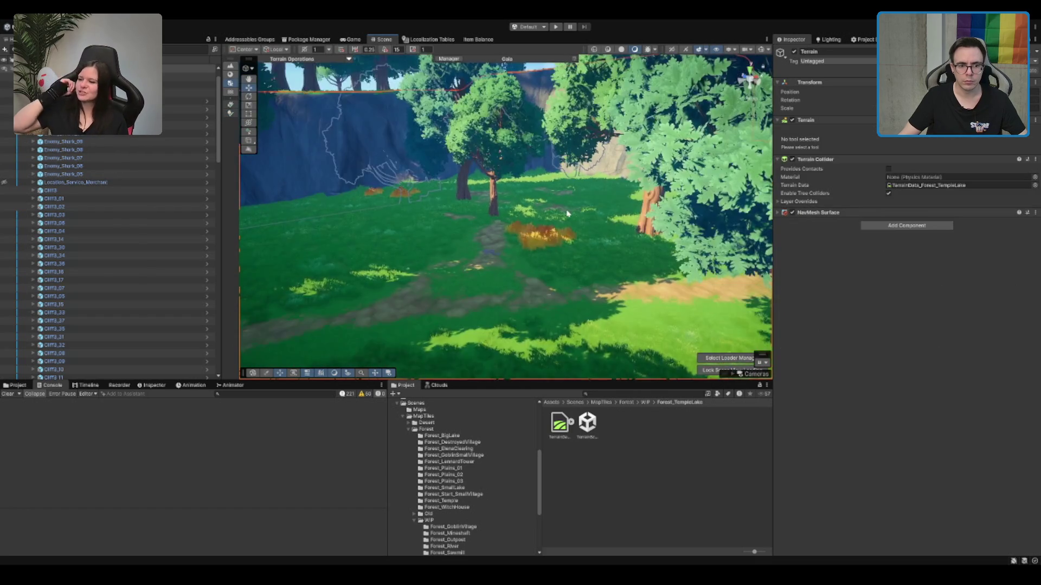
# Step: Select the terrain and switch to the Paint Details tool
pyautogui.scroll(5, 560, 224)
pyautogui.click(454, 195)
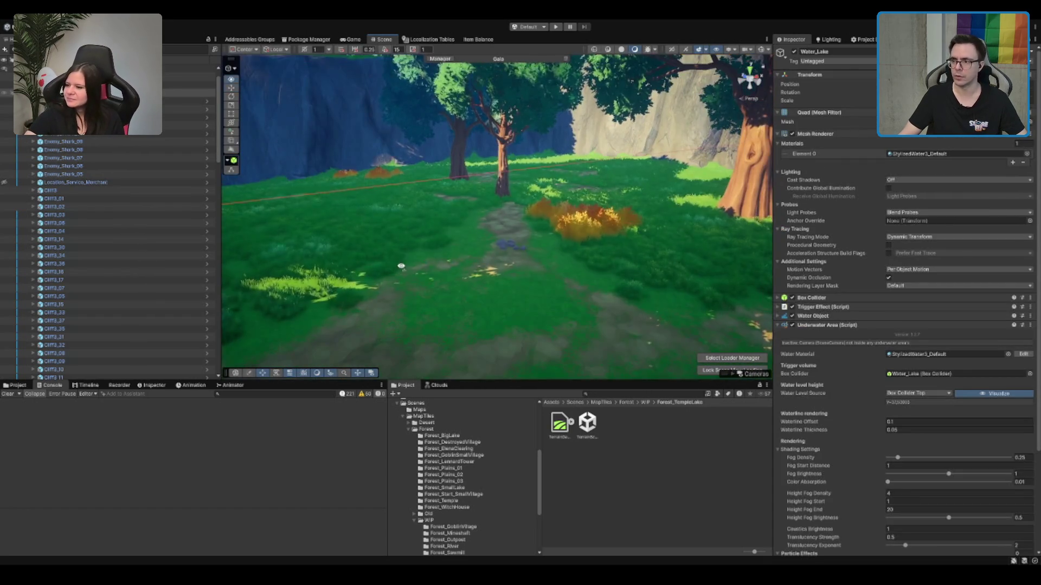
pyautogui.scroll(3, 448, 207)
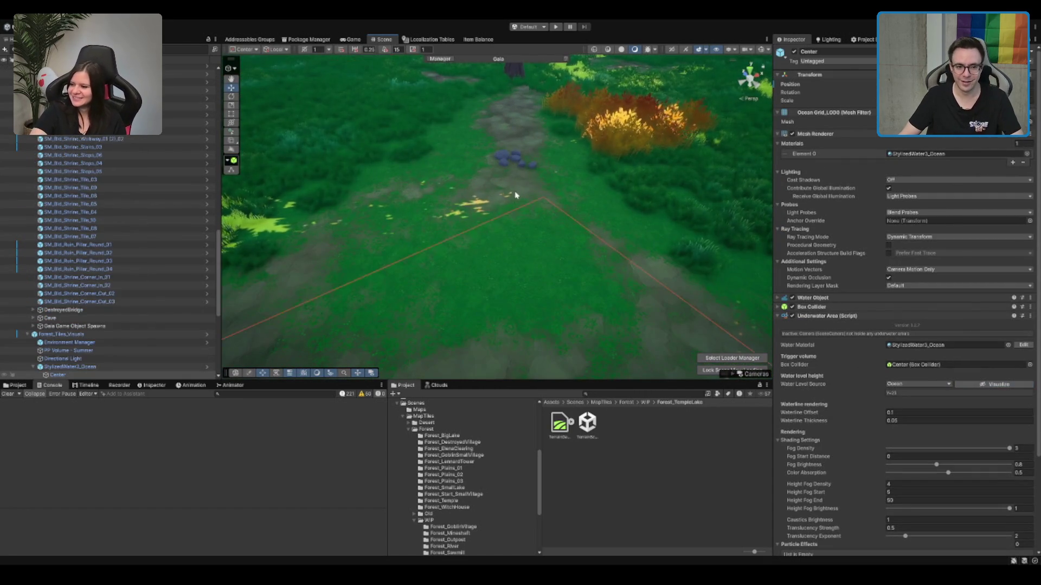
pyautogui.click(521, 195)
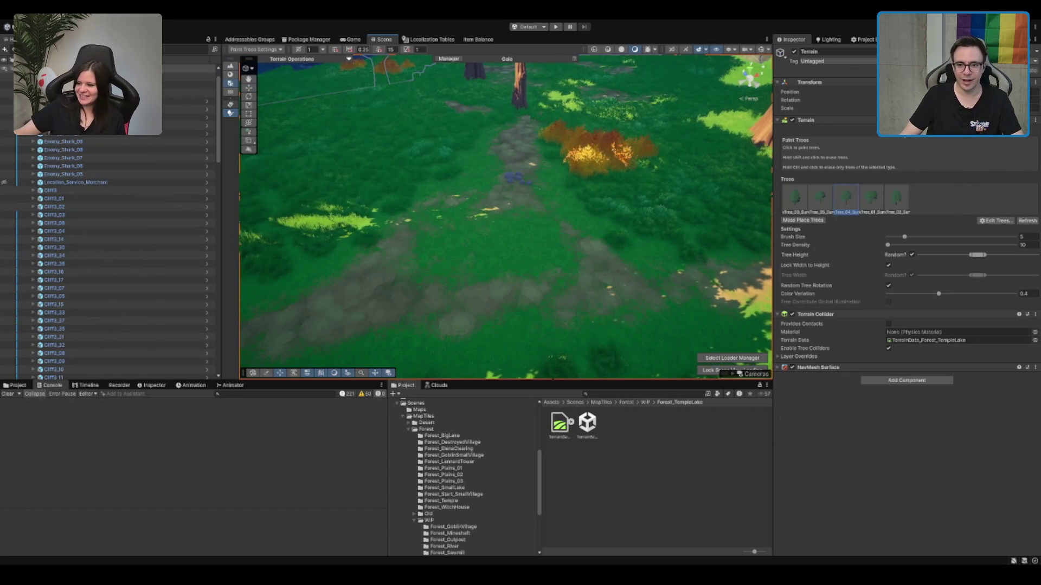
pyautogui.click(921, 137)
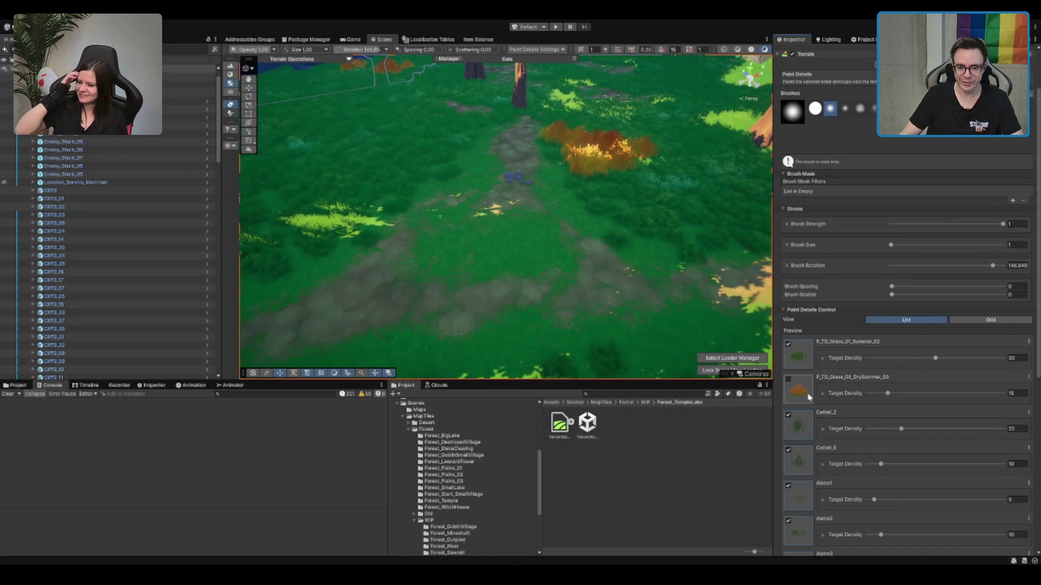
# Step: Turn off the Cattail_2 and Cattail_5 detail prototypes
pyautogui.click(797, 427)
pyautogui.scroll(-3, 802, 401)
pyautogui.click(797, 396)
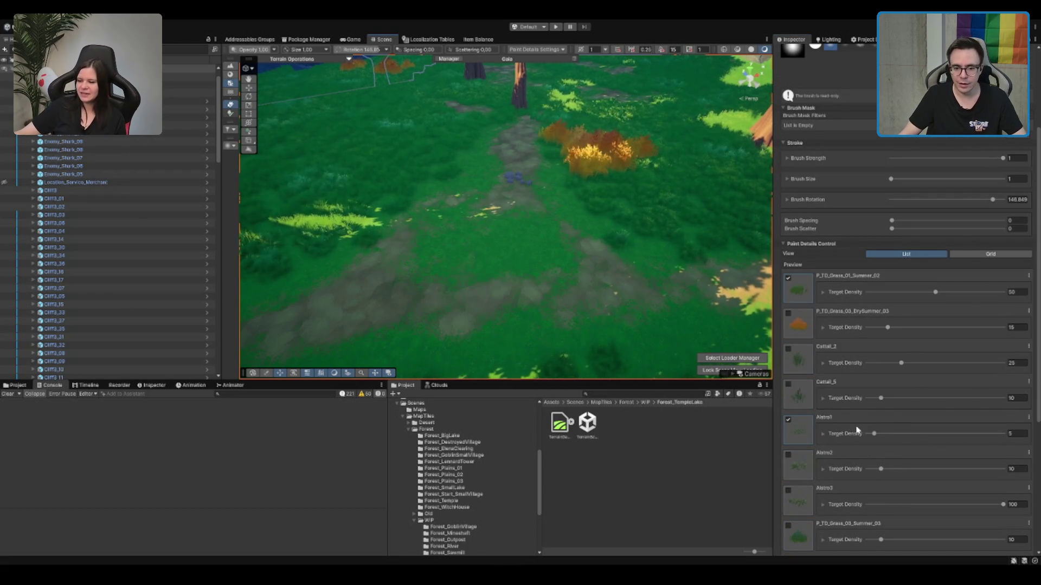
pyautogui.click(768, 425)
pyautogui.click(529, 241)
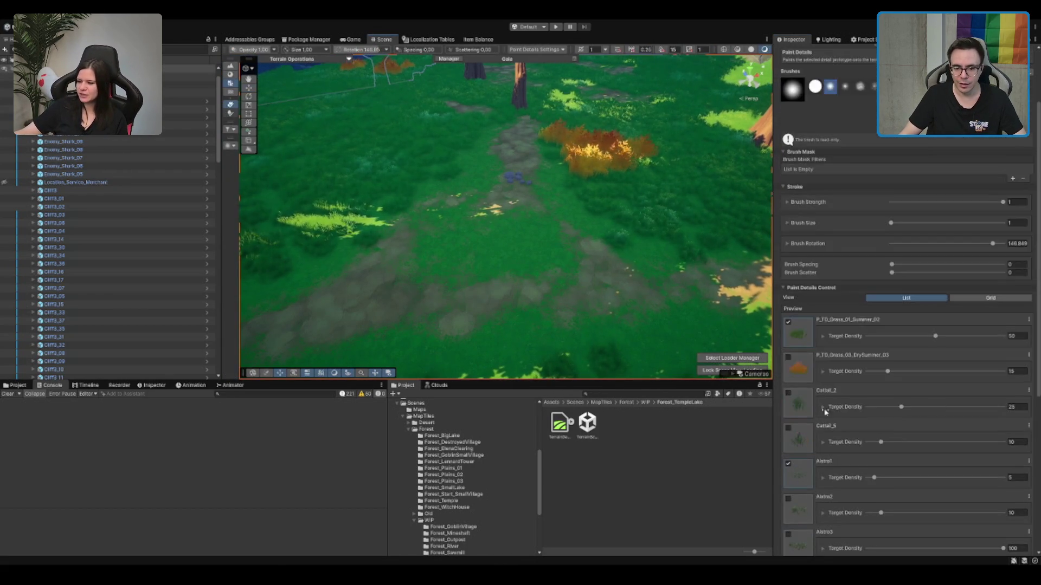
# Step: Turn off the SM_Env_Branch_02, SM_Env_Branch_04 and P_CoverPlant_01_Summer_NoLOD details
pyautogui.scroll(-5, 798, 408)
pyautogui.scroll(-3, 808, 477)
pyautogui.click(787, 429)
pyautogui.click(787, 464)
pyautogui.click(787, 500)
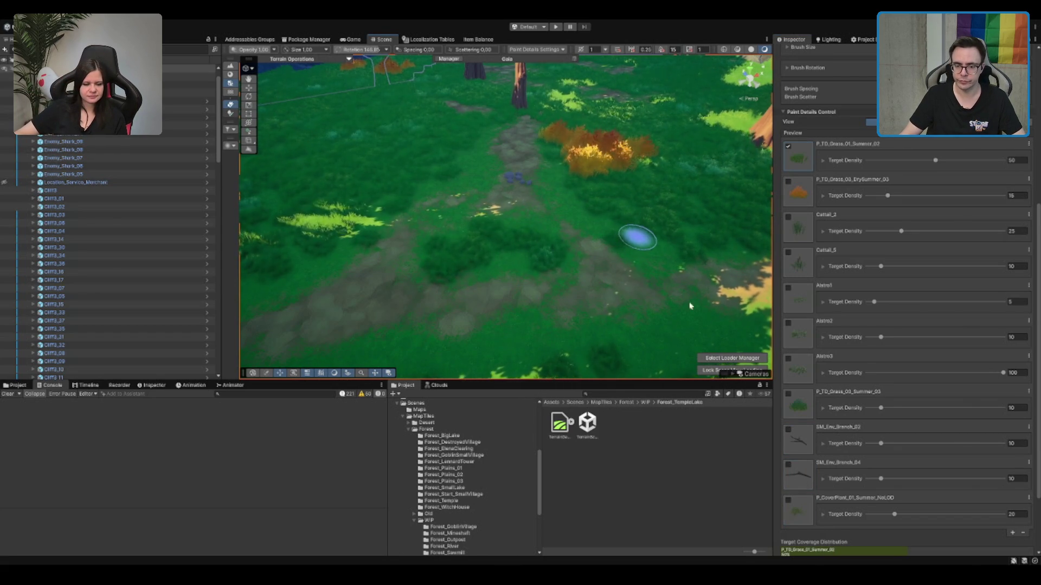
pyautogui.scroll(3, 995, 379)
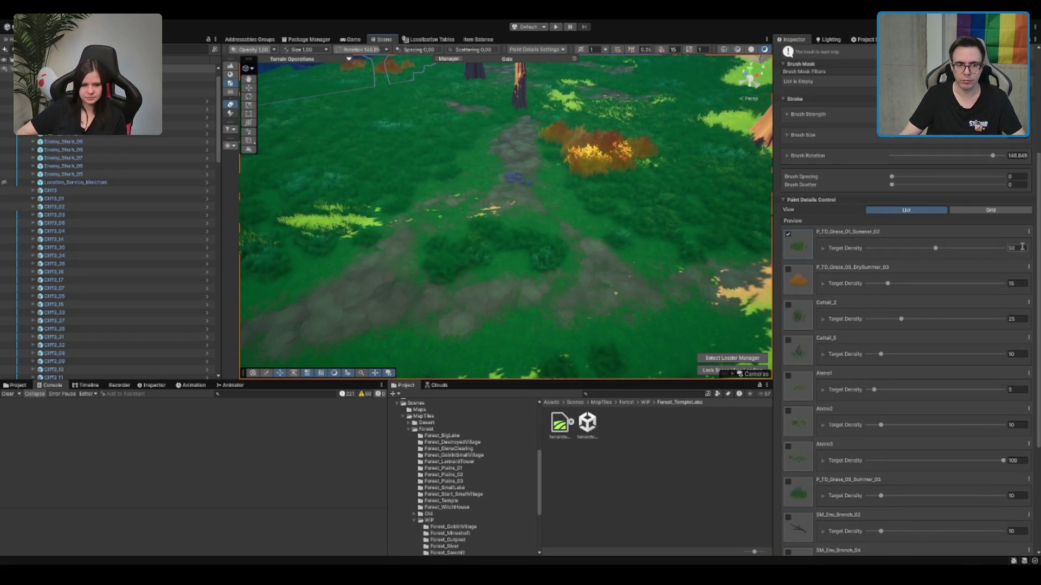
# Step: Set the P_TD_Grass_01_Summer_02 target density to 30
pyautogui.doubleClick(1012, 249)
pyautogui.write('30')
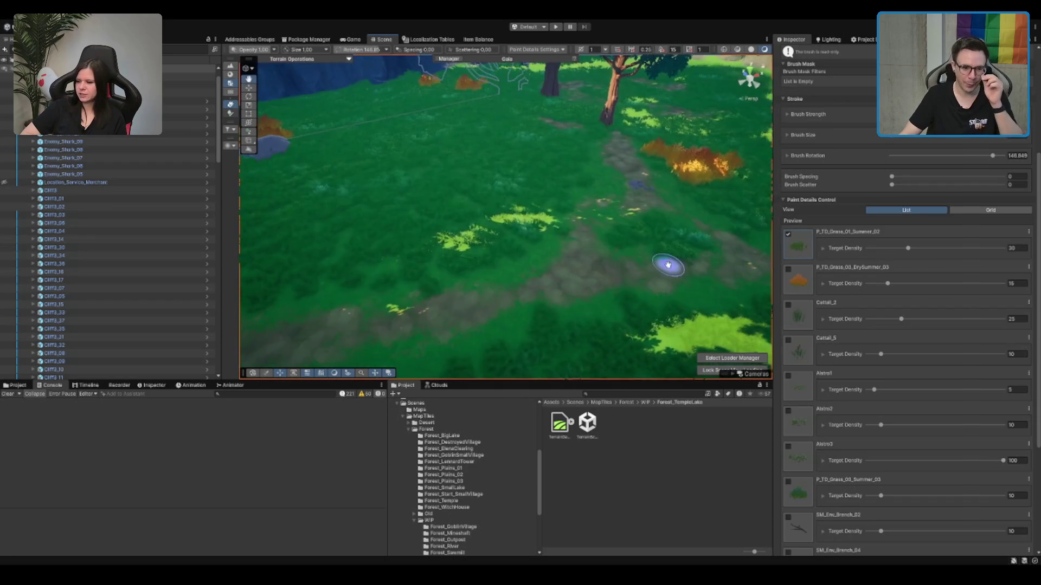
pyautogui.moveTo(668, 265); pyautogui.dragTo(542, 295)
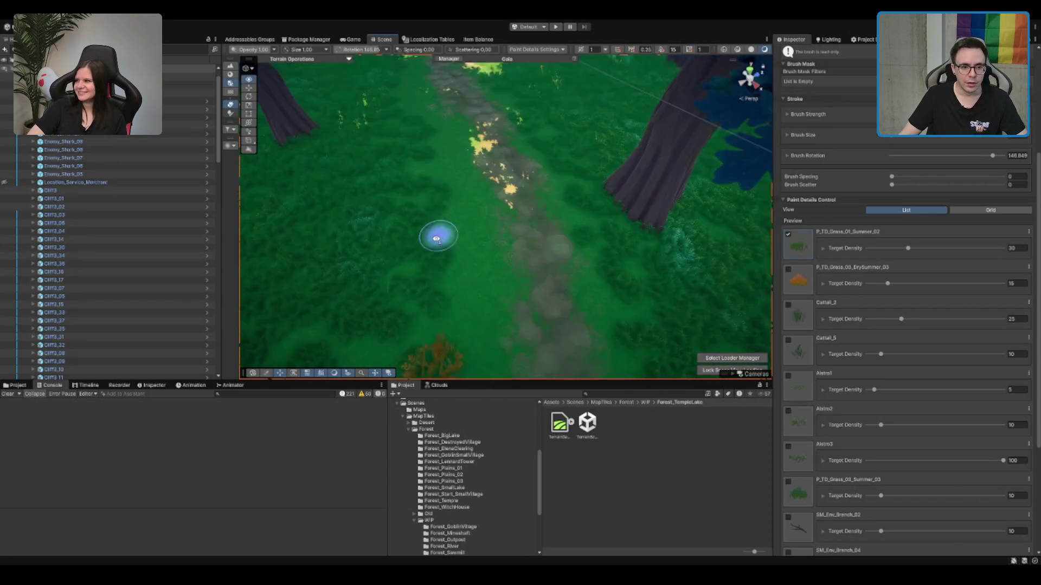
# Step: Exit the detail painting tool and select Tile_MusicLocation in the Hierarchy
pyautogui.moveTo(420, 80)
pyautogui.mouseDown()
pyautogui.moveTo(490, 213)
pyautogui.moveTo(574, 106)
pyautogui.moveTo(566, 144)
pyautogui.moveTo(515, 225)
pyautogui.moveTo(608, 232)
pyautogui.moveTo(575, 248)
pyautogui.mouseUp()
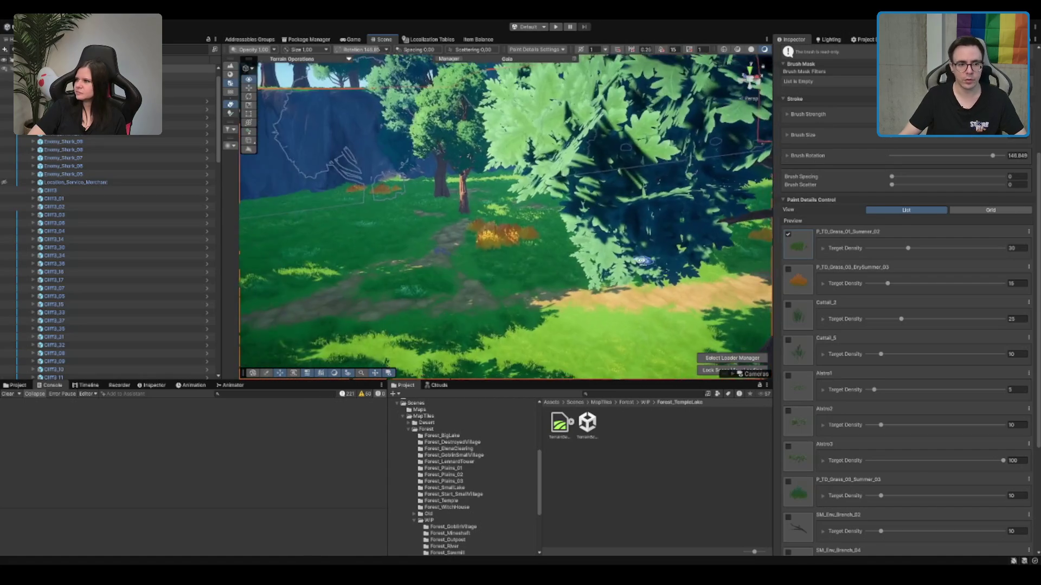
pyautogui.press('w')
pyautogui.click(184, 84)
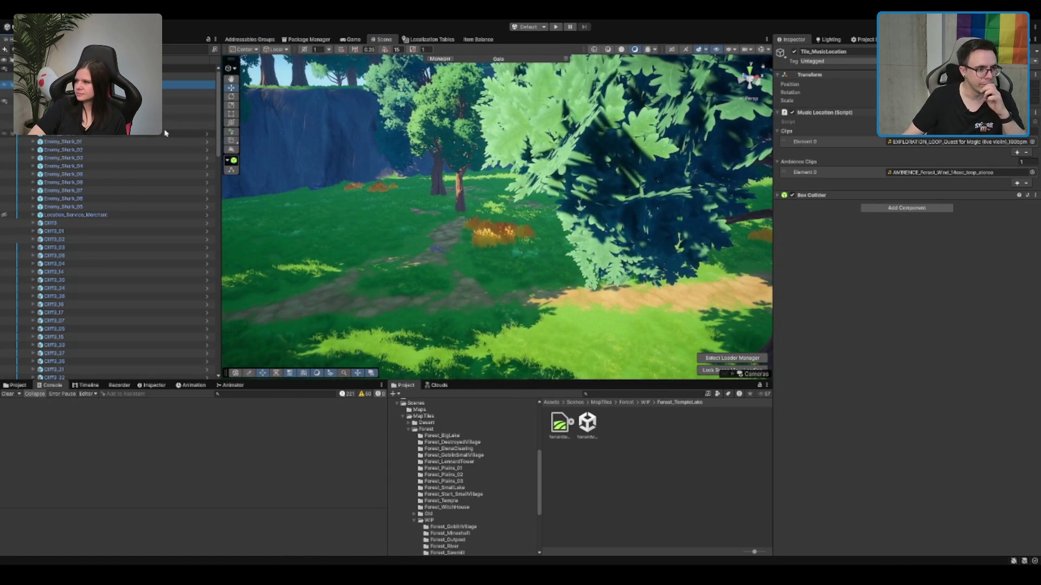
# Step: Frame Location_Service_Merchant, then create a new empty object under the MapTile root
pyautogui.click(106, 215)
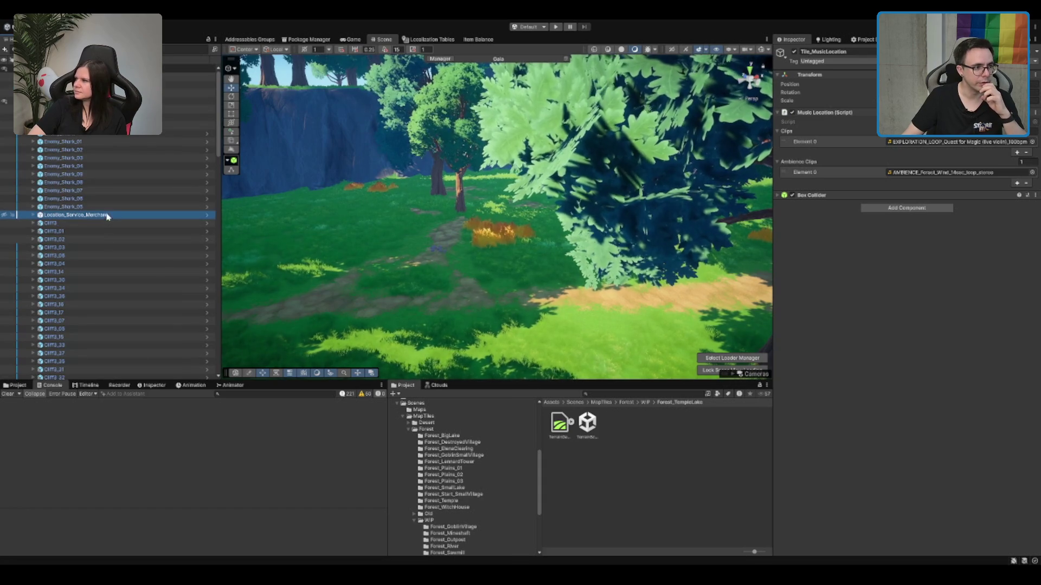
pyautogui.press('f')
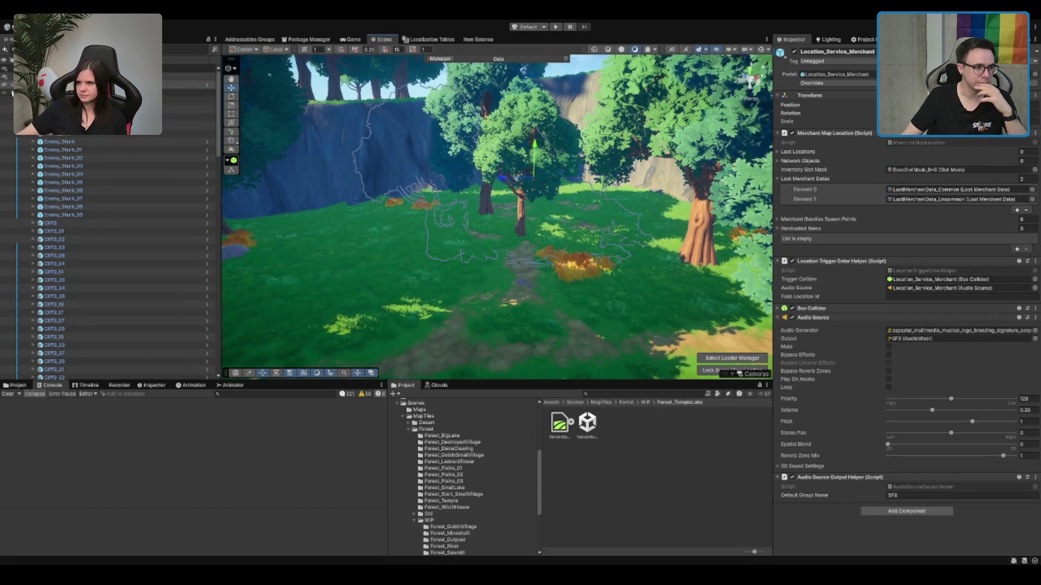
pyautogui.click(190, 76)
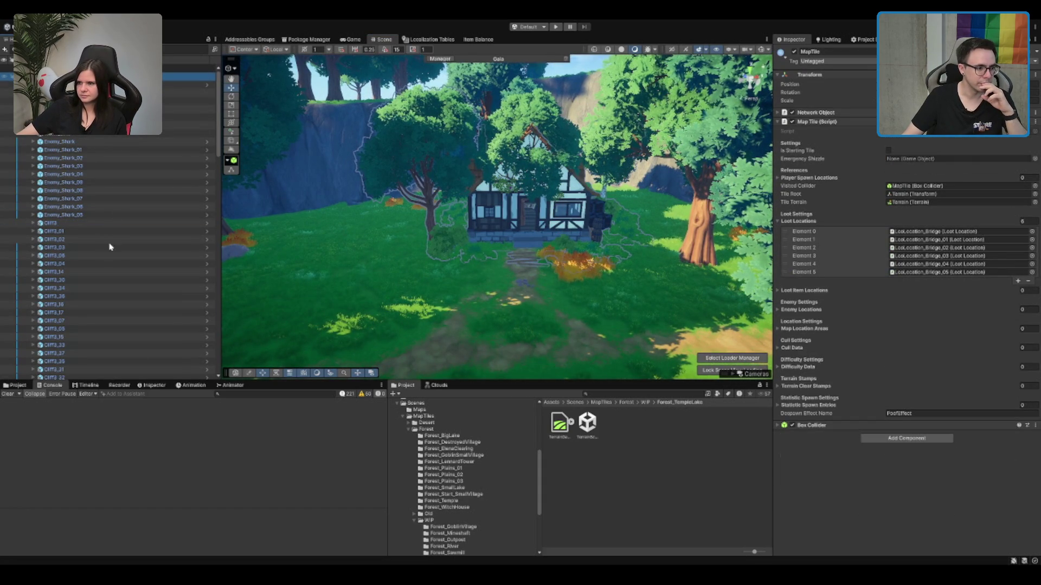
pyautogui.hotkey('ctrl', 'shift', 'n')
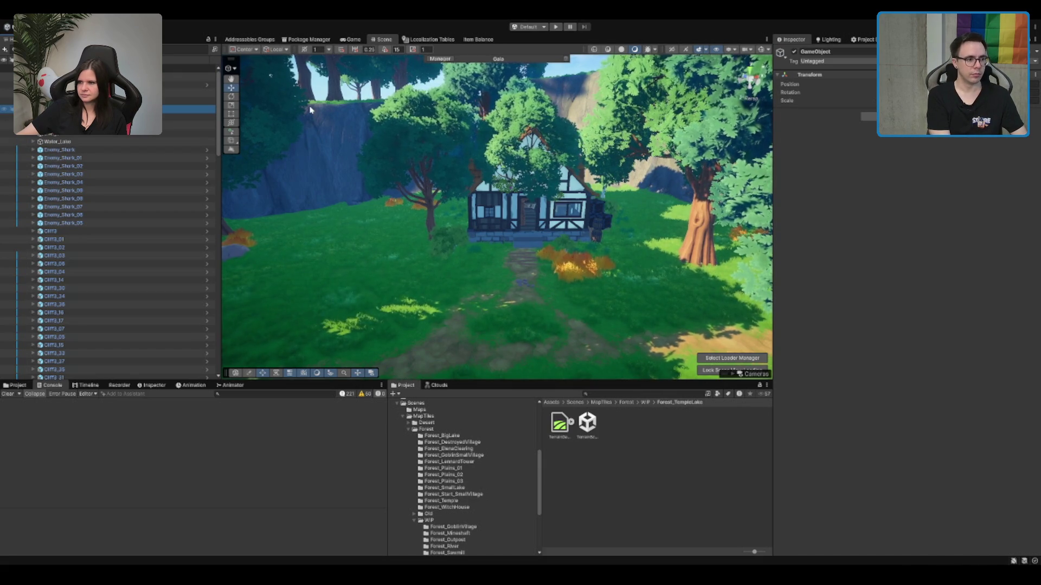
# Step: Compare the new MapLocation object with Location_Service_Merchant and place it at the merchant house
pyautogui.click(189, 84)
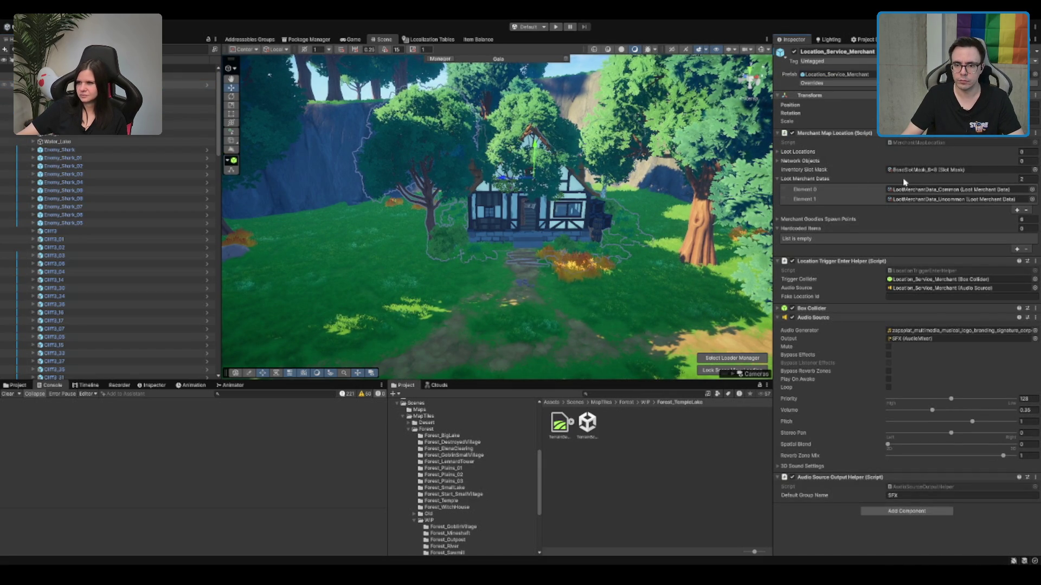
pyautogui.click(190, 109)
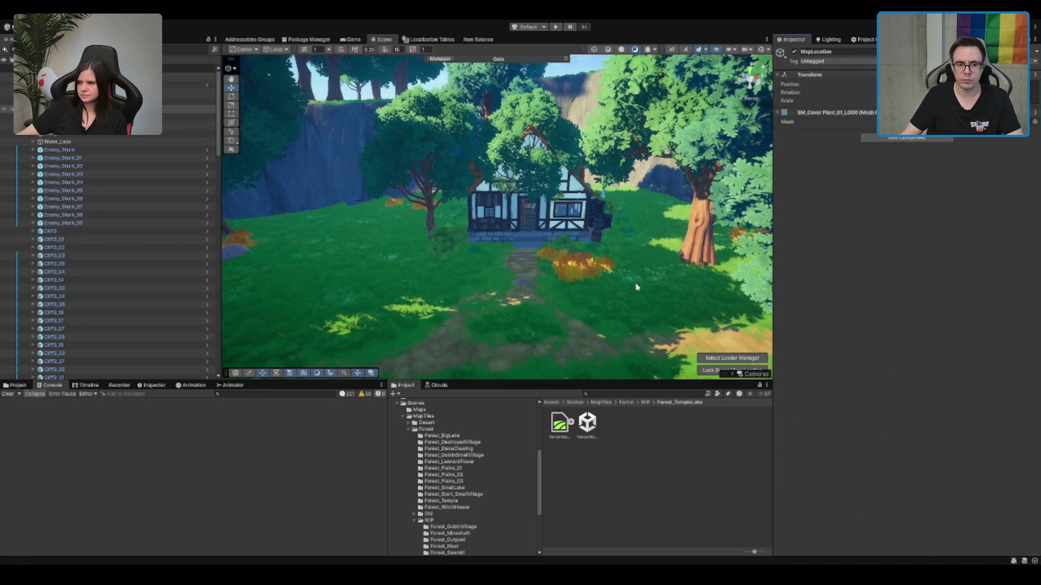
pyautogui.click(190, 85)
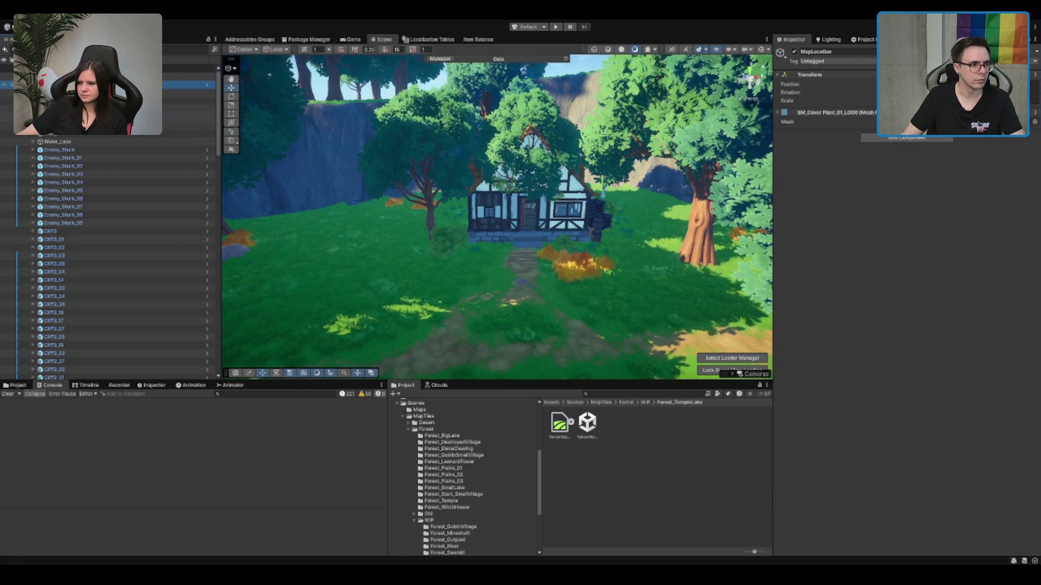
pyautogui.click(189, 108)
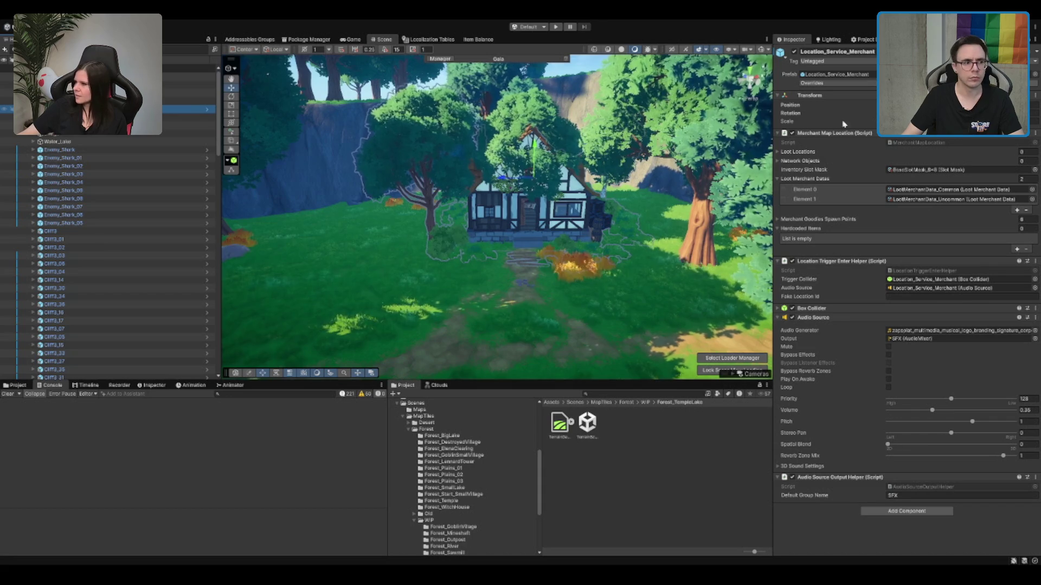
pyautogui.click(445, 234)
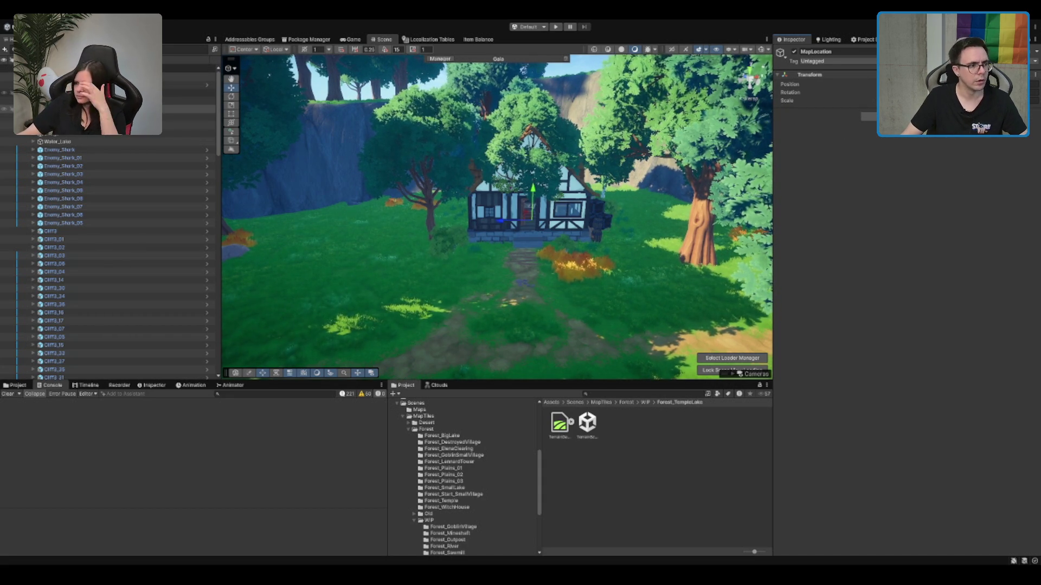
pyautogui.click(529, 212)
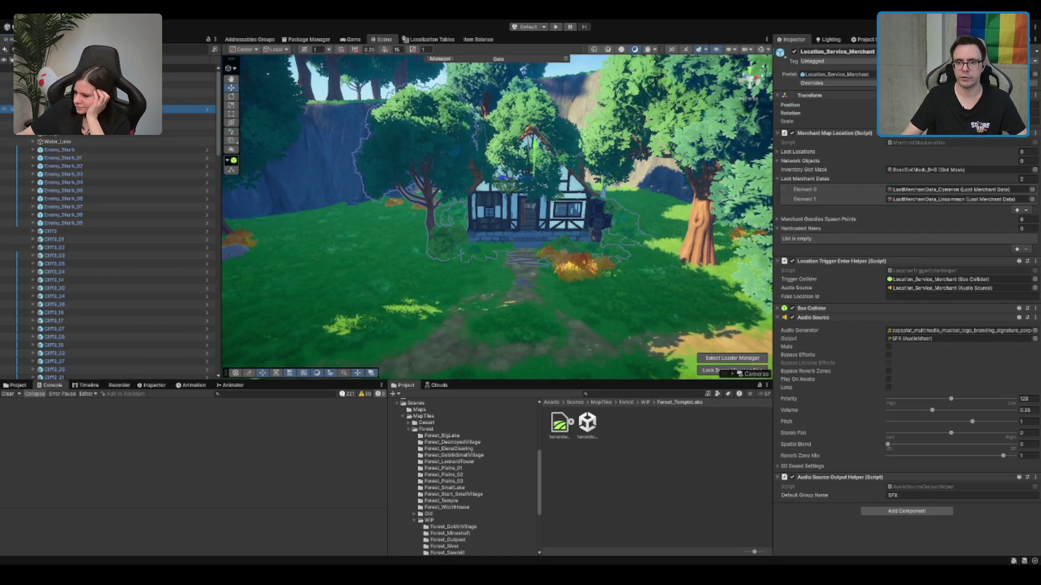
# Step: Give MapLocation a Map Location Area with id TempleLake and add it to MapTile's Map Location Areas
pyautogui.press('f')
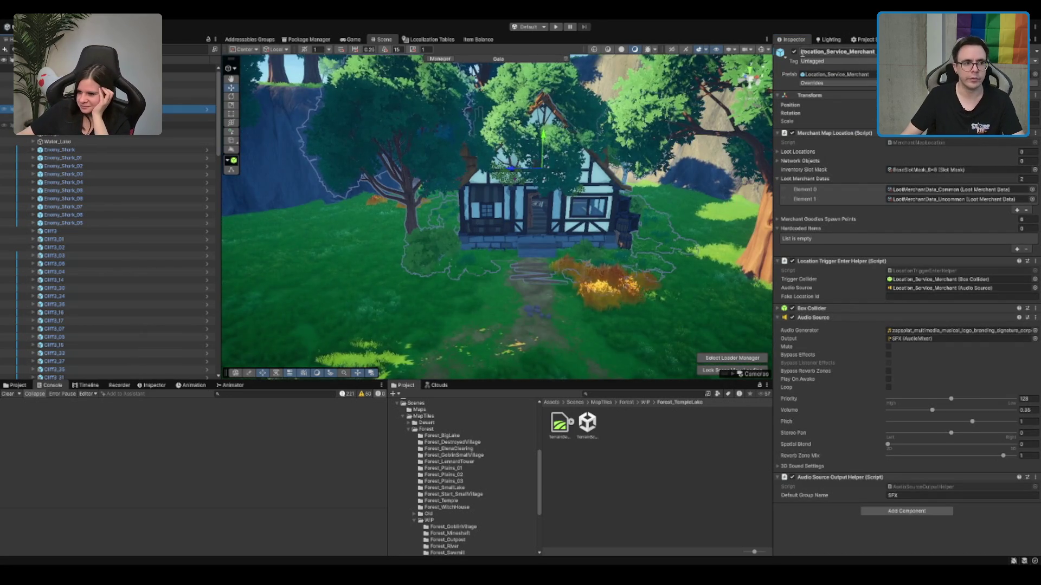
pyautogui.click(189, 101)
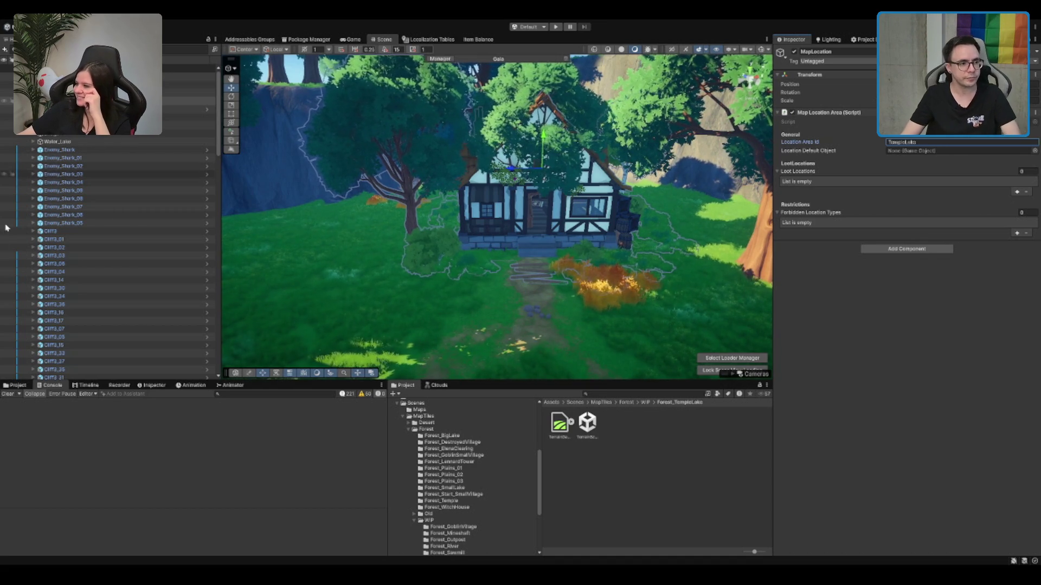
pyautogui.click(184, 101)
pyautogui.moveTo(184, 101); pyautogui.dragTo(784, 224)
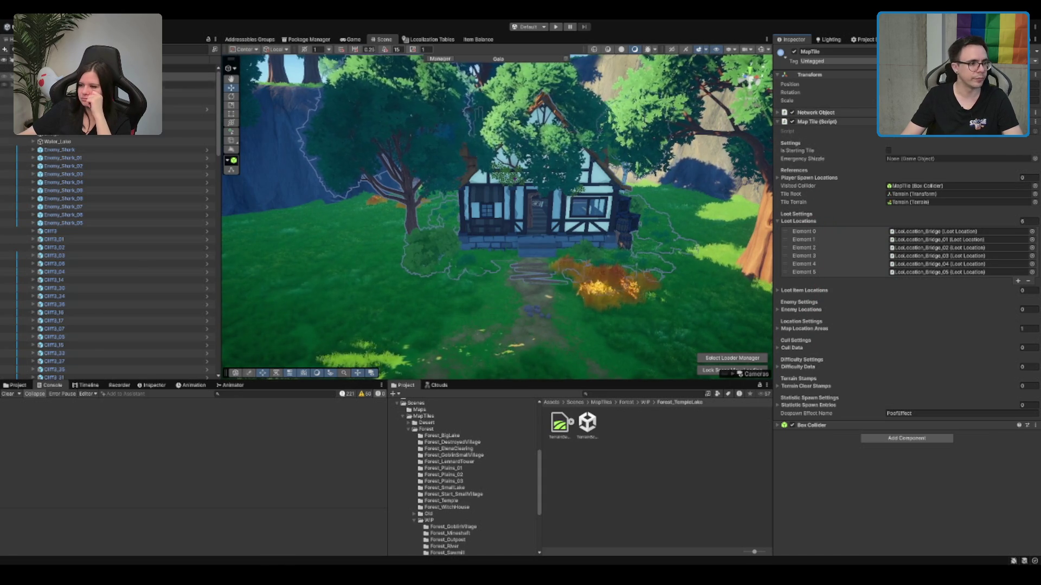
pyautogui.click(187, 109)
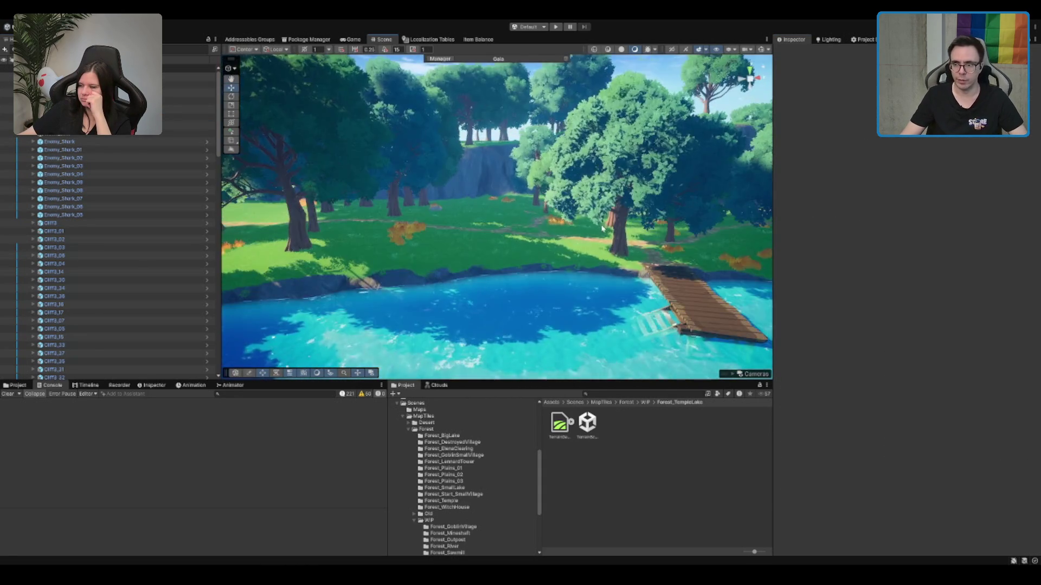
# Step: Fly the Scene view over the lake to the grassy islet and return to the MapTiles folder
pyautogui.moveTo(458, 191); pyautogui.dragTo(520, 238)
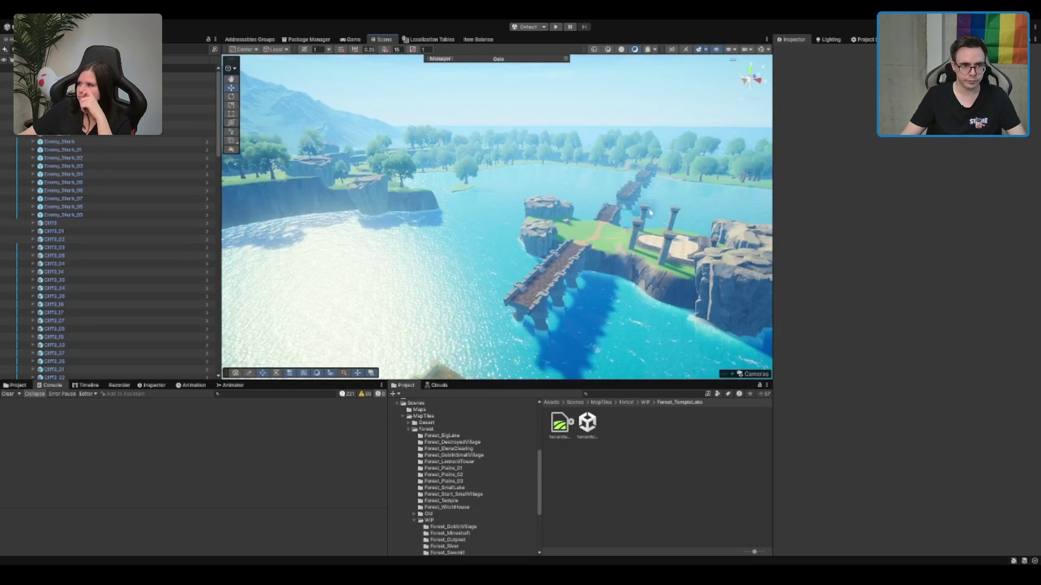
pyautogui.moveTo(493, 235)
pyautogui.mouseDown()
pyautogui.moveTo(541, 197)
pyautogui.moveTo(492, 244)
pyautogui.mouseUp()
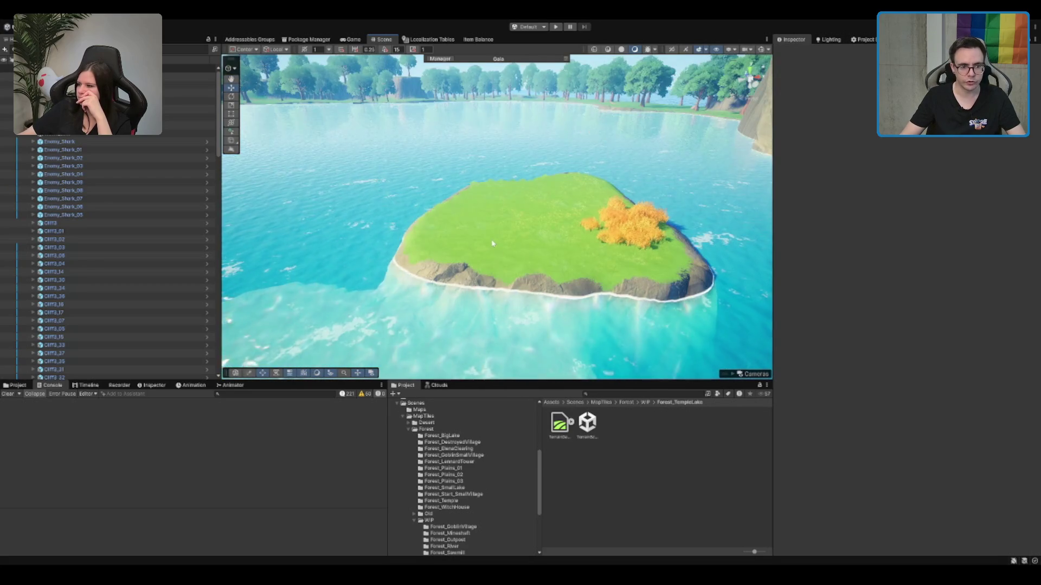
pyautogui.click(602, 402)
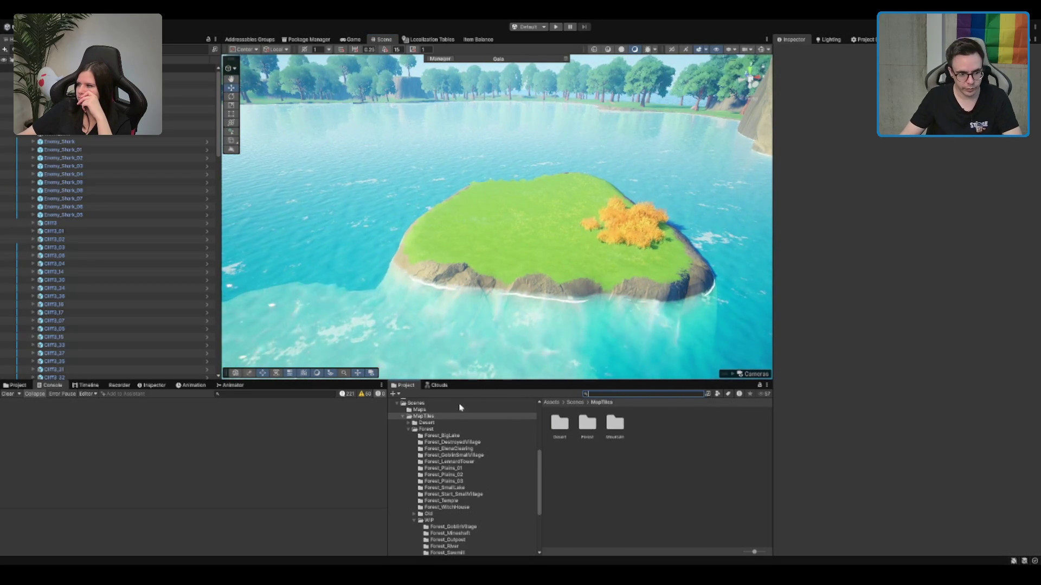
# Step: Browse the Project tree to the Prefabs and BiomePrefabs folders
pyautogui.scroll(5, 449, 423)
pyautogui.click(479, 482)
pyautogui.click(428, 505)
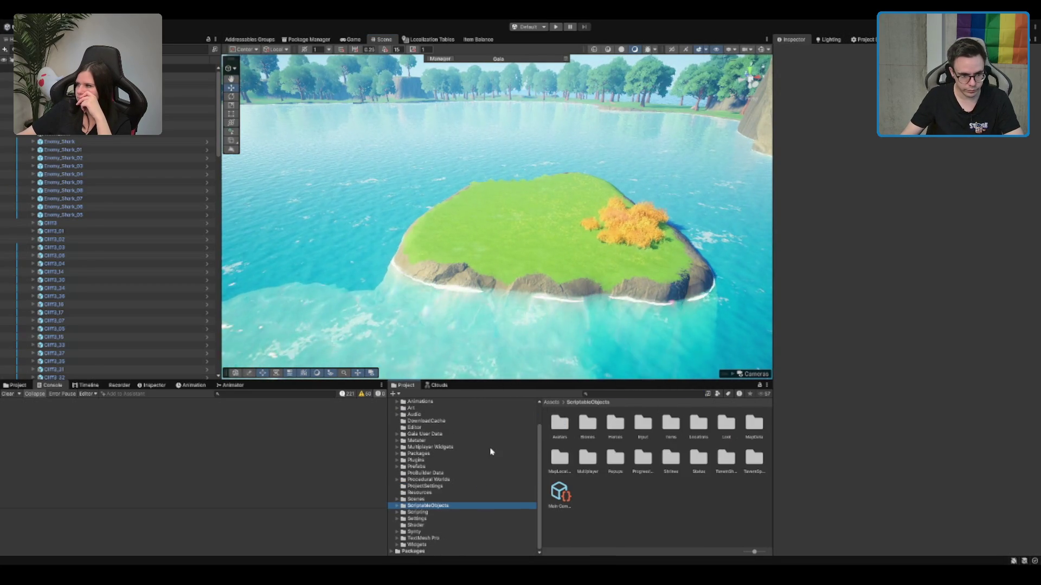
pyautogui.doubleClick(485, 467)
pyautogui.click(487, 471)
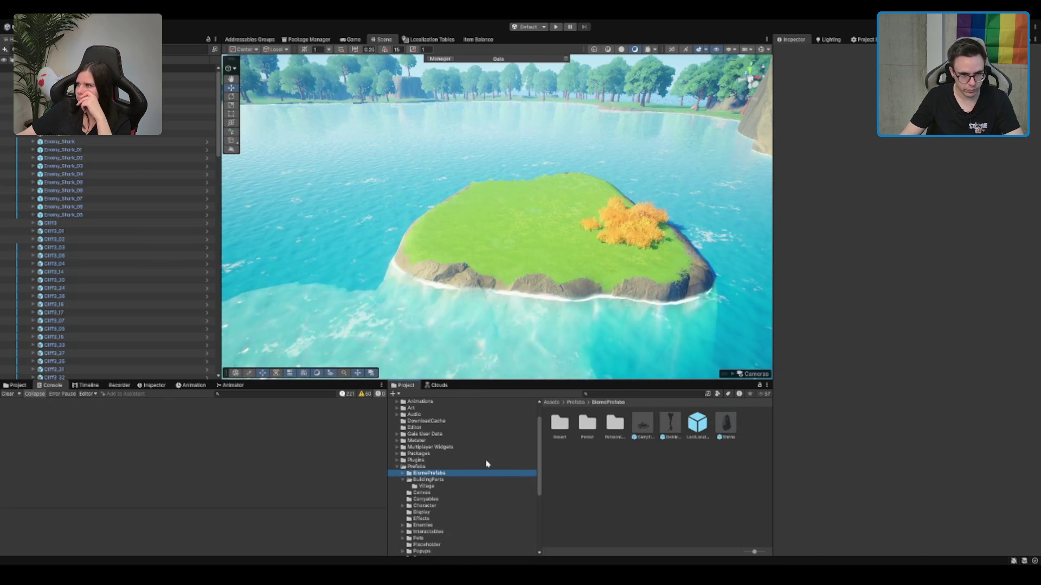
pyautogui.press('Up')
pyautogui.press('Down')
pyautogui.press('Down')
pyautogui.press('Left')
pyautogui.press('Up')
pyautogui.press('Left')
pyautogui.press('Left')
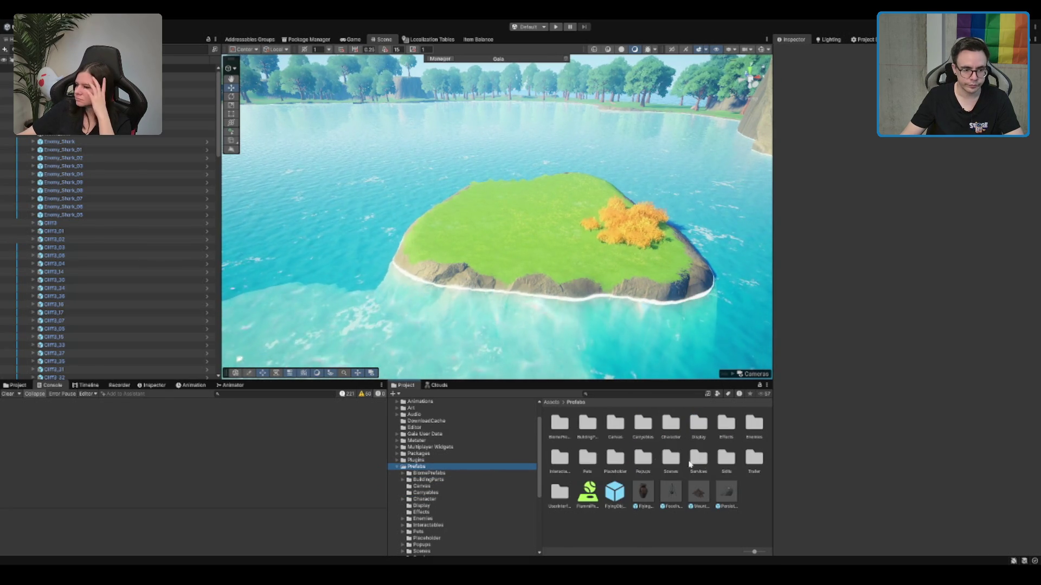
pyautogui.scroll(2, 88, 146)
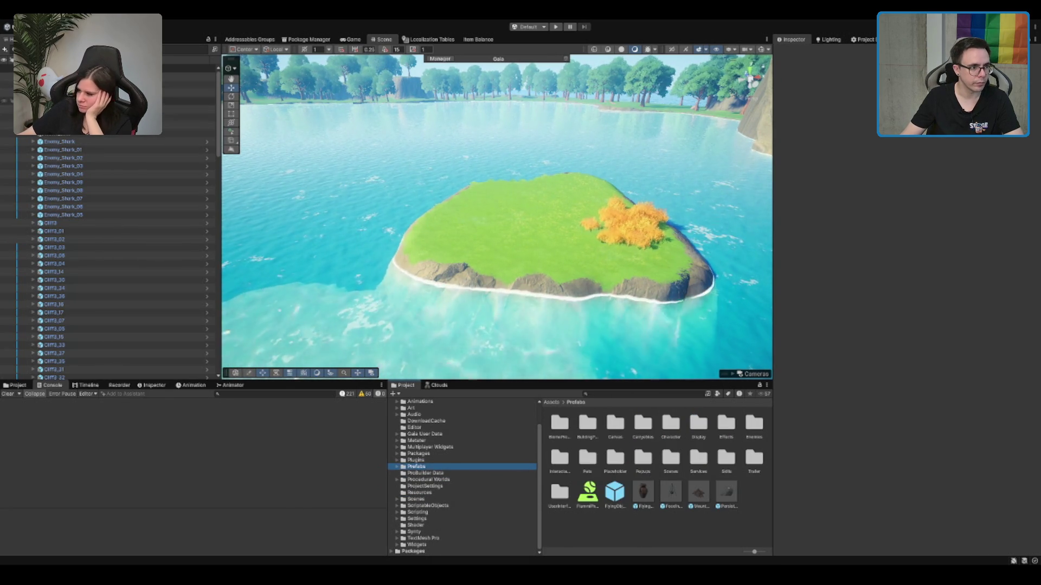
# Step: Inspect LootLocation_Bridge's decoration, Forest_DecorationObject_Climb and the shovel decoration's spawn points
pyautogui.click(87, 101)
pyautogui.click(933, 153)
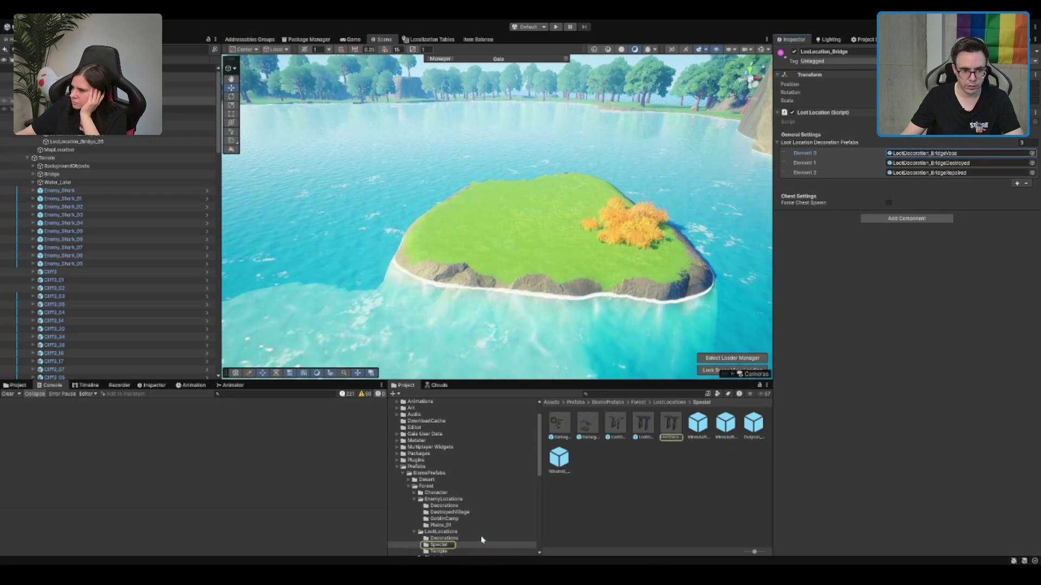
pyautogui.click(481, 539)
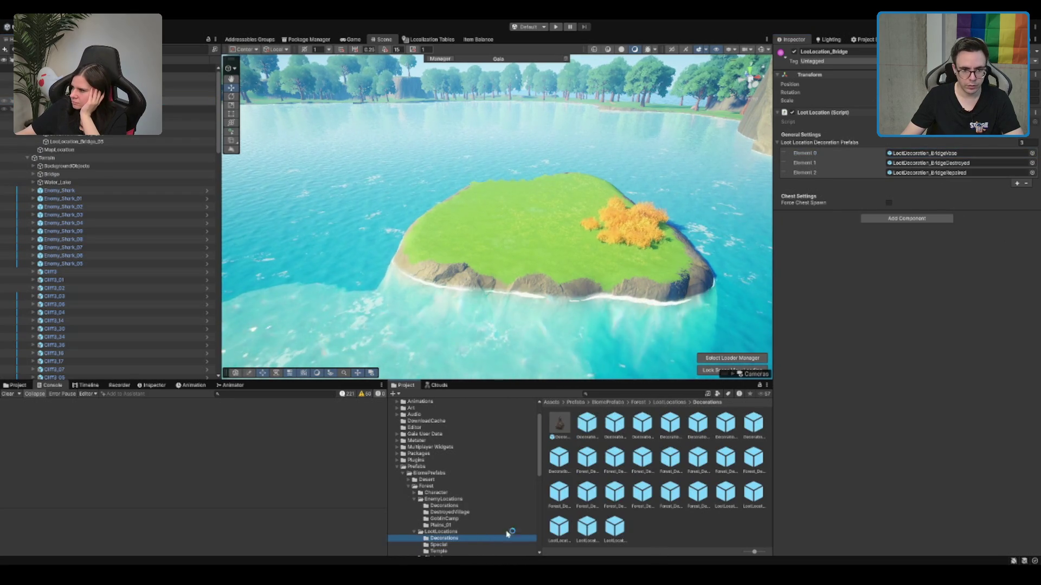
pyautogui.click(612, 498)
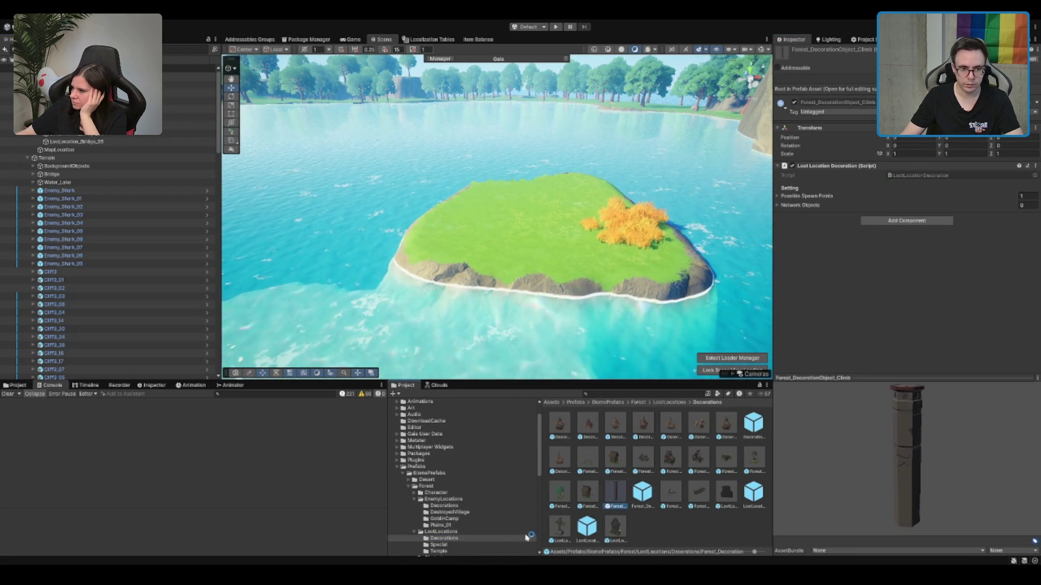
pyautogui.click(494, 532)
pyautogui.click(664, 462)
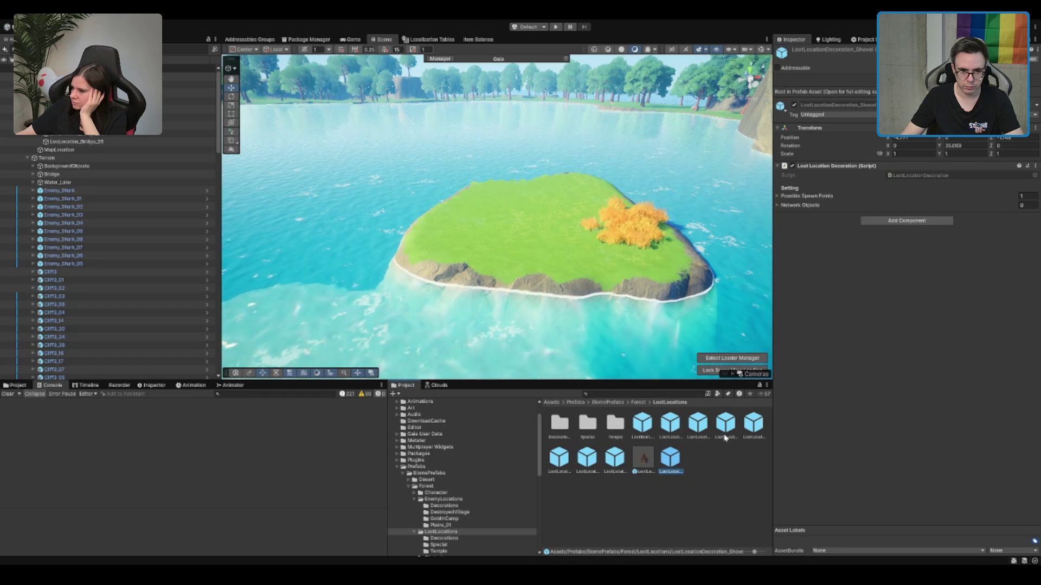
pyautogui.click(812, 197)
# Step: Compare the LootLocations prefabs and drop LootLocation_Climb onto the island
pyautogui.click(608, 459)
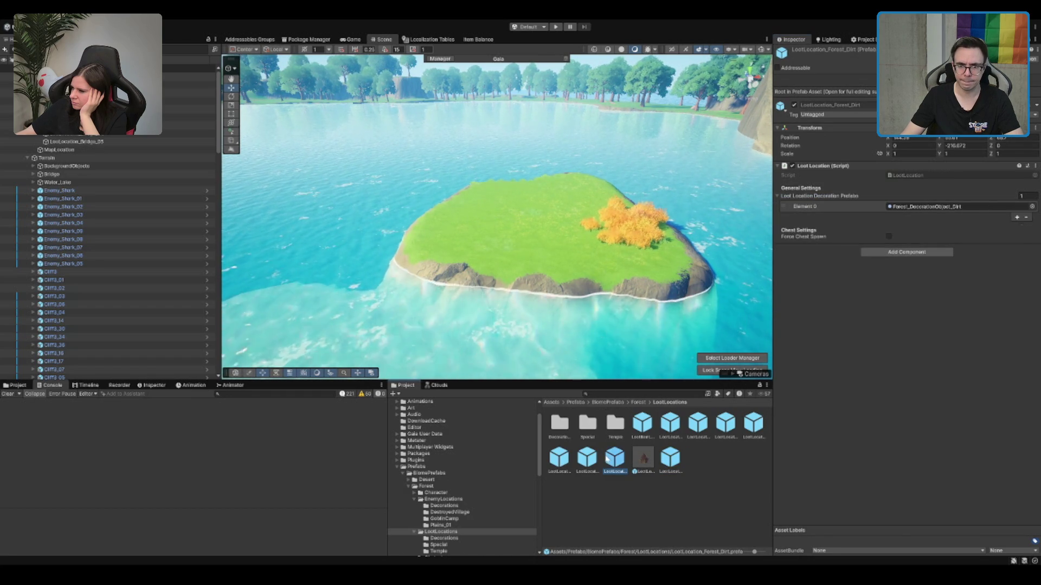
pyautogui.click(587, 458)
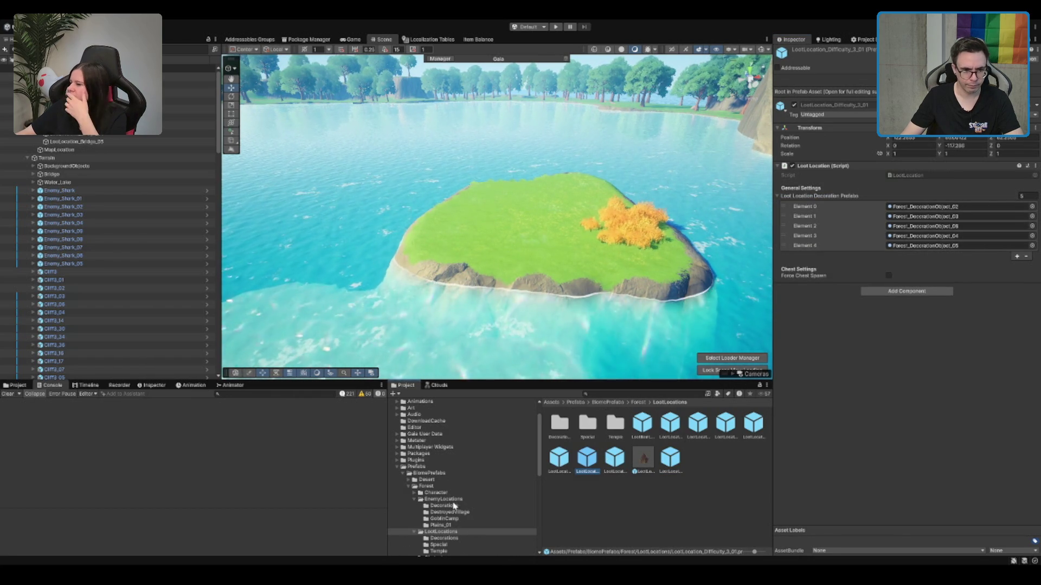
pyautogui.click(669, 426)
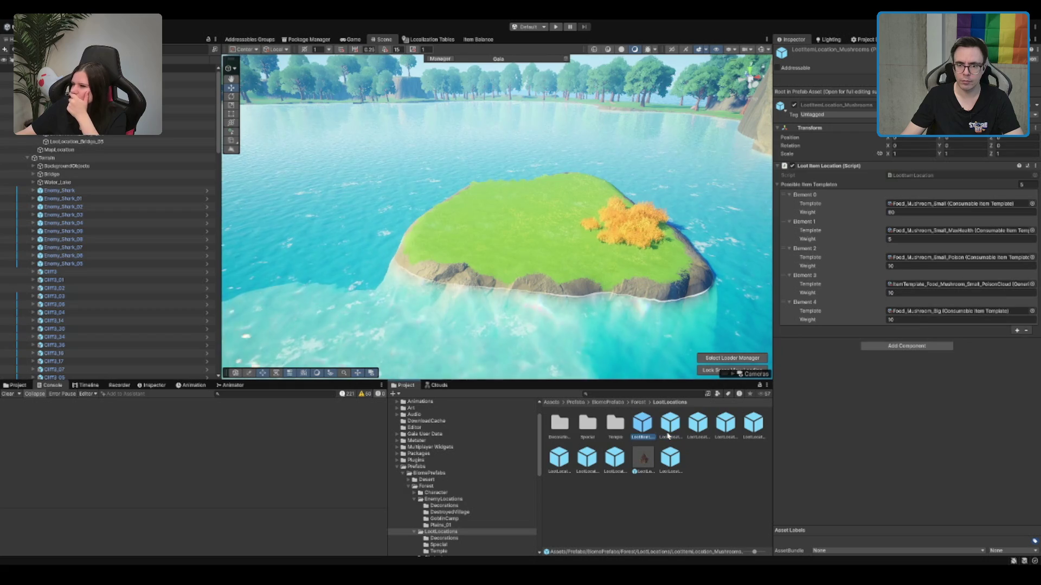
pyautogui.click(698, 426)
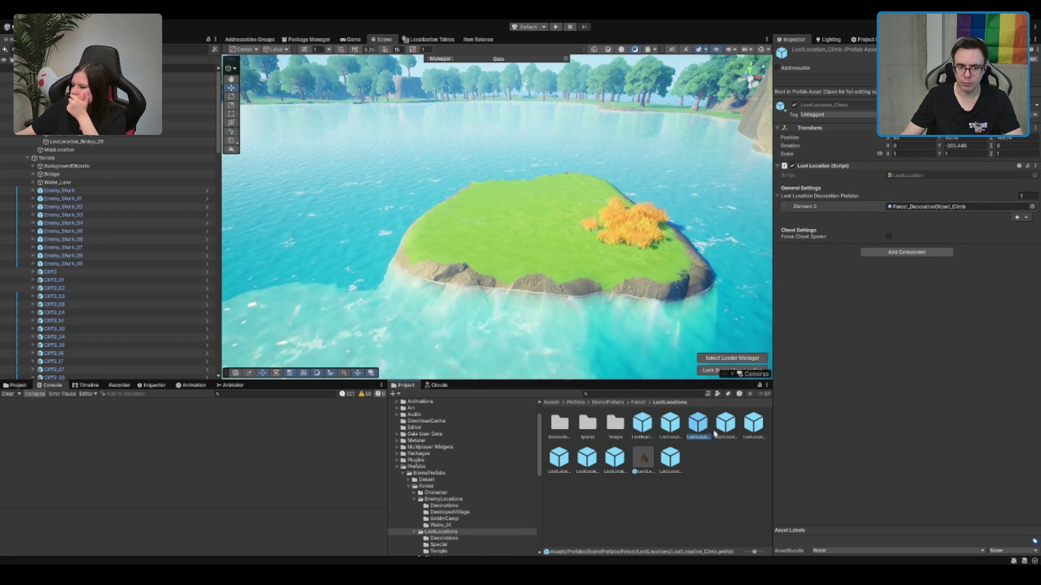
pyautogui.moveTo(560, 242); pyautogui.dragTo(543, 225)
# Step: Add the Forest_DecorationObject_Climb pillar under the loot location and shift it right
pyautogui.click(961, 173)
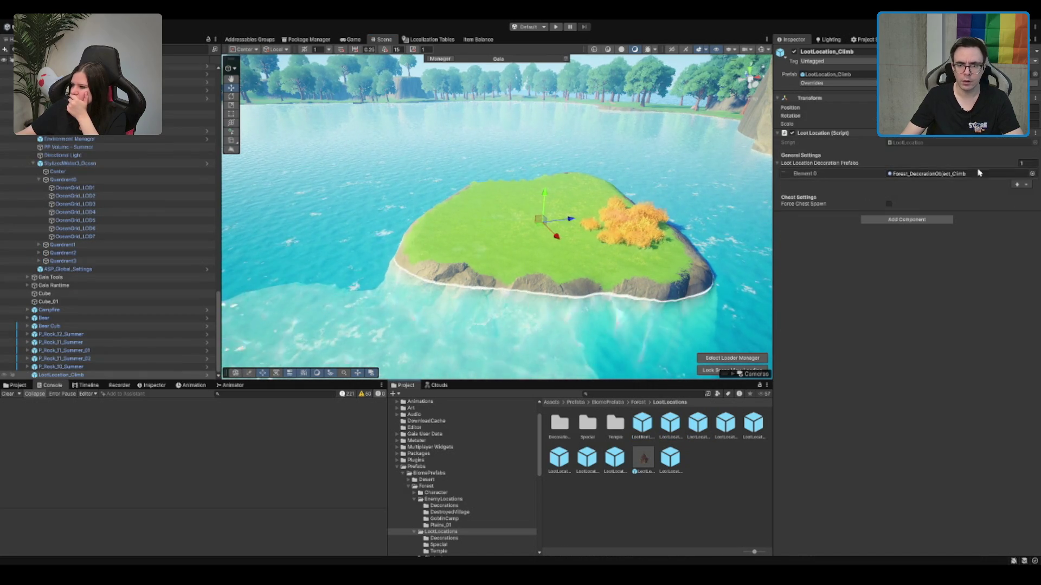
pyautogui.click(916, 174)
pyautogui.moveTo(615, 496)
pyautogui.mouseDown()
pyautogui.moveTo(347, 282)
pyautogui.moveTo(109, 366)
pyautogui.moveTo(98, 379)
pyautogui.mouseUp()
pyautogui.click(902, 139)
pyautogui.moveTo(892, 105); pyautogui.dragTo(913, 104)
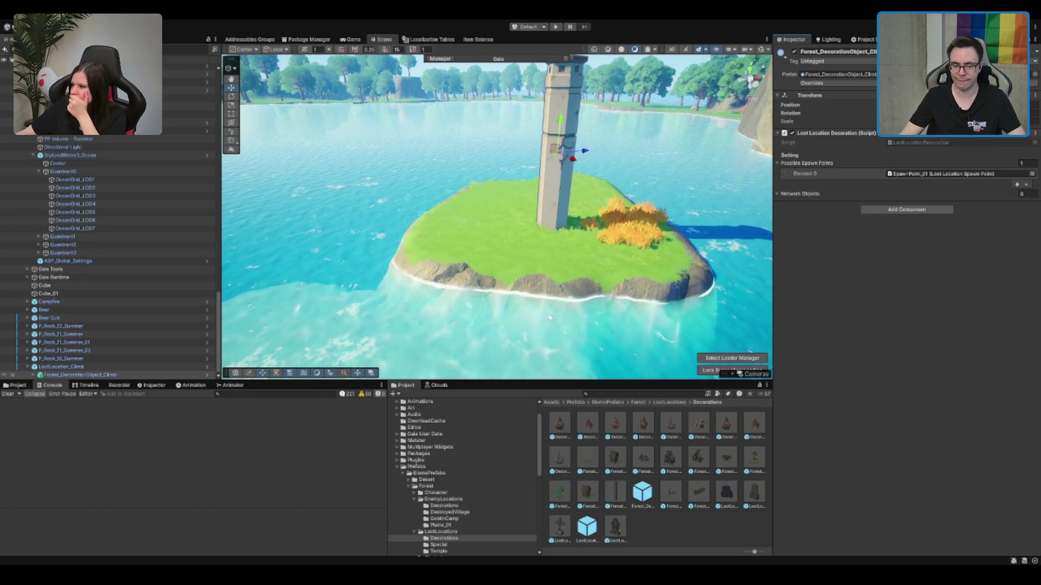
# Step: Move LootLocation_Climb below LootLocation_Bridge_05 in the Hierarchy
pyautogui.click(72, 367)
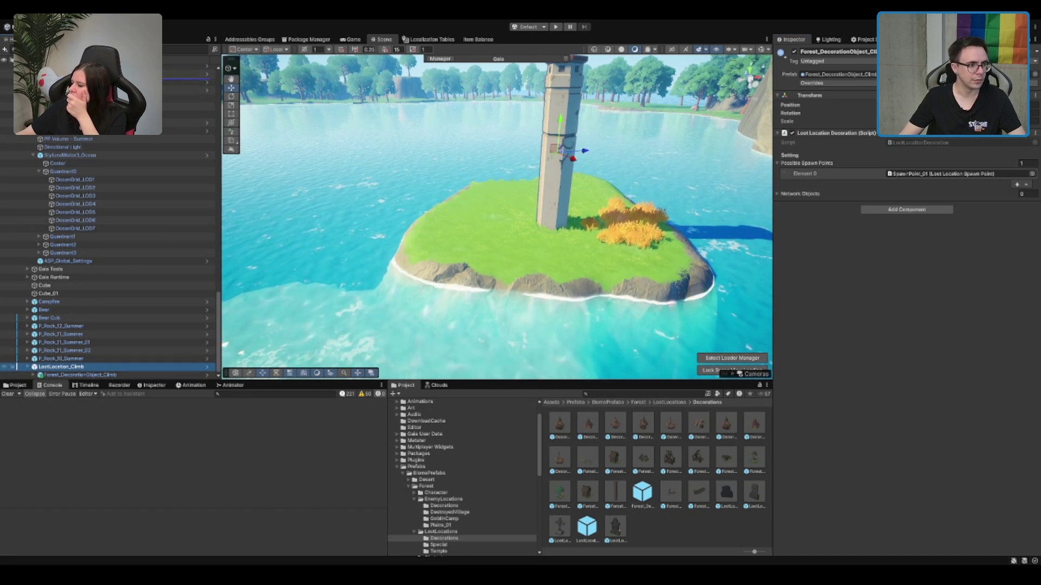
pyautogui.scroll(10, 108, 258)
pyautogui.scroll(10, 108, 258)
pyautogui.scroll(8, 109, 258)
pyautogui.scroll(5, 109, 257)
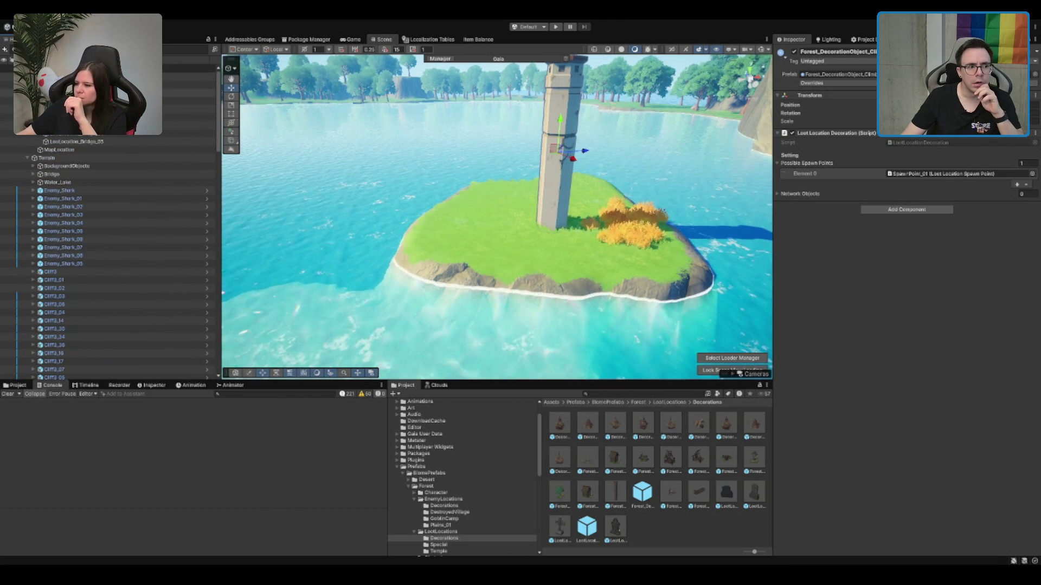
pyautogui.moveTo(83, 149); pyautogui.dragTo(82, 149)
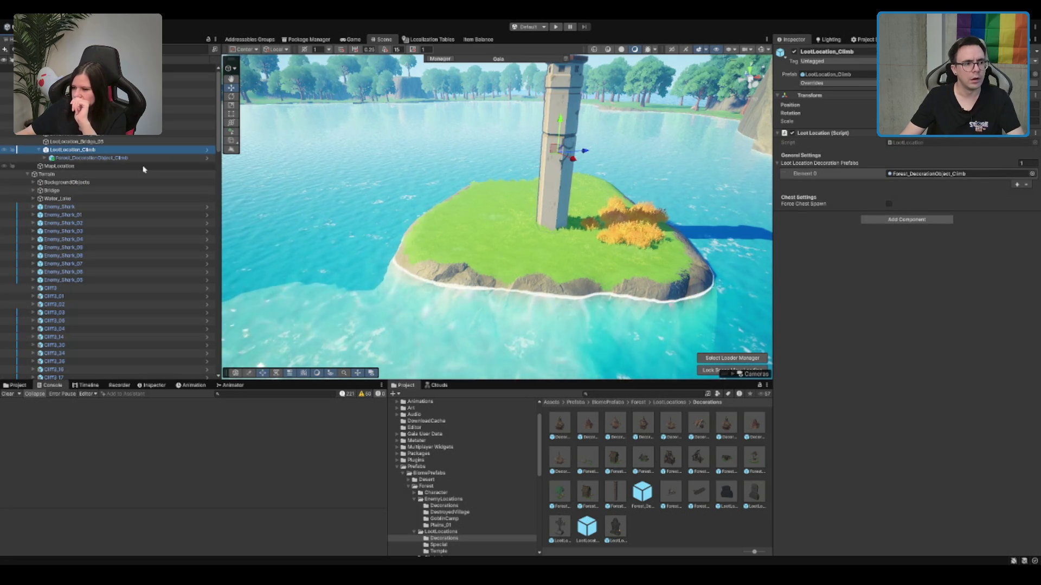
pyautogui.scroll(5, 643, 172)
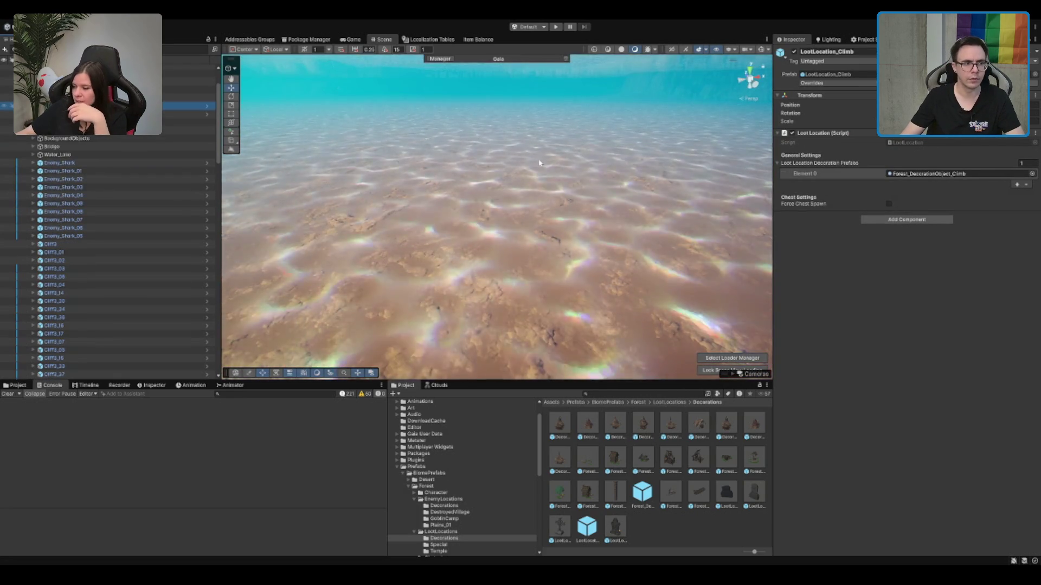
# Step: Frame the island and slide the climbing pillar toward the island's back
pyautogui.press('f')
pyautogui.press('z')
pyautogui.scroll(5, 572, 223)
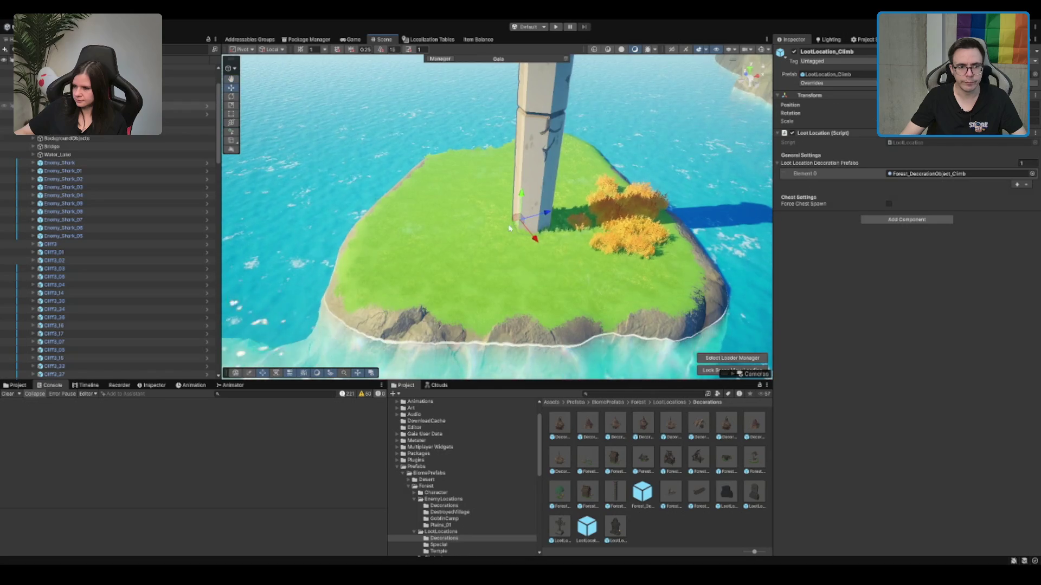
pyautogui.moveTo(517, 225); pyautogui.dragTo(537, 174)
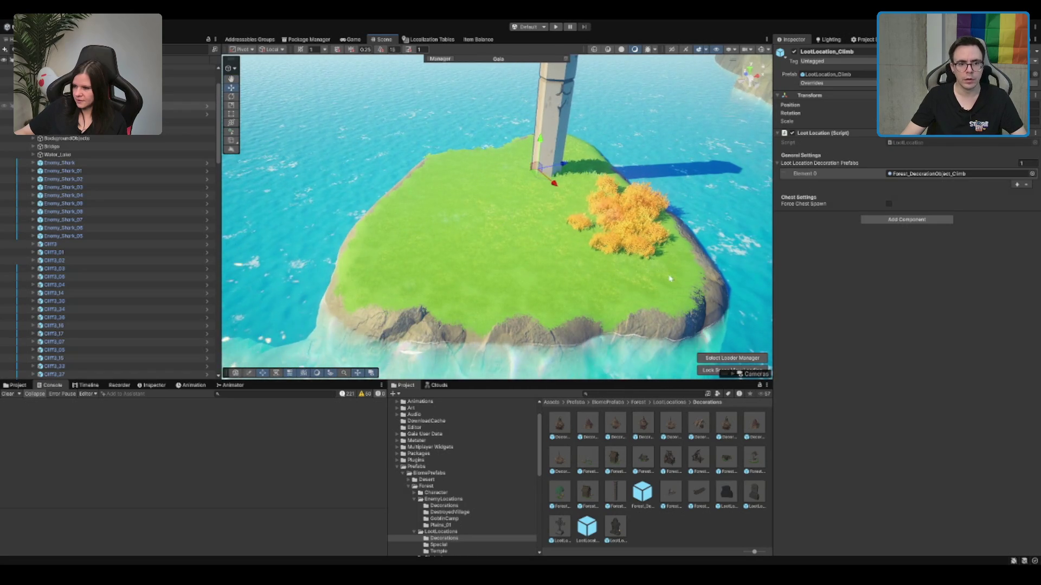
pyautogui.click(631, 271)
pyautogui.click(230, 74)
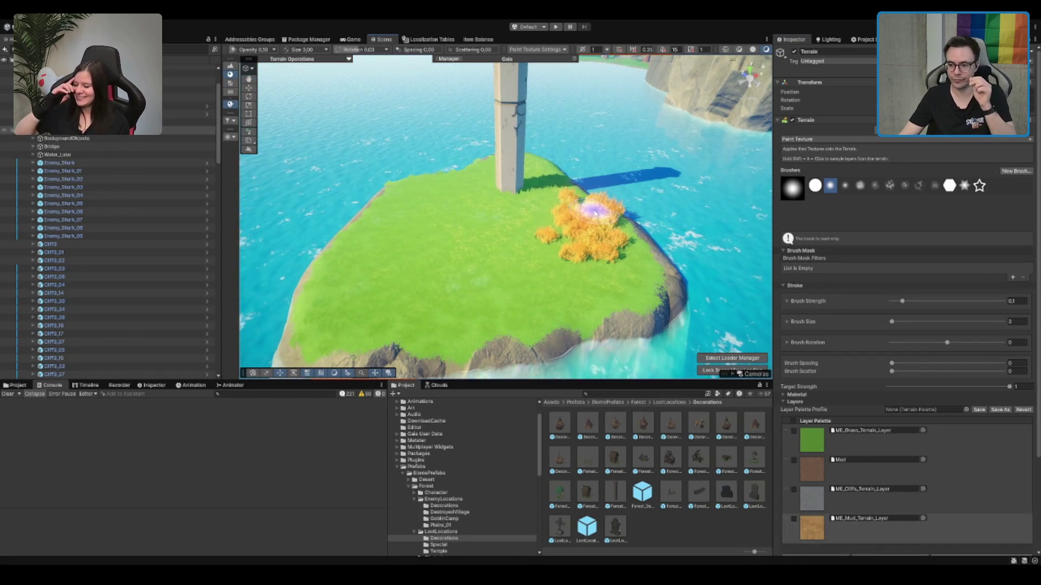
# Step: Brush faint mud texture patches onto the islet grass around the pillar base
pyautogui.scroll(-2, 813, 410)
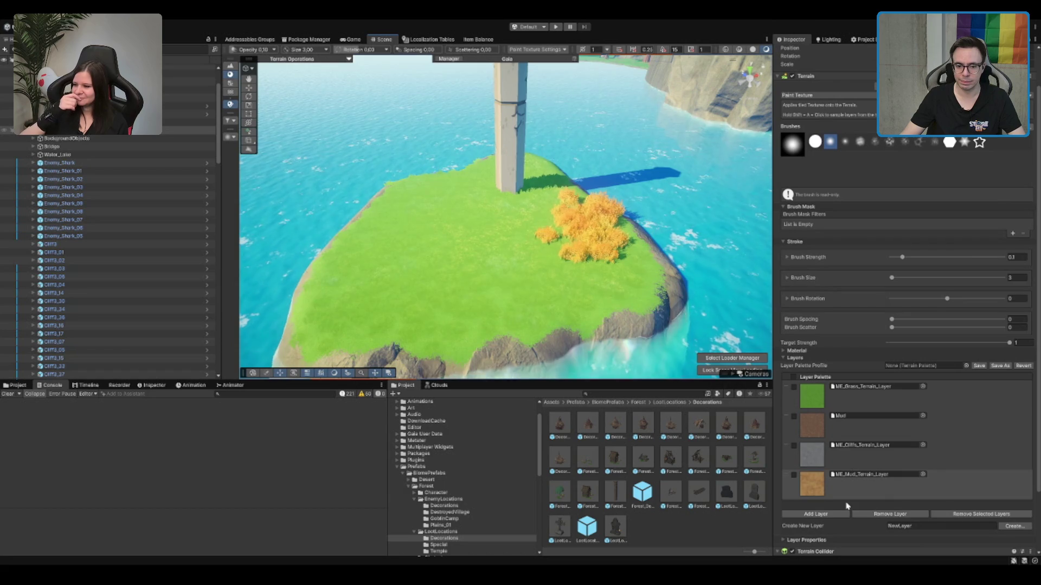
pyautogui.moveTo(502, 189); pyautogui.dragTo(495, 205)
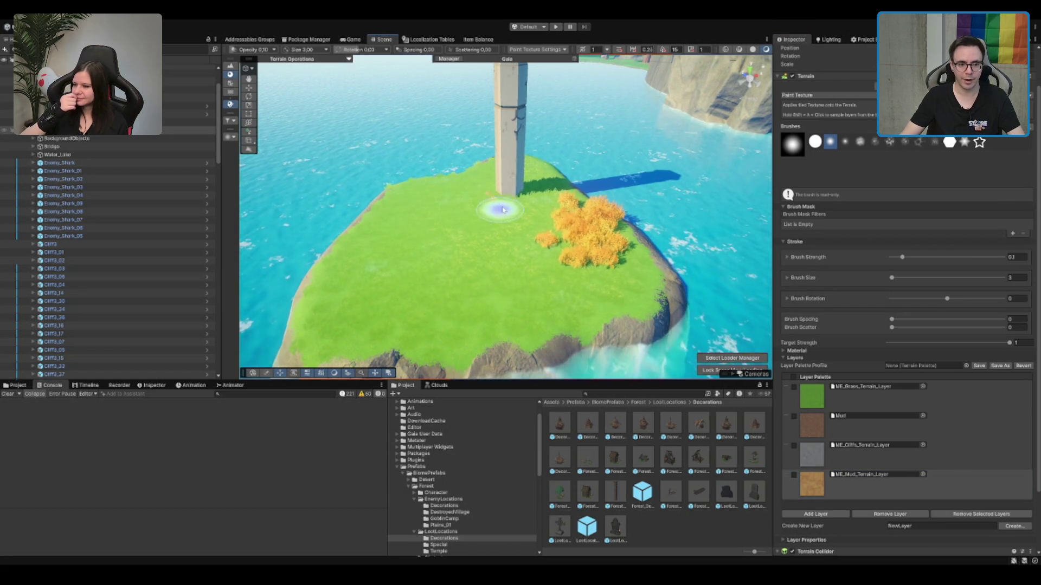
pyautogui.moveTo(438, 224)
pyautogui.mouseDown()
pyautogui.moveTo(356, 295)
pyautogui.moveTo(383, 228)
pyautogui.moveTo(427, 283)
pyautogui.moveTo(360, 298)
pyautogui.mouseUp()
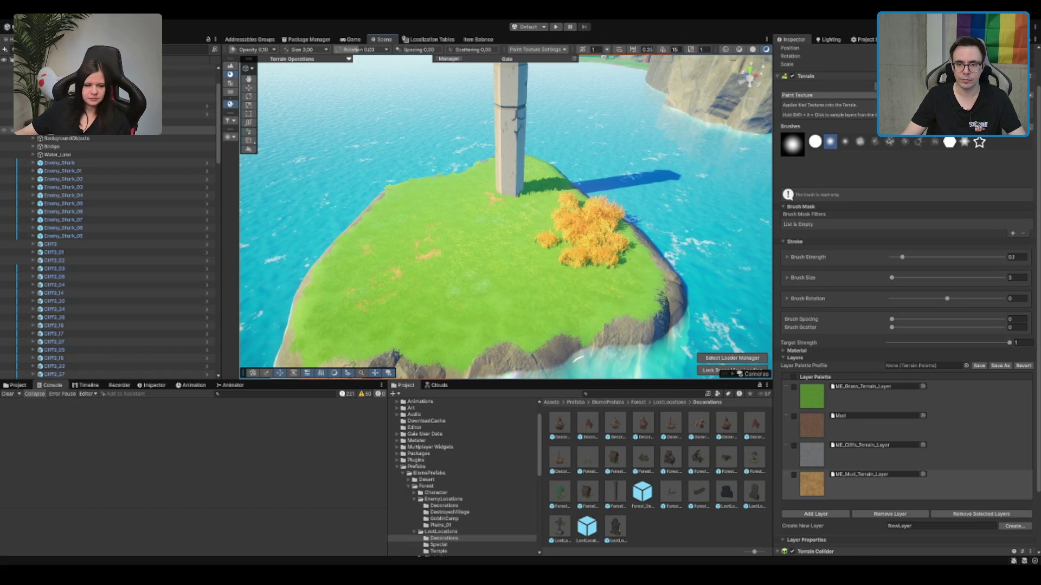
pyautogui.click(867, 88)
pyautogui.scroll(3, 458, 238)
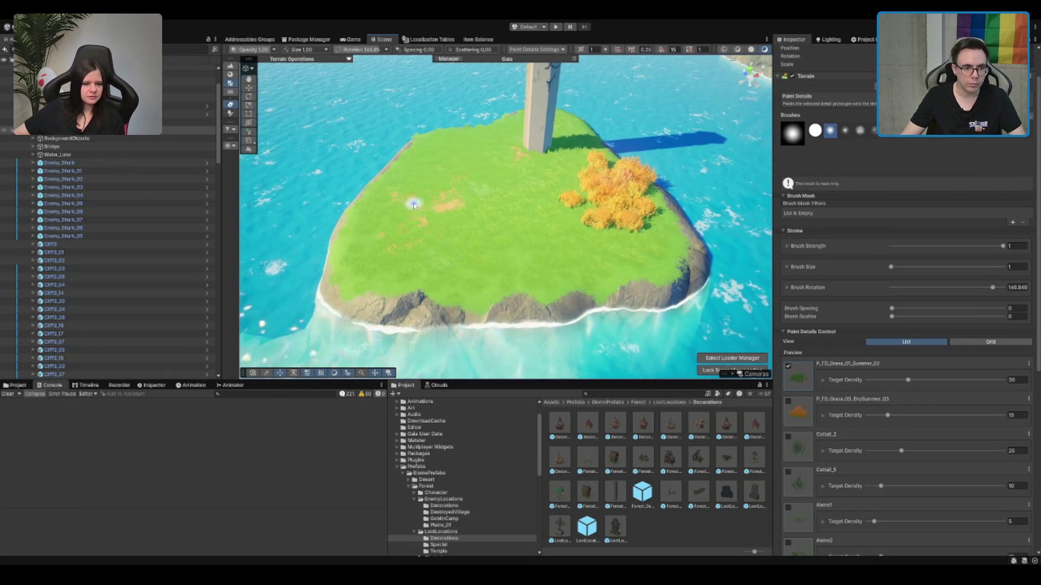
# Step: Paint dry grass details around the pillar base, undoing one unwanted stroke
pyautogui.moveTo(424, 210)
pyautogui.mouseDown()
pyautogui.moveTo(400, 237)
pyautogui.moveTo(419, 232)
pyautogui.mouseUp()
pyautogui.hotkey('ctrl', 'z')
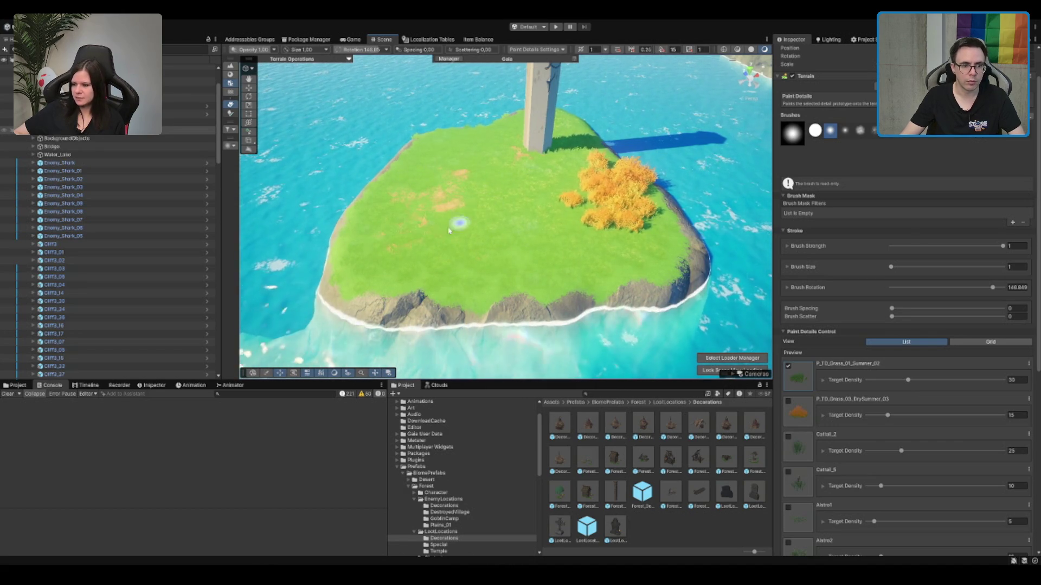
pyautogui.scroll(-5, 548, 177)
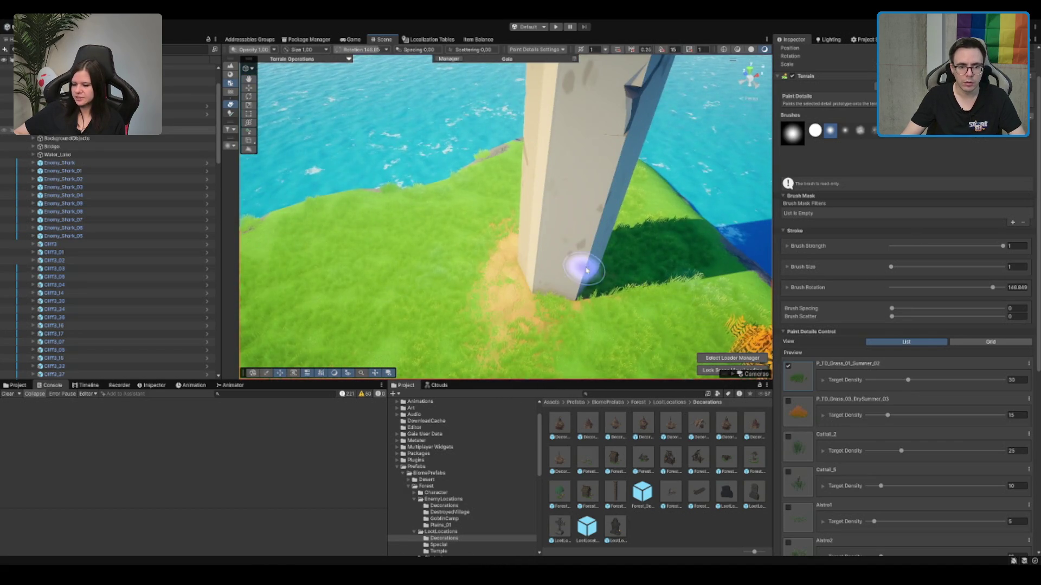
pyautogui.moveTo(532, 298); pyautogui.dragTo(504, 231)
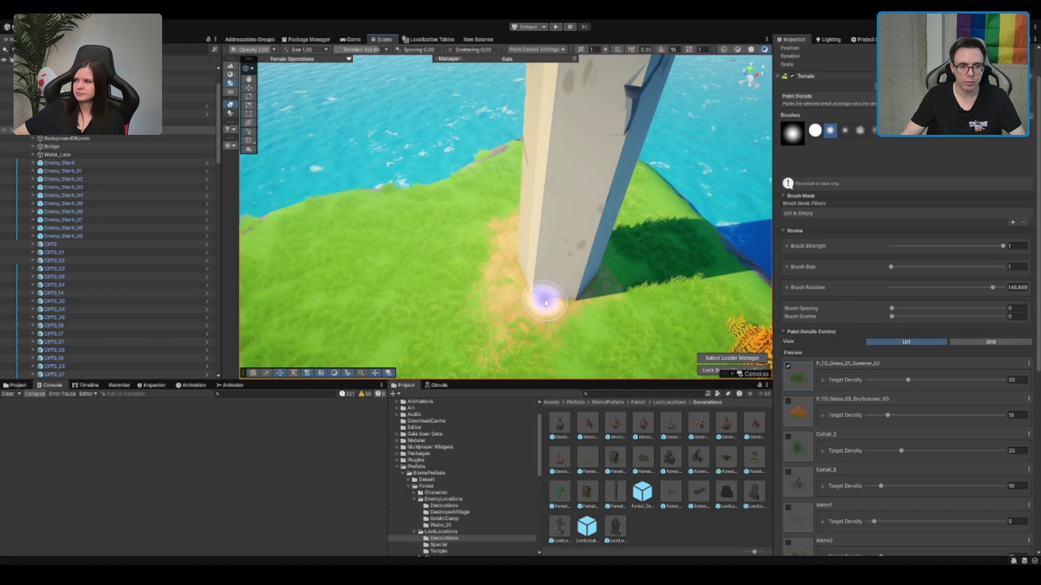
pyautogui.scroll(10, 544, 295)
pyautogui.moveTo(568, 204)
pyautogui.mouseDown()
pyautogui.moveTo(578, 215)
pyautogui.moveTo(551, 209)
pyautogui.mouseUp()
pyautogui.scroll(3, 108, 244)
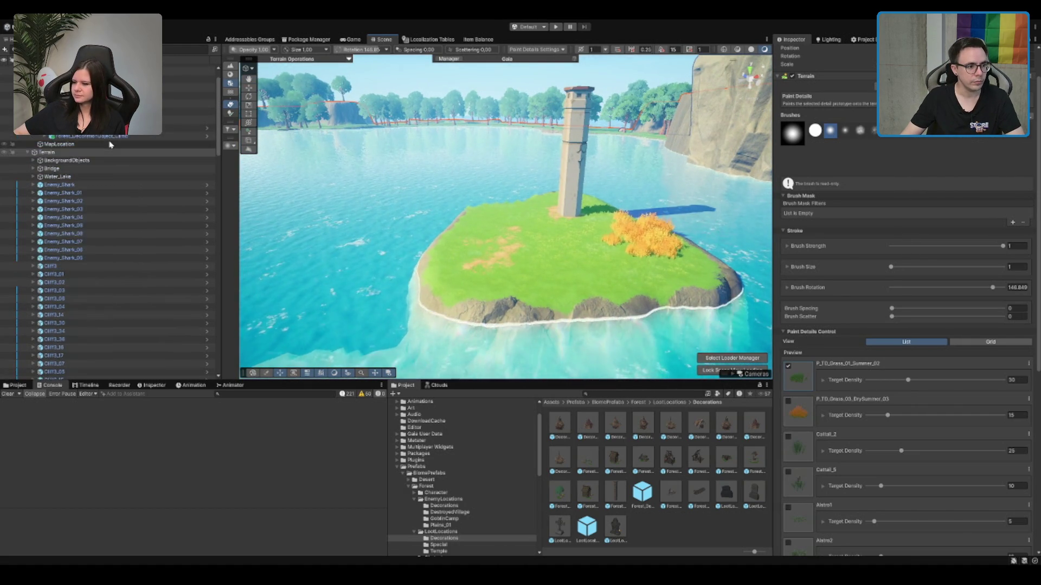
# Step: Expand the Gaia Game Object Spawner and select the first P_Rock_07_Summer rock
pyautogui.click(130, 274)
pyautogui.click(138, 258)
pyautogui.click(128, 266)
pyautogui.scroll(-10, 124, 239)
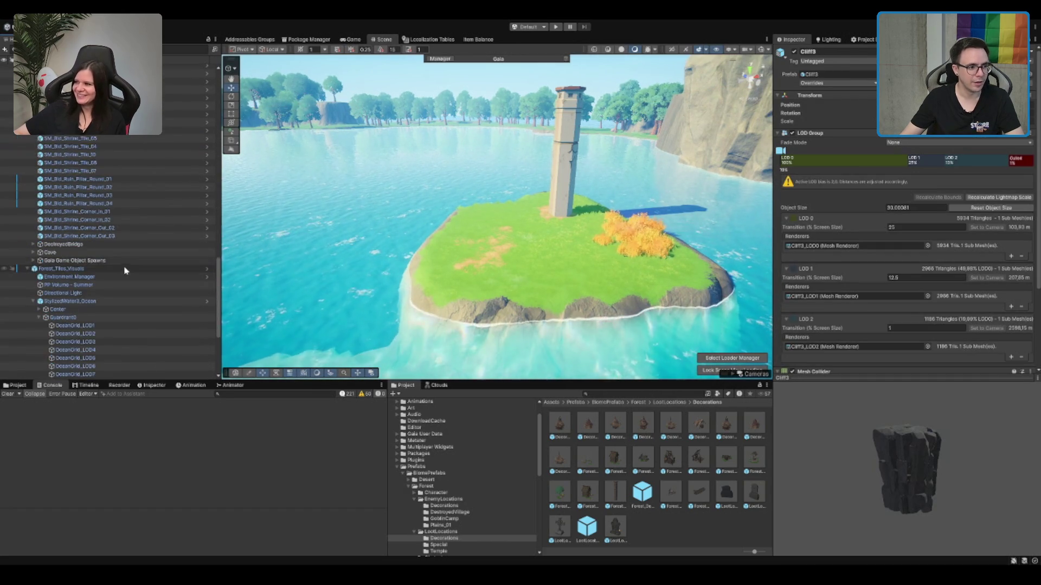
pyautogui.scroll(3, 121, 212)
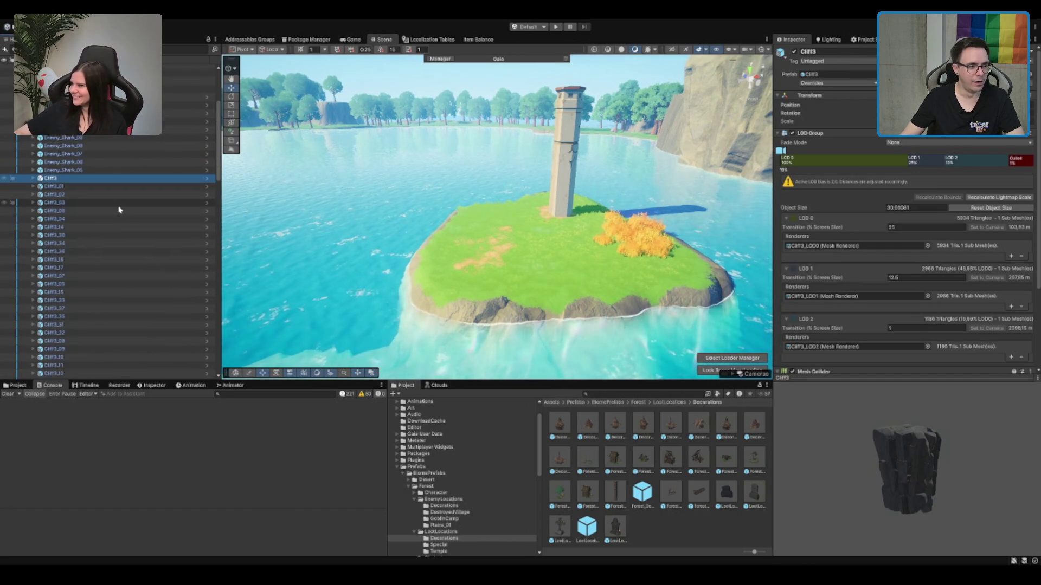
pyautogui.scroll(-10, 76, 293)
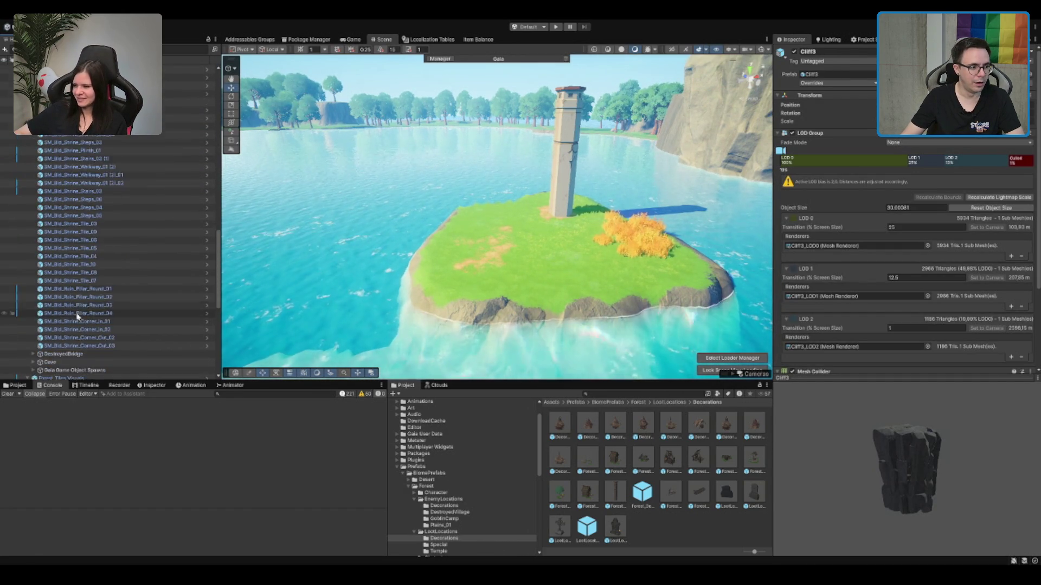
pyautogui.click(89, 269)
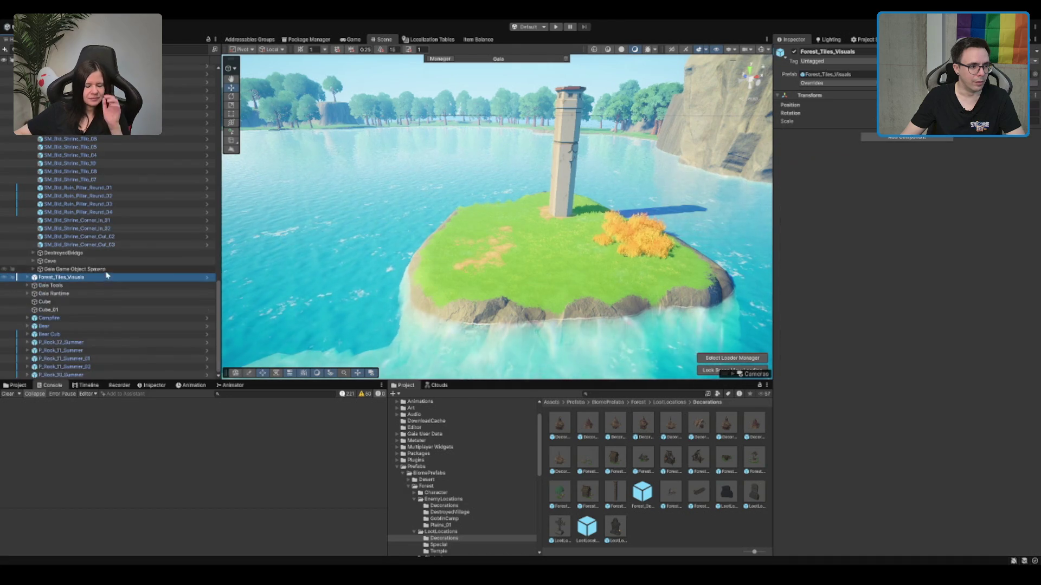
pyautogui.scroll(8, 108, 265)
pyautogui.click(110, 257)
pyautogui.scroll(-3, 116, 233)
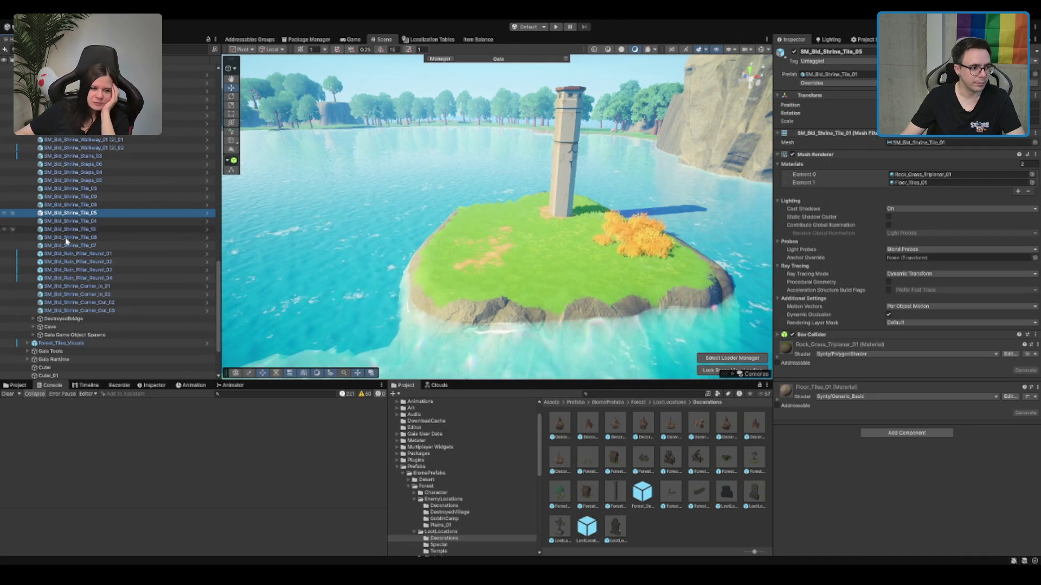
pyautogui.click(61, 336)
pyautogui.press('Right')
pyautogui.press('Down')
pyautogui.press('Right')
pyautogui.scroll(-2, 149, 309)
pyautogui.press('Down')
# Step: Frame the P_Rock_07 boulder and sink it down into the island grass
pyautogui.moveTo(379, 217)
pyautogui.mouseDown()
pyautogui.moveTo(348, 199)
pyautogui.moveTo(2, 359)
pyautogui.mouseUp()
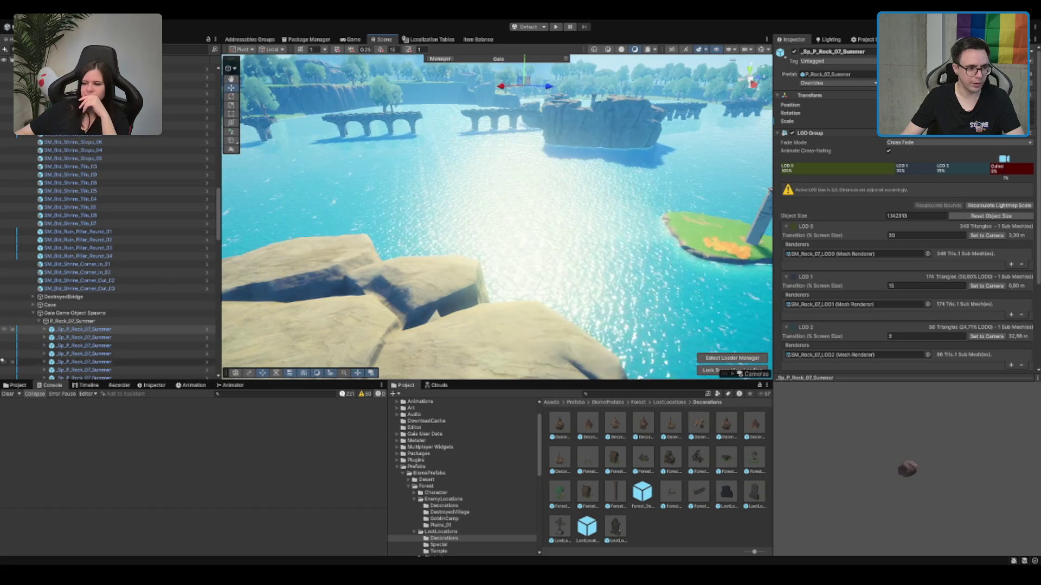
pyautogui.moveTo(531, 123)
pyautogui.mouseDown()
pyautogui.moveTo(419, 204)
pyautogui.moveTo(520, 266)
pyautogui.mouseUp()
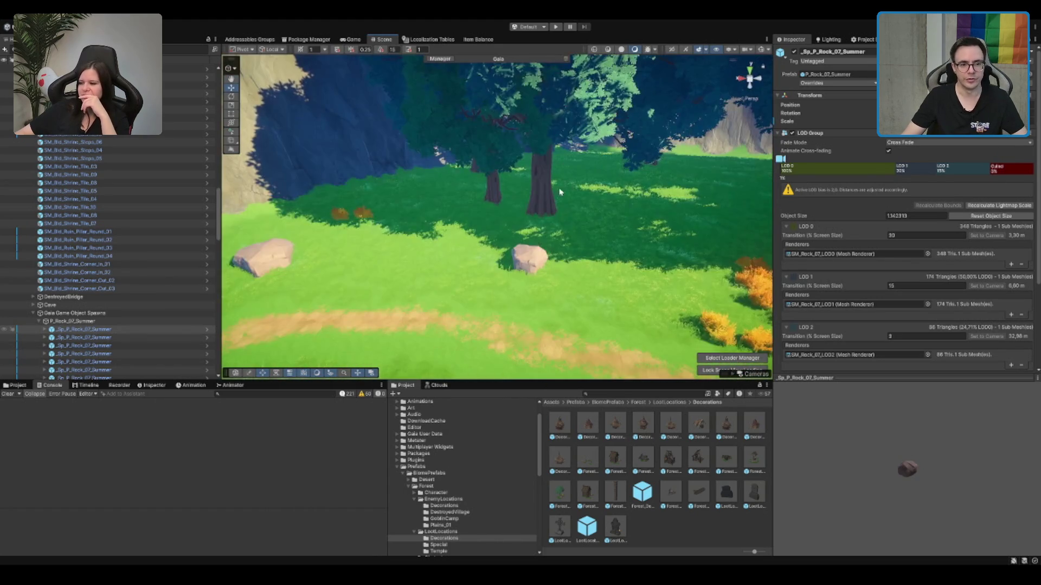
pyautogui.click(519, 267)
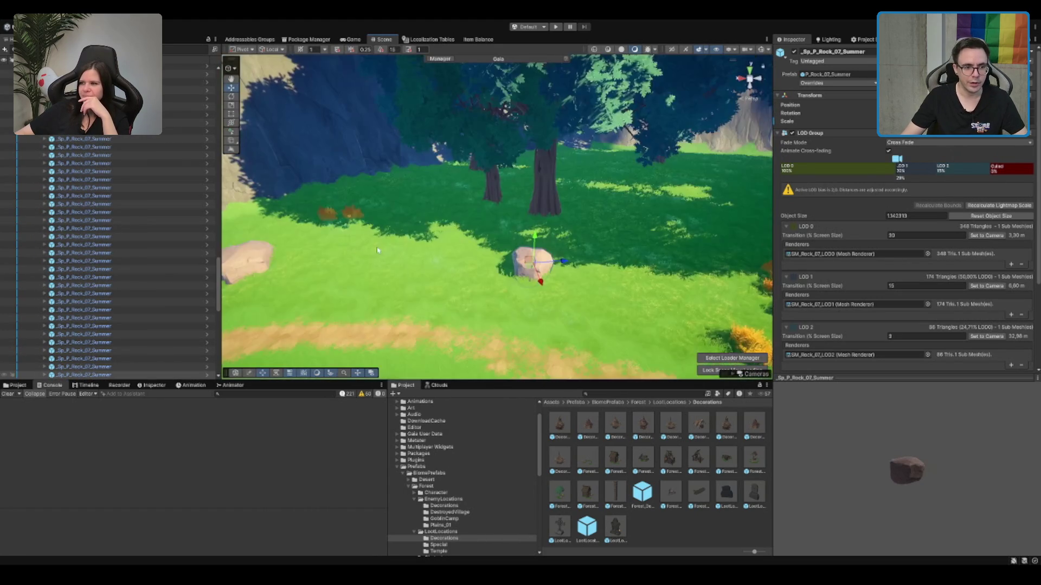
pyautogui.scroll(-15, 442, 226)
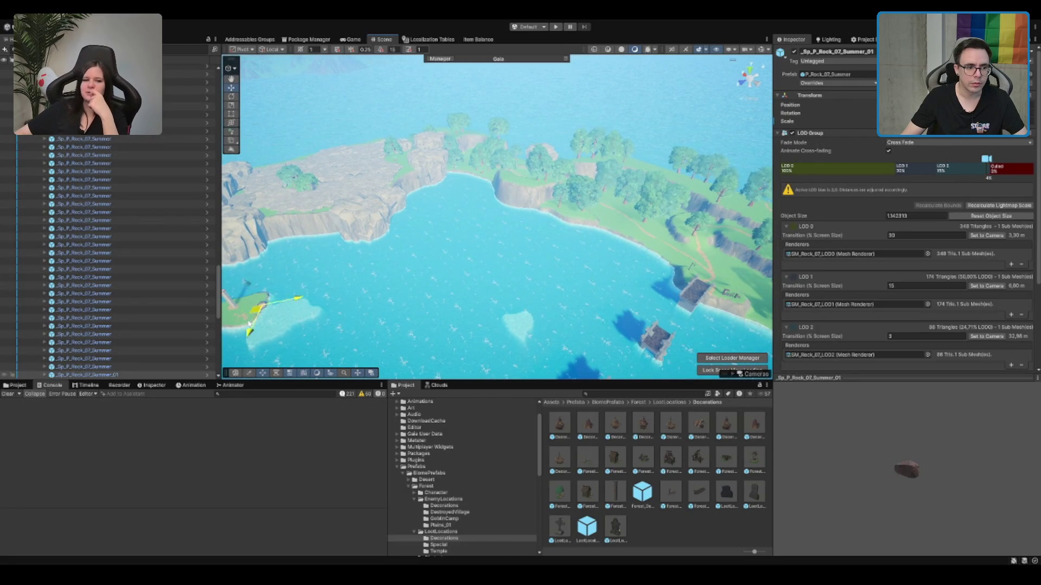
pyautogui.press('f')
pyautogui.scroll(-5, 454, 230)
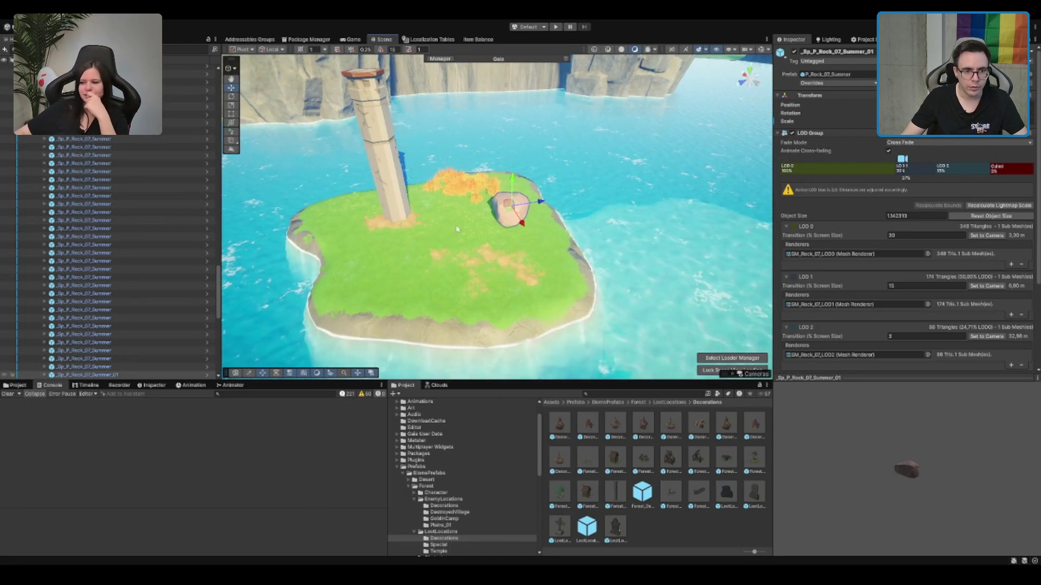
pyautogui.scroll(8, 516, 234)
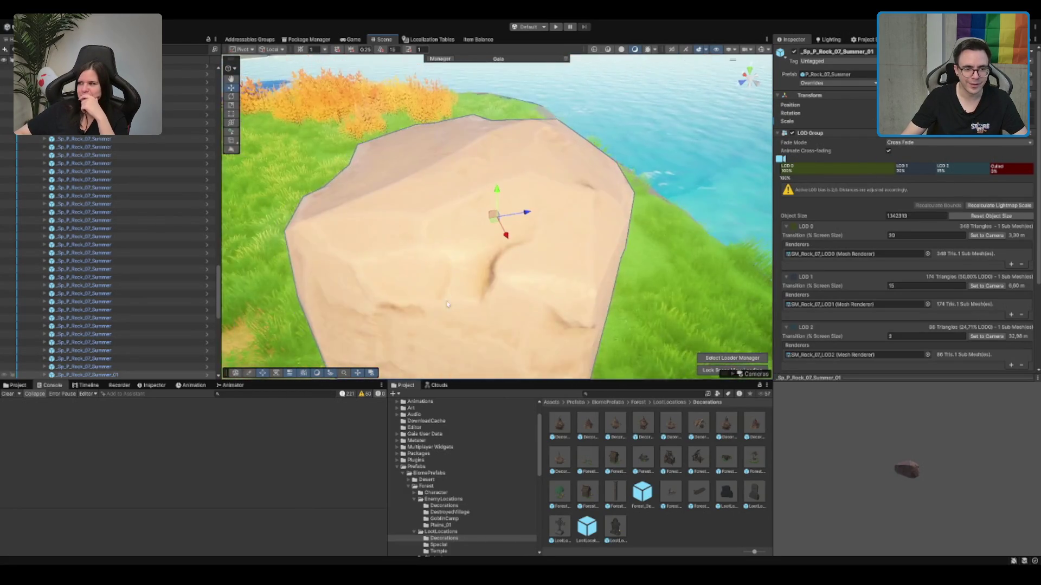
pyautogui.scroll(-4, 518, 237)
pyautogui.press('e')
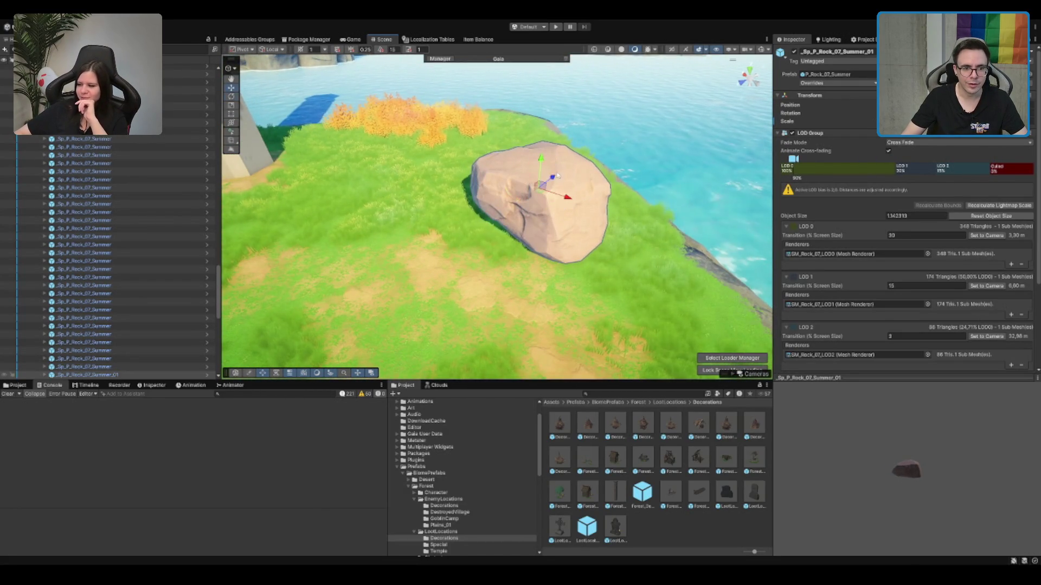
pyautogui.moveTo(543, 165)
pyautogui.mouseDown()
pyautogui.moveTo(529, 201)
pyautogui.moveTo(415, 209)
pyautogui.moveTo(360, 228)
pyautogui.mouseUp()
# Step: Duplicate the rock and set the copy beside the climbing pillar's base
pyautogui.hotkey('ctrl', 'd')
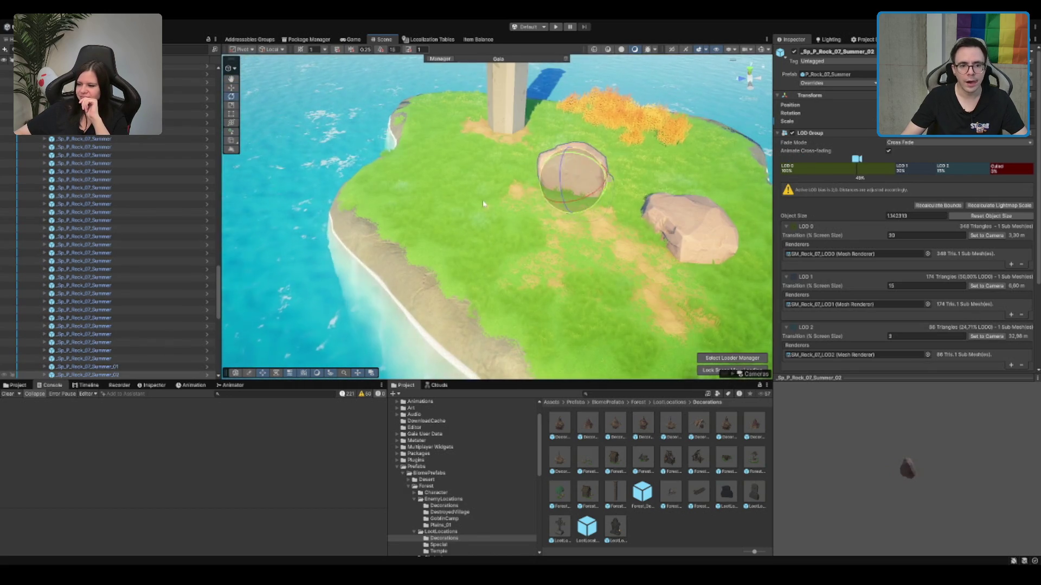
pyautogui.moveTo(568, 189)
pyautogui.mouseDown()
pyautogui.moveTo(455, 132)
pyautogui.moveTo(439, 140)
pyautogui.moveTo(534, 166)
pyautogui.moveTo(541, 187)
pyautogui.moveTo(499, 274)
pyautogui.mouseUp()
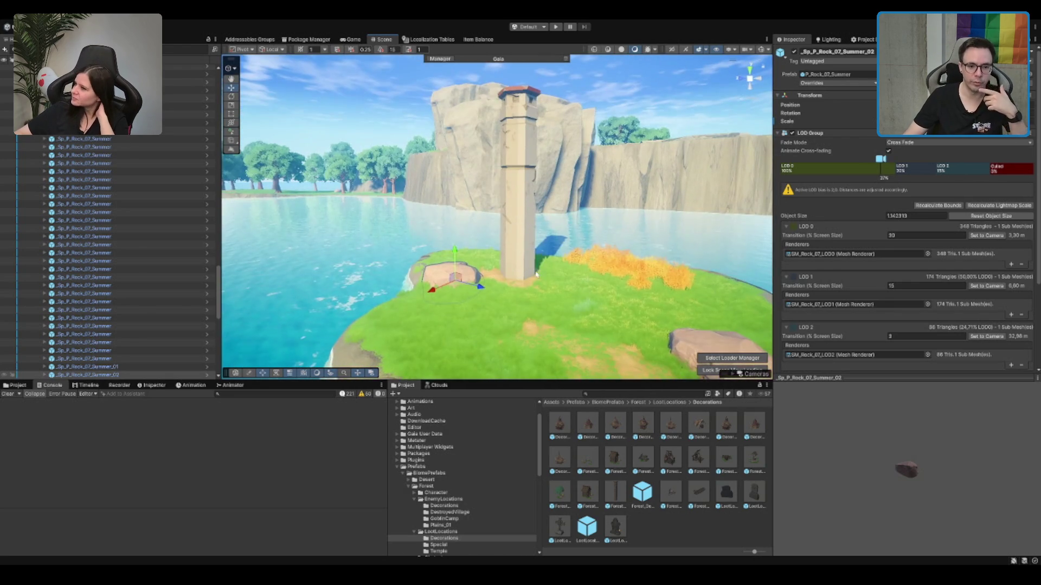
pyautogui.click(499, 274)
pyautogui.click(603, 311)
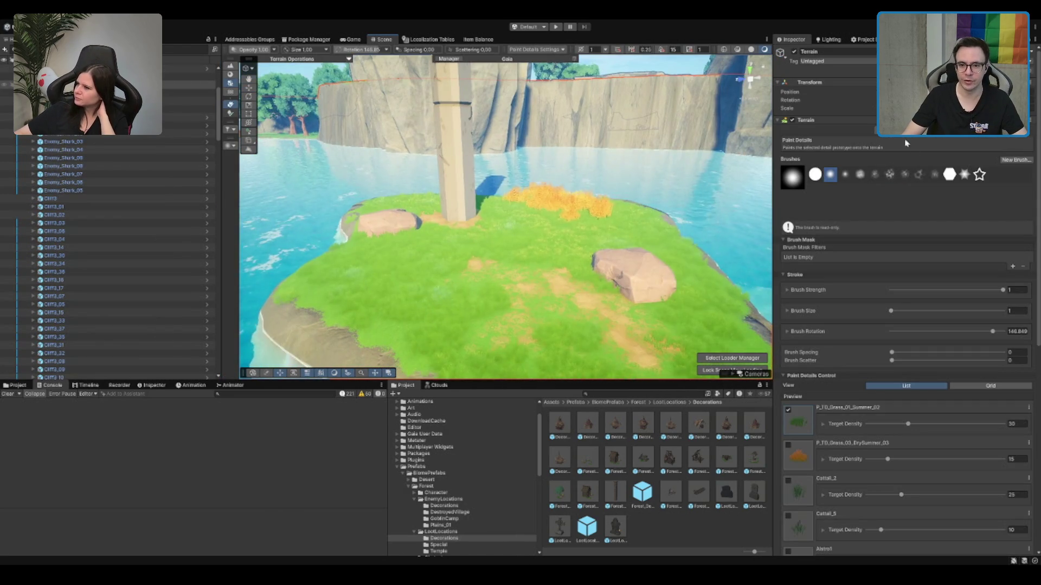
# Step: Paint trees on the islet, including a large bushy tree from the fifth prototype
pyautogui.click(910, 130)
pyautogui.click(640, 245)
pyautogui.scroll(-5, 640, 245)
pyautogui.click(896, 198)
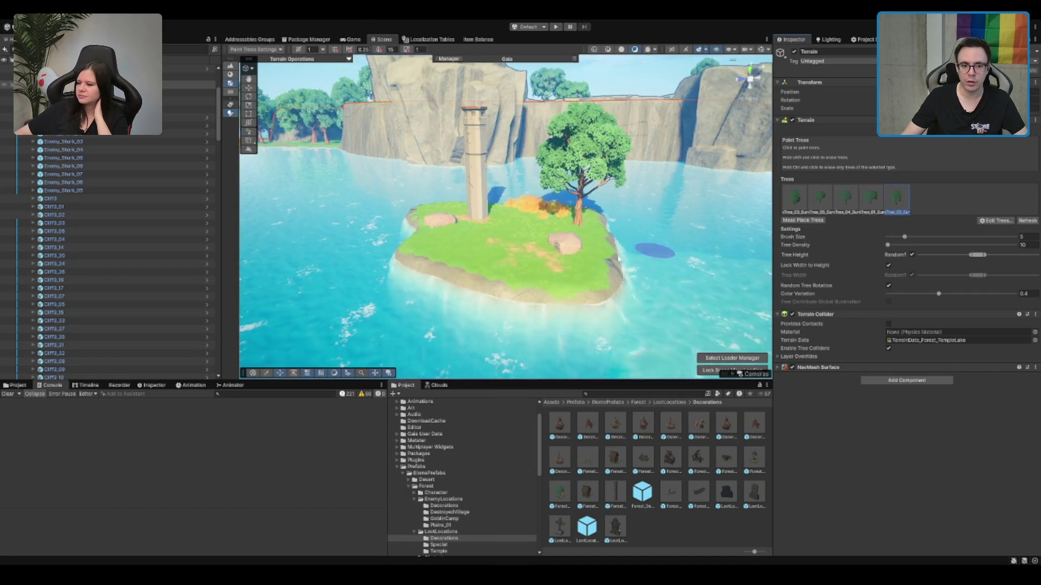
pyautogui.click(566, 271)
pyautogui.scroll(5, 501, 289)
pyautogui.scroll(-5, 500, 288)
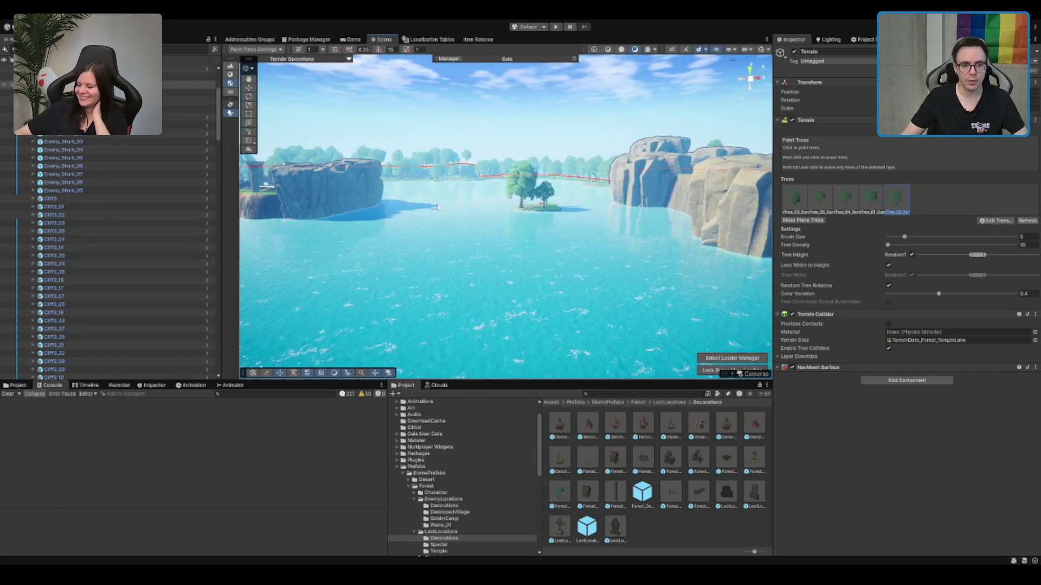
pyautogui.press('w')
pyautogui.scroll(3, 151, 157)
pyautogui.click(141, 158)
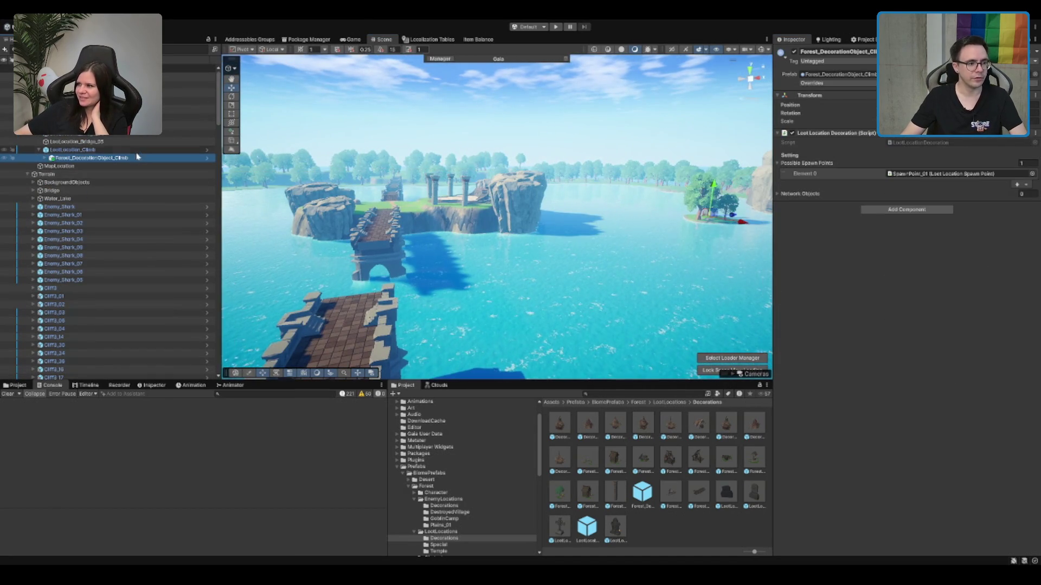
# Step: Register LootLocation_Climb as Element 6 in MapTile's Loot Locations list
pyautogui.press('Left')
pyautogui.press('Left')
pyautogui.click(87, 77)
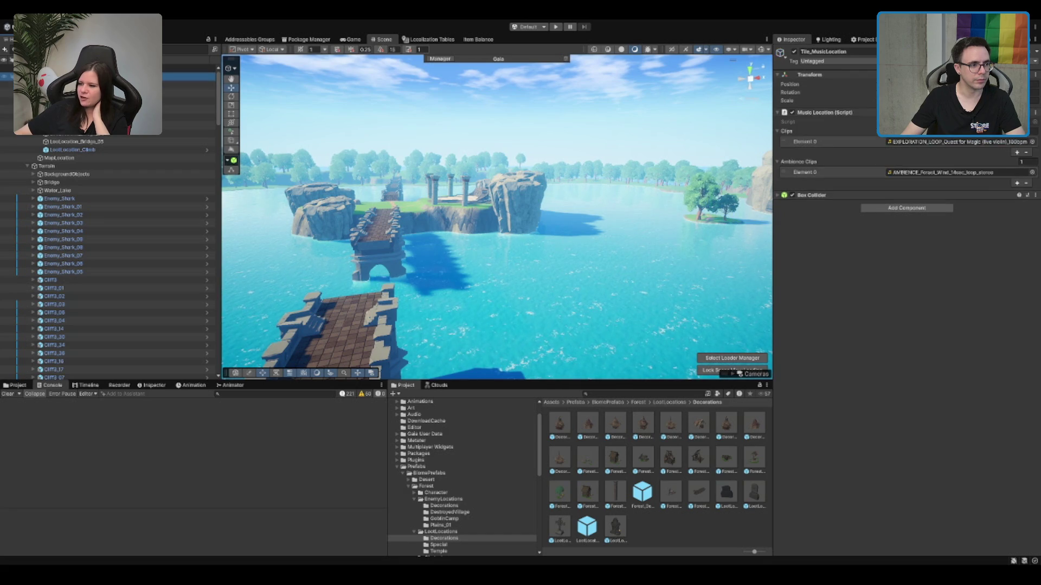
pyautogui.moveTo(793, 211); pyautogui.dragTo(797, 224)
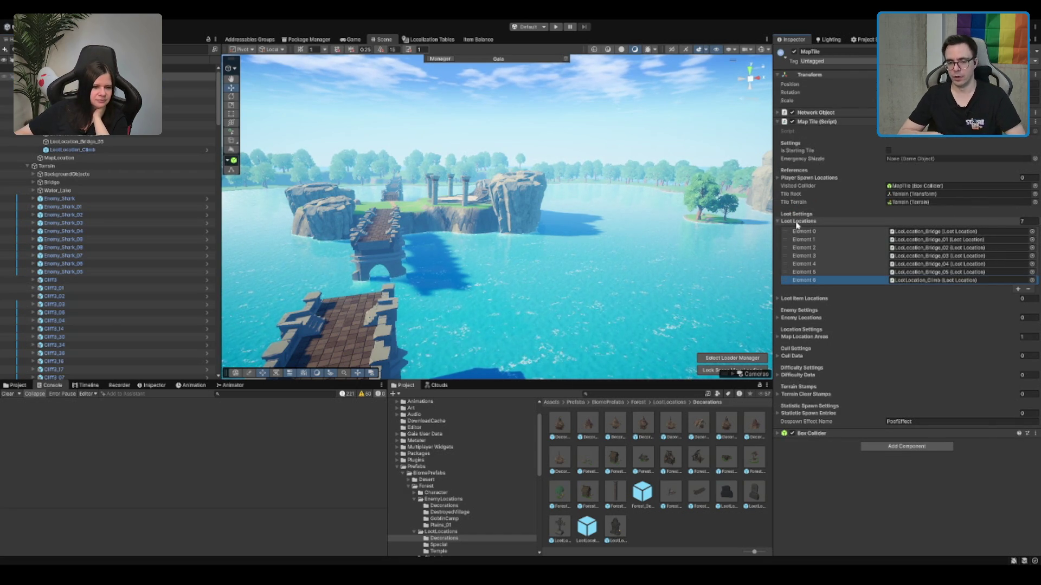
pyautogui.moveTo(704, 228)
pyautogui.mouseDown()
pyautogui.moveTo(748, 227)
pyautogui.moveTo(518, 266)
pyautogui.moveTo(529, 263)
pyautogui.moveTo(470, 300)
pyautogui.mouseUp()
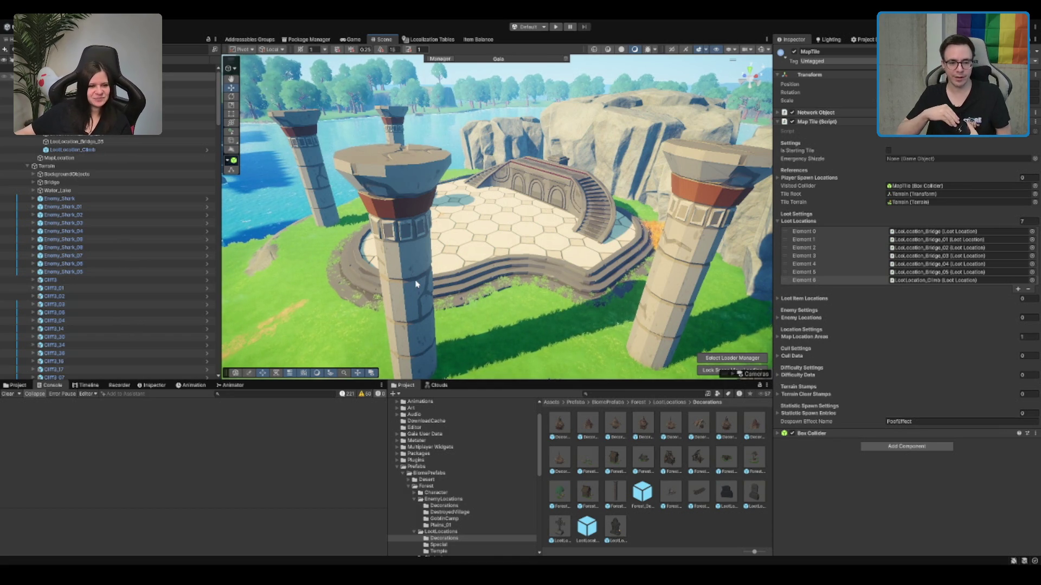
# Step: Select the terrain, plant a tree on the rock, then undo the oversized tree
pyautogui.scroll(-10, 416, 283)
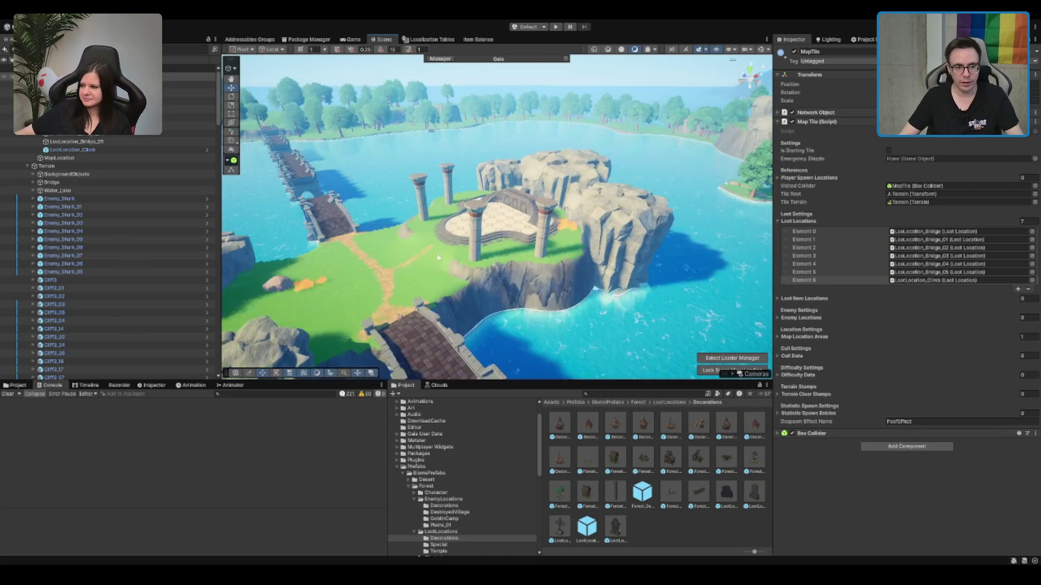
pyautogui.click(417, 255)
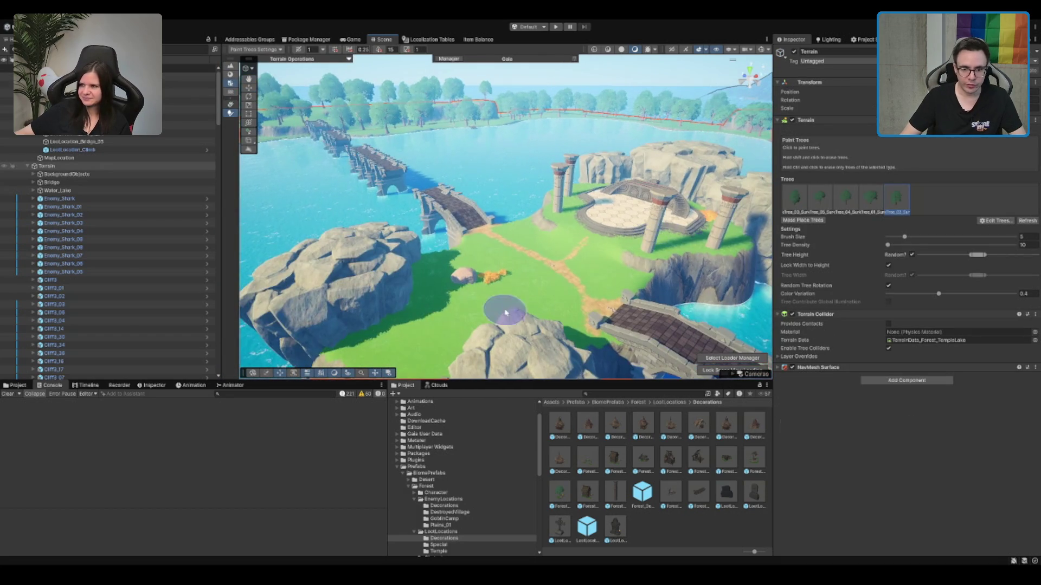
pyautogui.scroll(2, 504, 227)
pyautogui.click(529, 255)
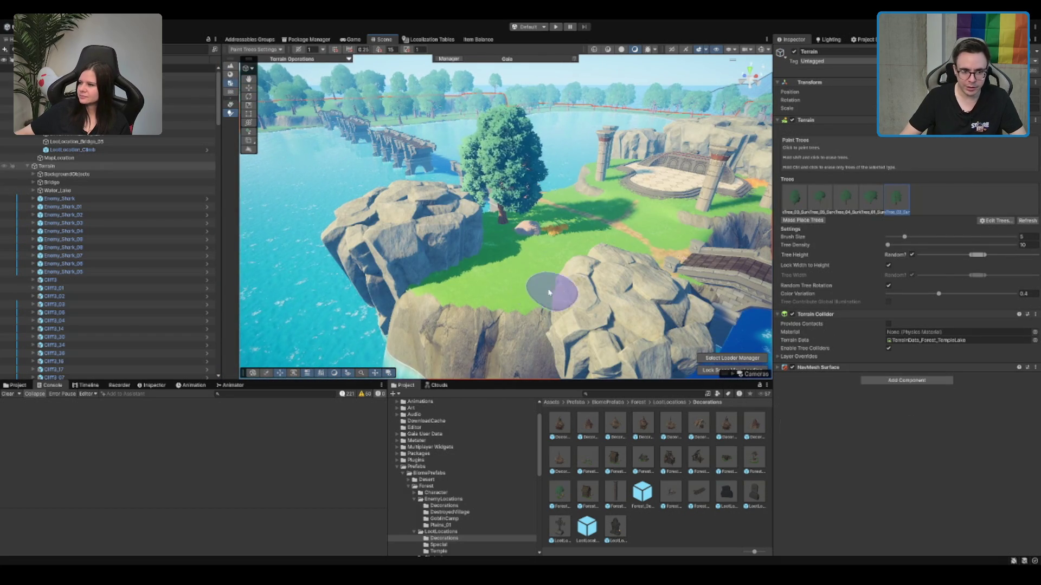
pyautogui.hotkey('ctrl', 'z')
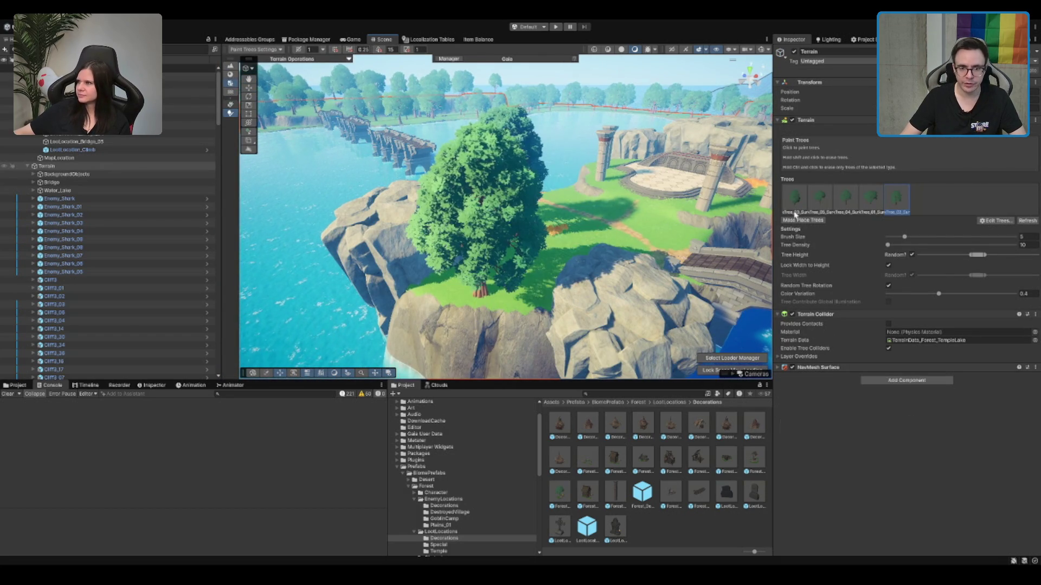
# Step: Plant a tree beside the right pillar near the cliff and pick the fifth tree type
pyautogui.moveTo(654, 219); pyautogui.dragTo(434, 249)
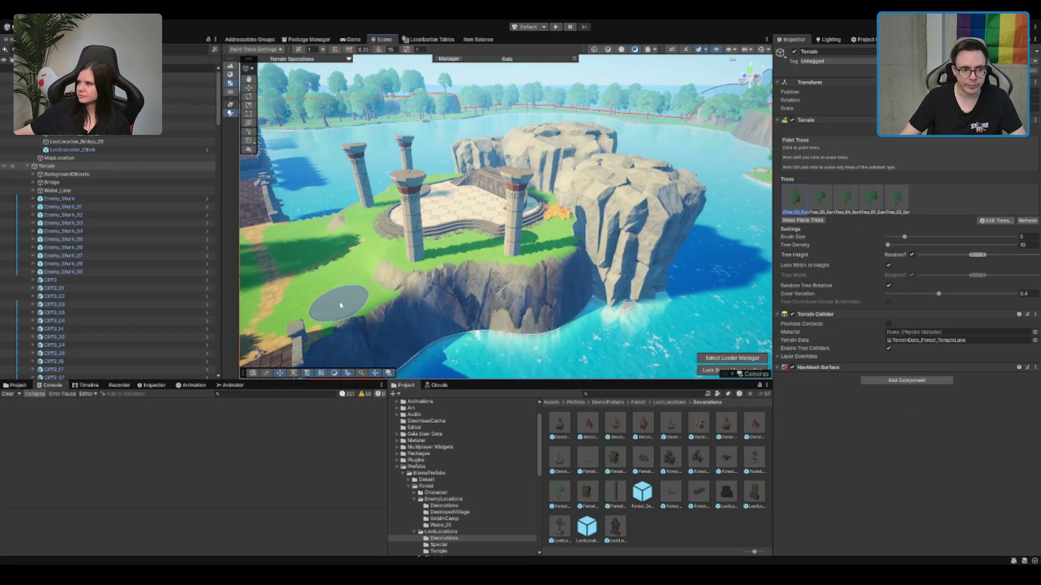
pyautogui.scroll(2, 496, 260)
pyautogui.click(561, 230)
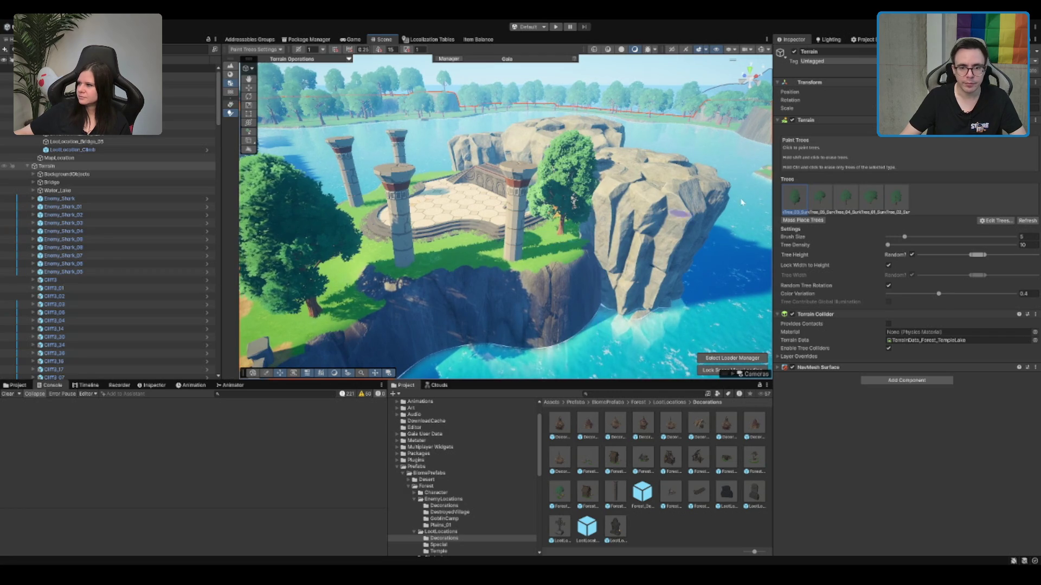
pyautogui.click(886, 203)
pyautogui.scroll(5, 542, 227)
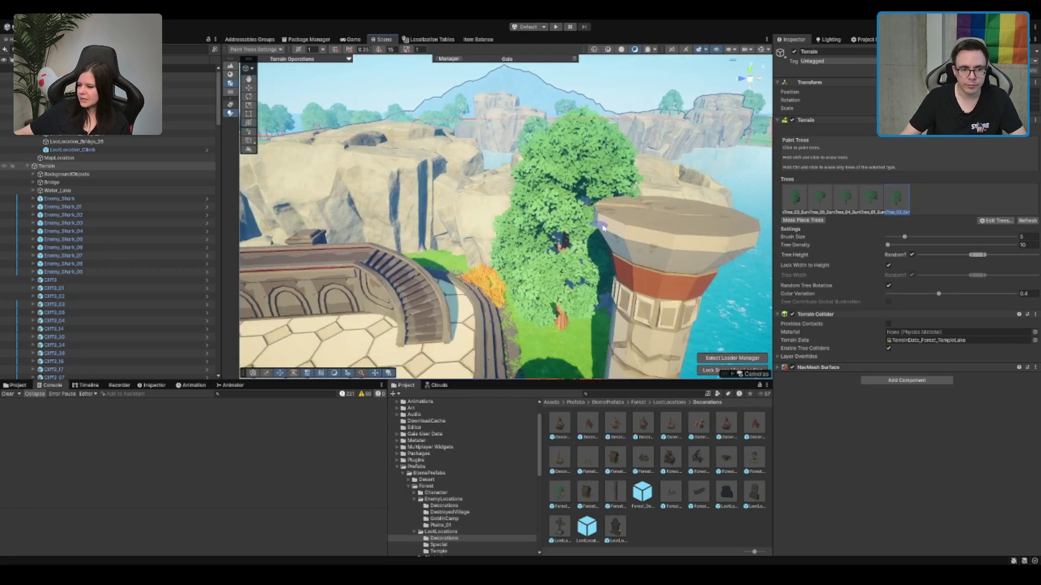
pyautogui.moveTo(542, 228)
pyautogui.mouseDown()
pyautogui.moveTo(464, 216)
pyautogui.moveTo(491, 263)
pyautogui.moveTo(501, 199)
pyautogui.mouseUp()
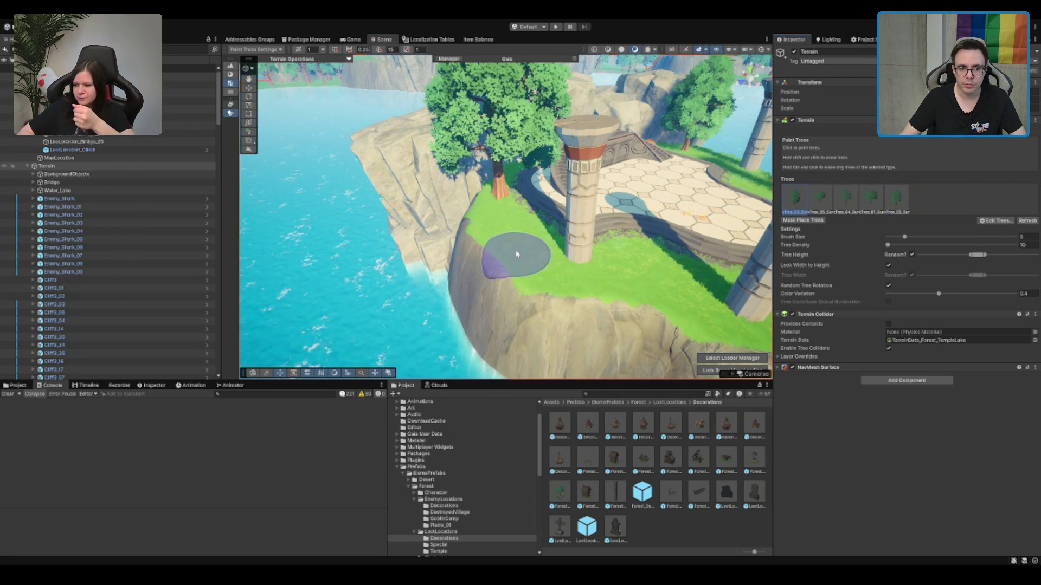
pyautogui.moveTo(556, 256)
pyautogui.mouseDown()
pyautogui.moveTo(530, 255)
pyautogui.moveTo(623, 251)
pyautogui.mouseUp()
# Step: Leave tree painting and reselect the terrain with the Paint Texture tool
pyautogui.press('w')
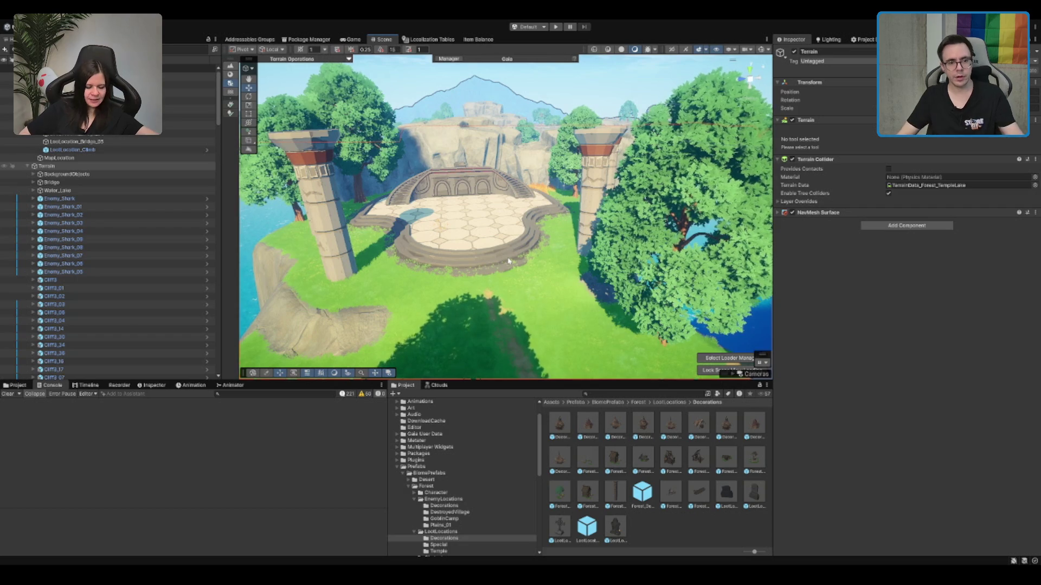
pyautogui.moveTo(516, 211)
pyautogui.mouseDown()
pyautogui.moveTo(548, 230)
pyautogui.moveTo(679, 242)
pyautogui.moveTo(593, 355)
pyautogui.moveTo(362, 213)
pyautogui.mouseUp()
pyautogui.click(362, 213)
pyautogui.click(359, 209)
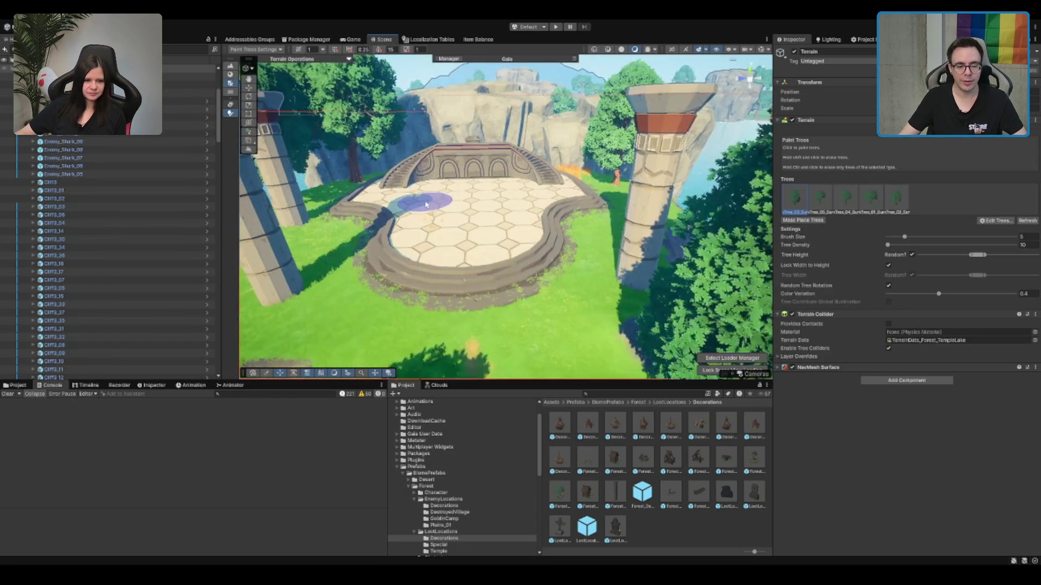
pyautogui.click(230, 104)
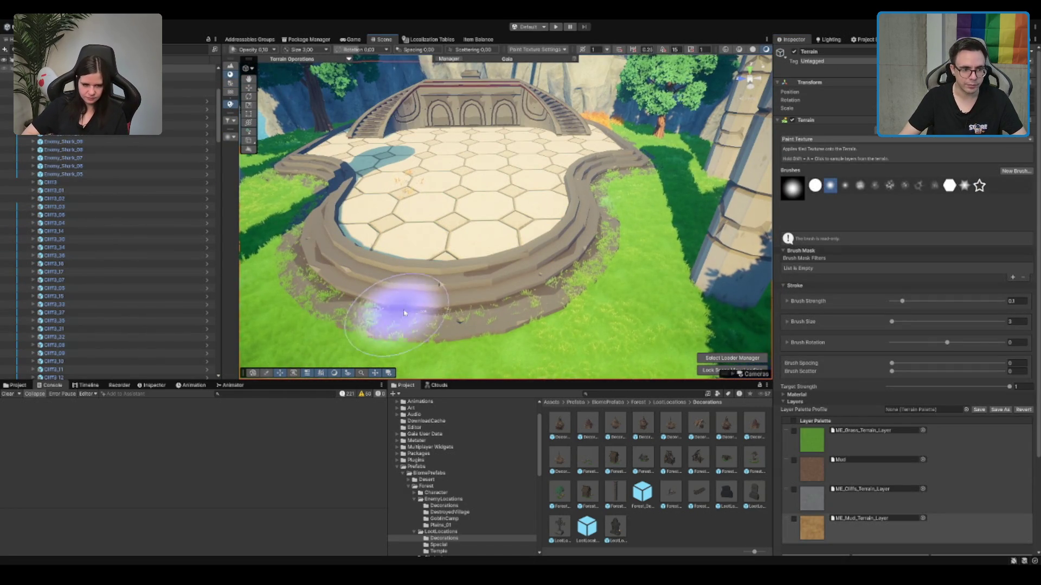
# Step: Switch the terrain to Paint Details and inspect the grass along the plaza rim, stairs and tower
pyautogui.moveTo(426, 305)
pyautogui.mouseDown()
pyautogui.moveTo(530, 197)
pyautogui.moveTo(541, 213)
pyautogui.mouseUp()
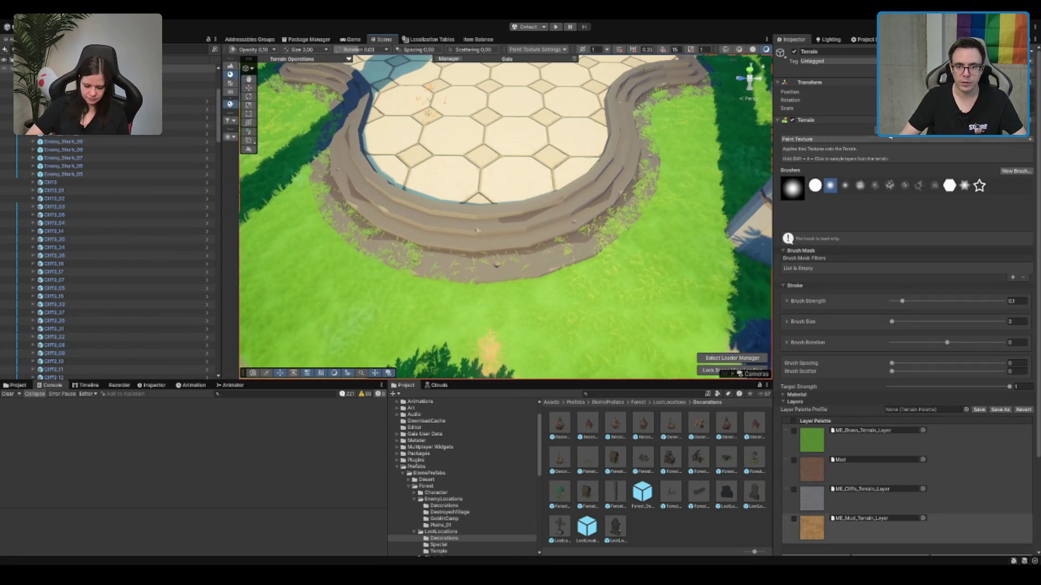
pyautogui.click(230, 113)
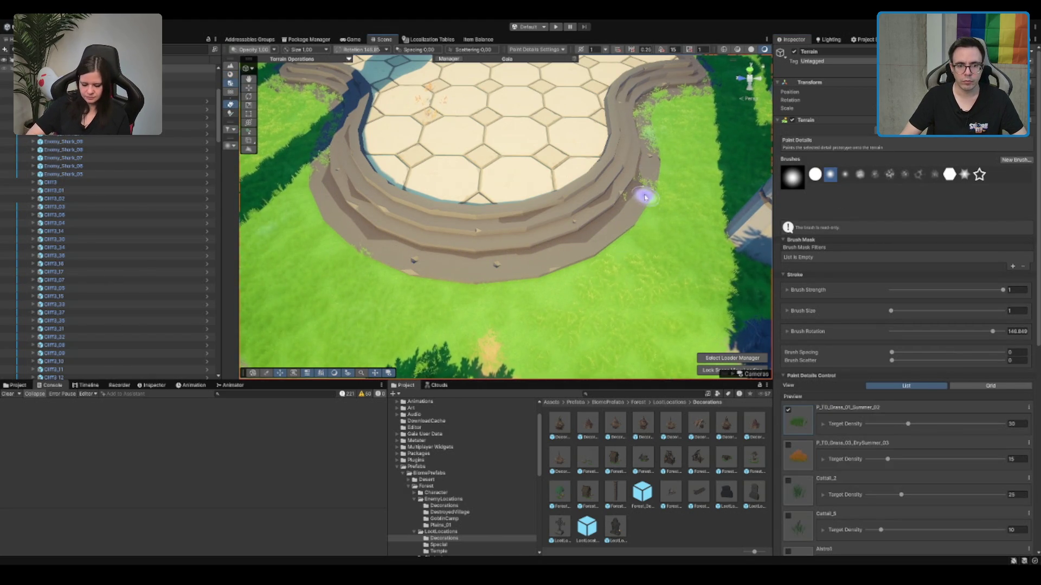
pyautogui.moveTo(606, 207)
pyautogui.mouseDown()
pyautogui.moveTo(612, 169)
pyautogui.moveTo(590, 216)
pyautogui.moveTo(639, 159)
pyautogui.moveTo(576, 217)
pyautogui.moveTo(554, 115)
pyautogui.moveTo(502, 84)
pyautogui.moveTo(556, 152)
pyautogui.mouseUp()
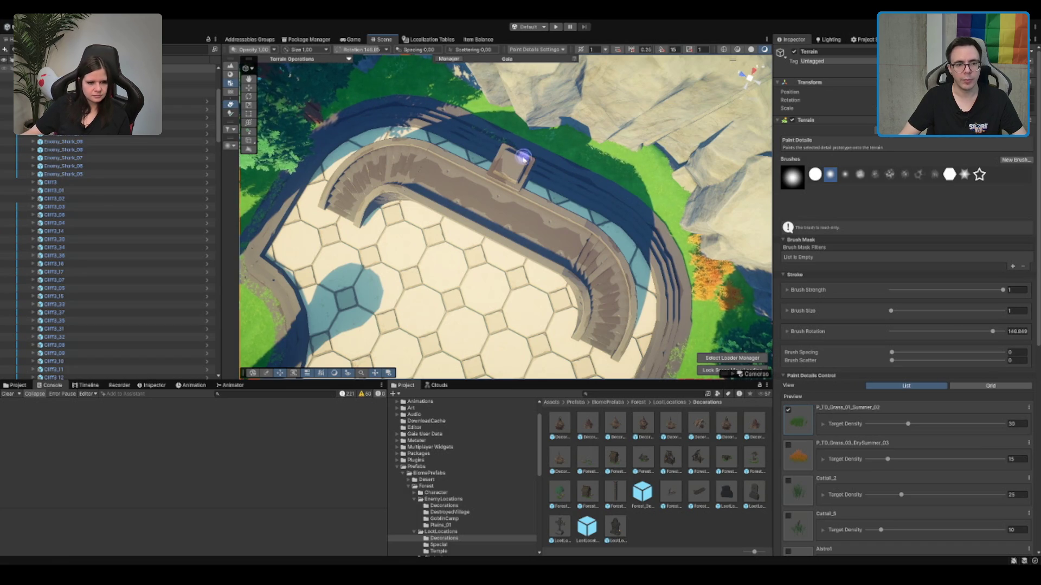
pyautogui.moveTo(459, 130); pyautogui.dragTo(419, 129)
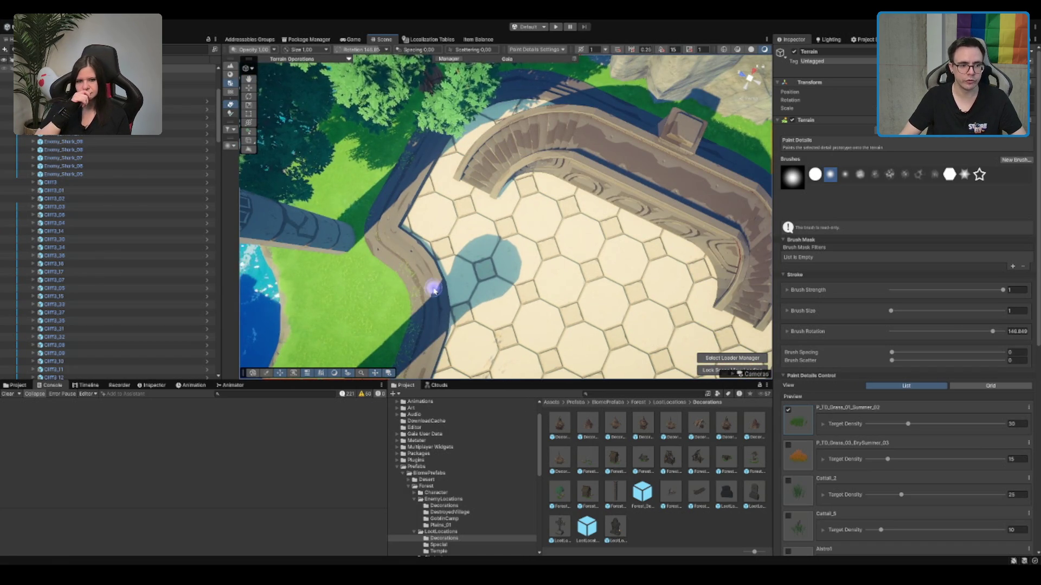
pyautogui.moveTo(376, 249); pyautogui.dragTo(478, 215)
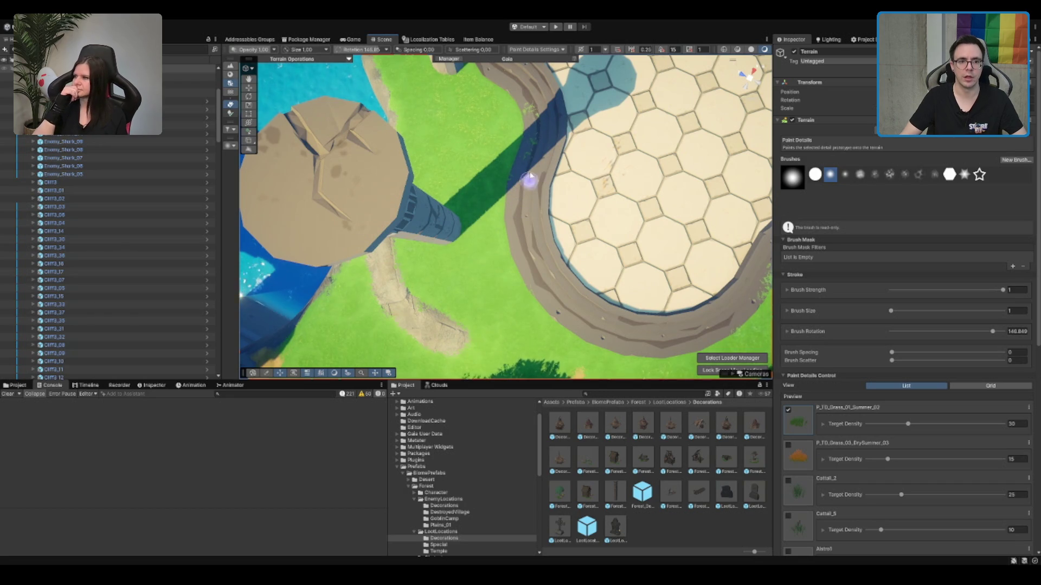
pyautogui.moveTo(518, 84); pyautogui.dragTo(478, 170)
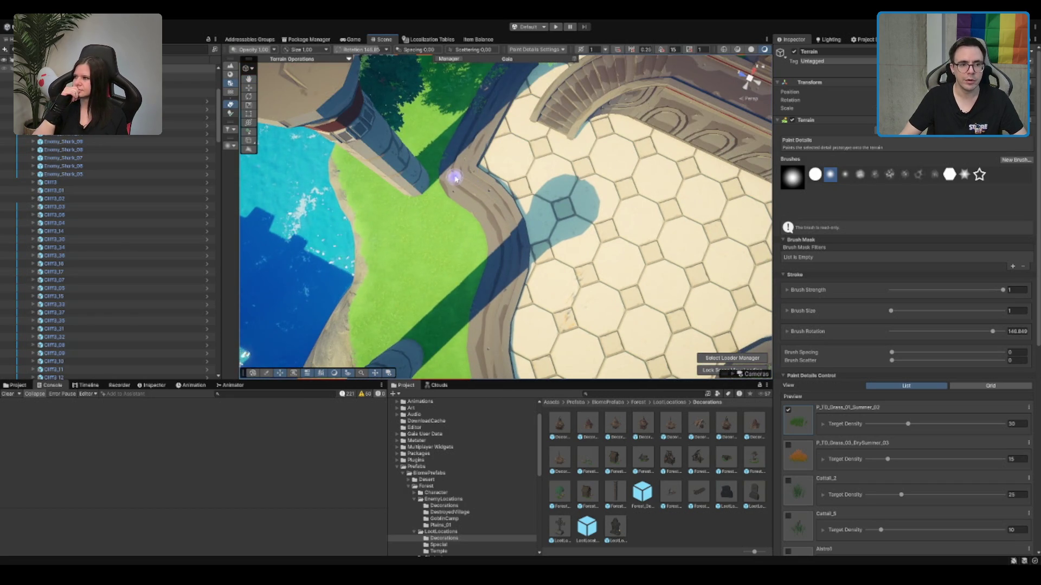
pyautogui.scroll(-3, 491, 95)
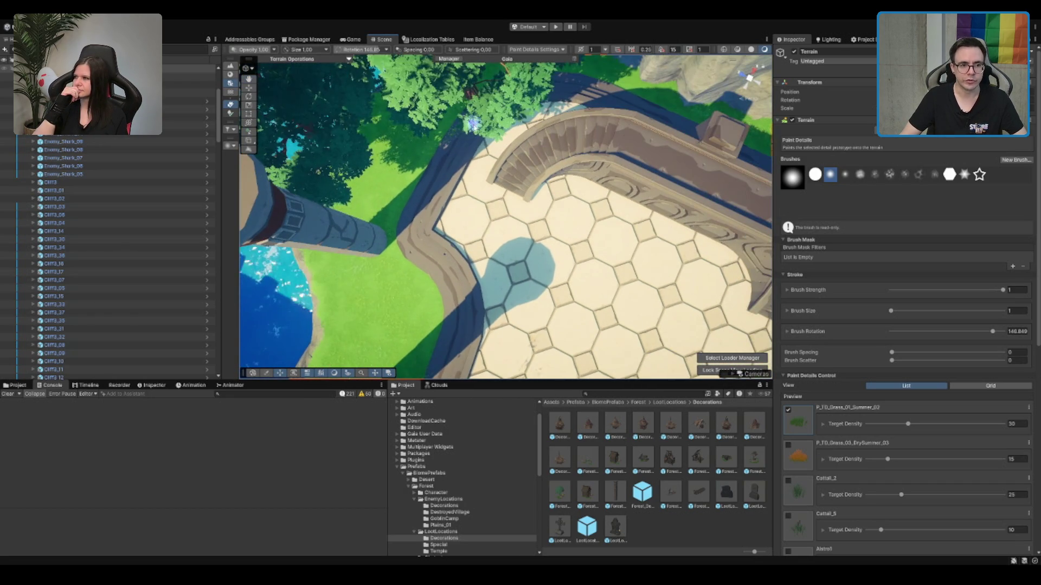
pyautogui.moveTo(496, 106)
pyautogui.mouseDown()
pyautogui.moveTo(517, 166)
pyautogui.moveTo(465, 244)
pyautogui.mouseUp()
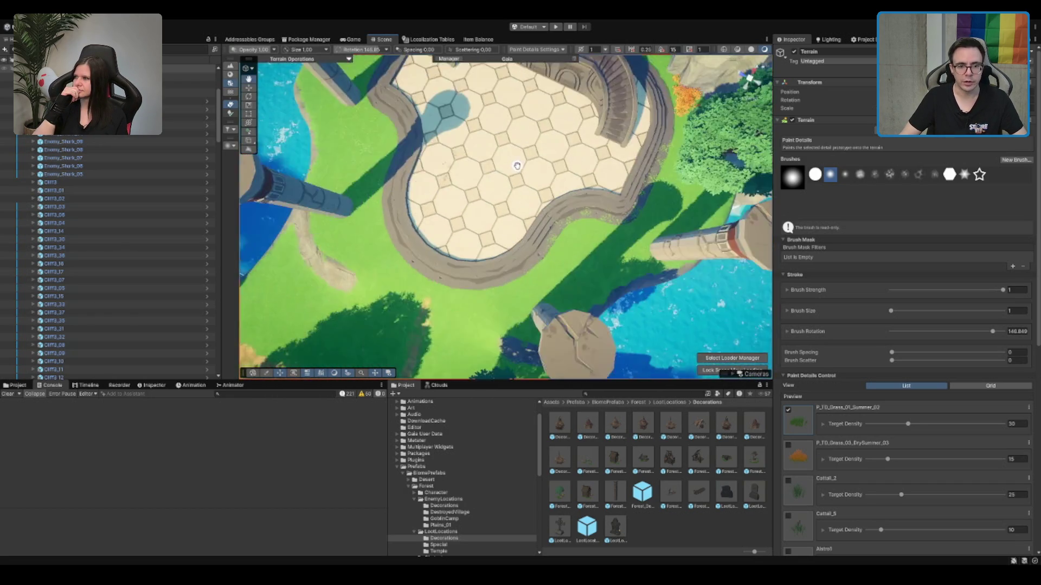
pyautogui.scroll(3, 517, 166)
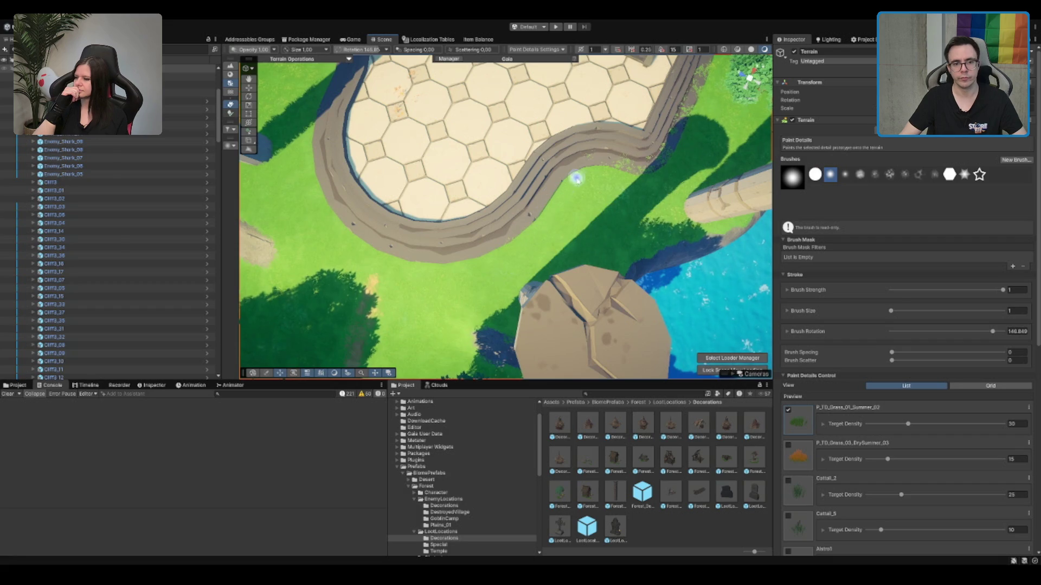
pyautogui.moveTo(565, 186); pyautogui.dragTo(494, 204)
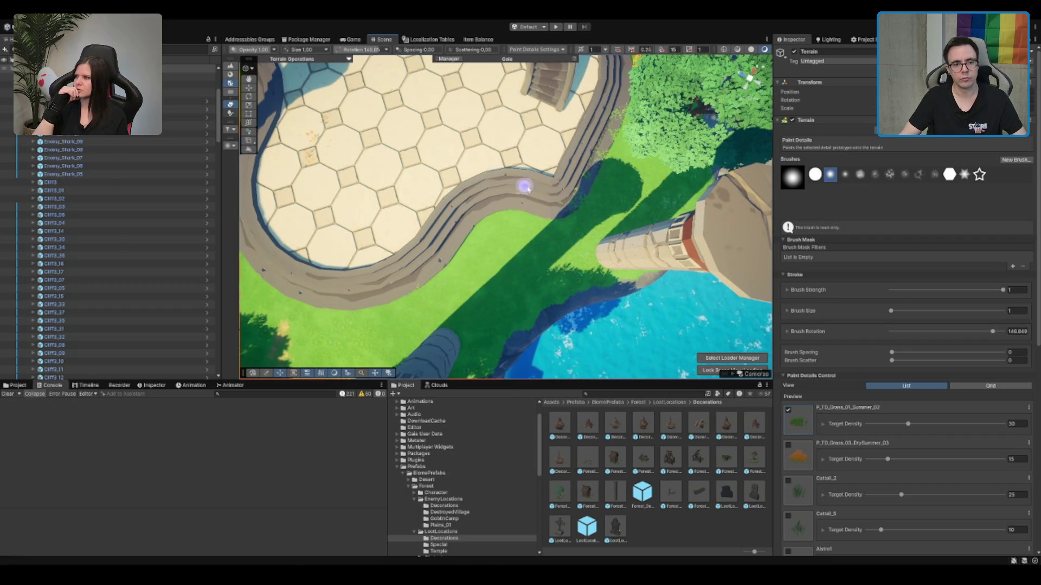
pyautogui.moveTo(597, 158); pyautogui.dragTo(530, 228)
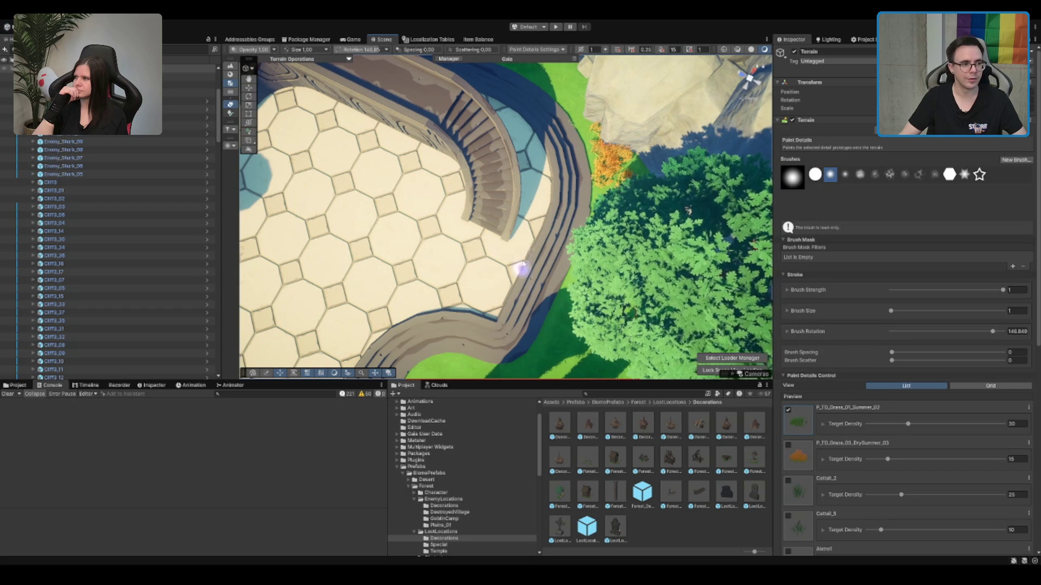
pyautogui.scroll(-15, 108, 244)
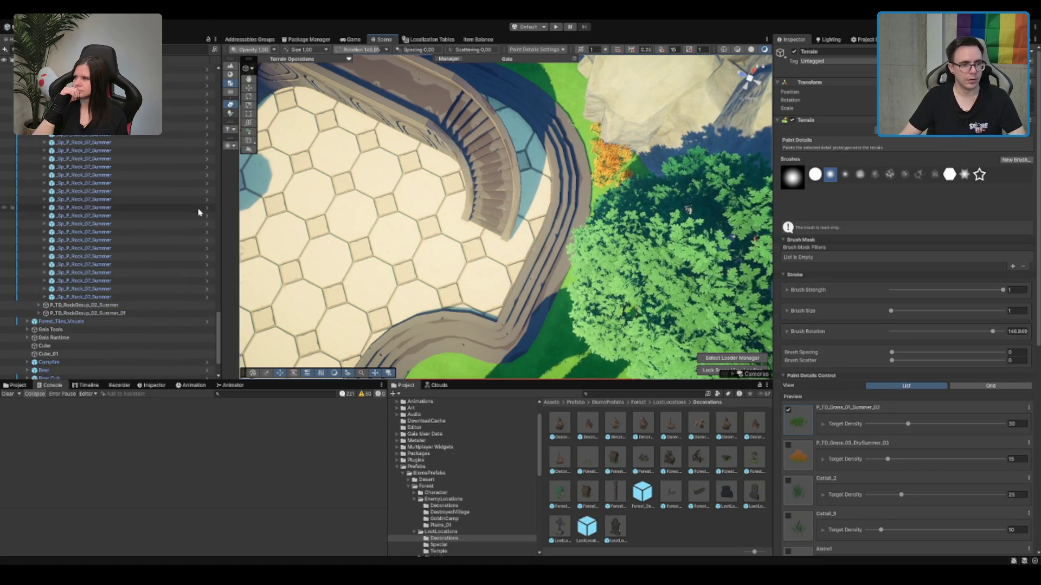
# Step: Select the shrine floor tiles, steps and stairs, from the first shrine piece to the last tile
pyautogui.click(433, 217)
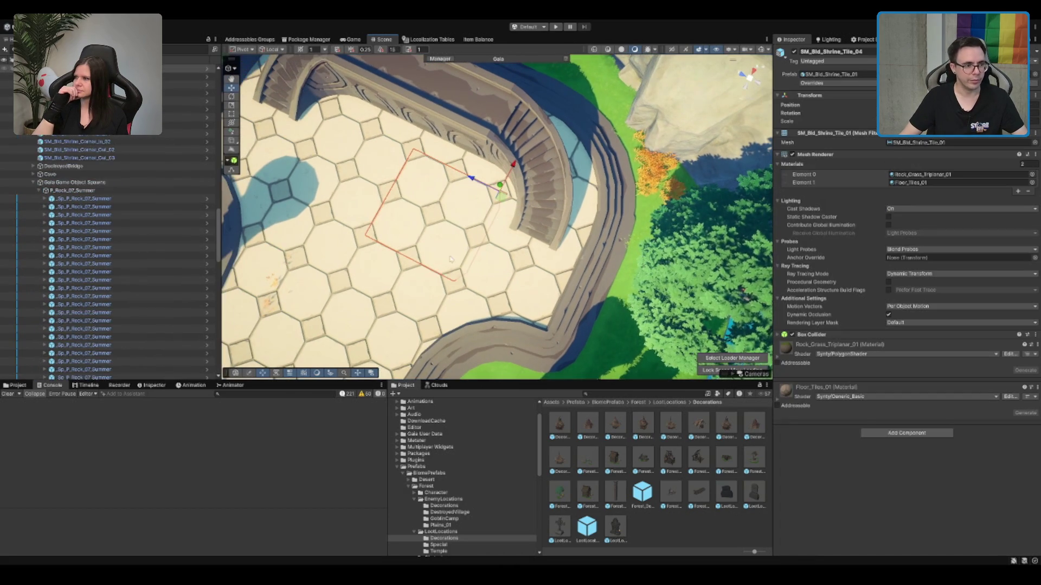
pyautogui.scroll(7, 119, 252)
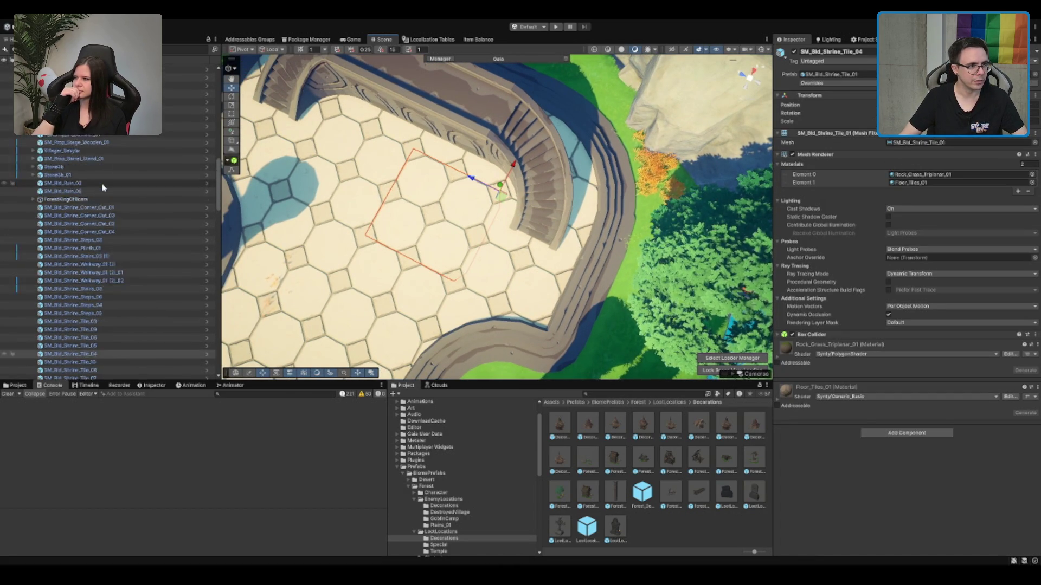
pyautogui.scroll(-3, 103, 187)
pyautogui.click(133, 183)
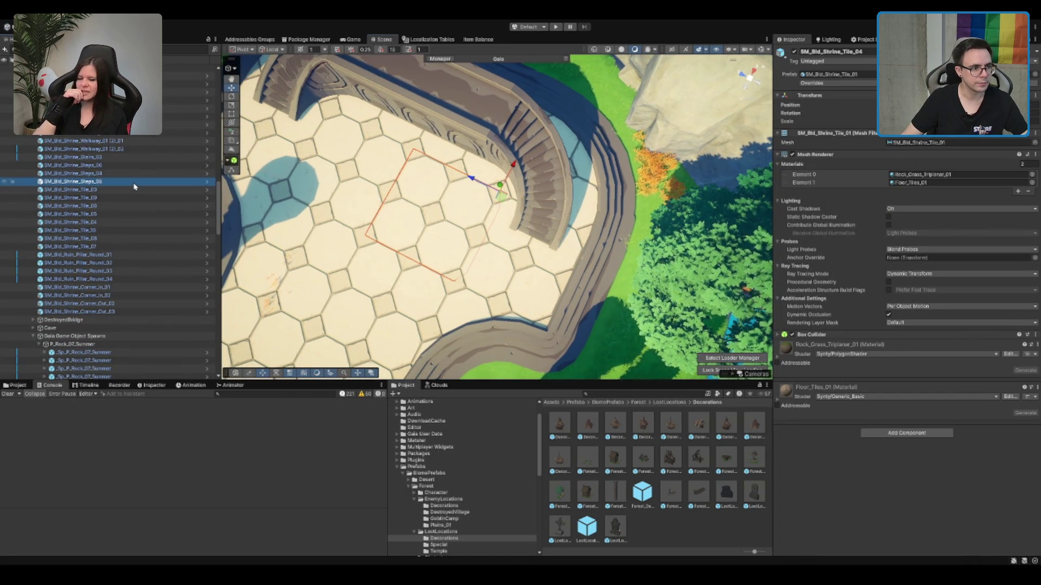
pyautogui.click(114, 158)
pyautogui.click(135, 125)
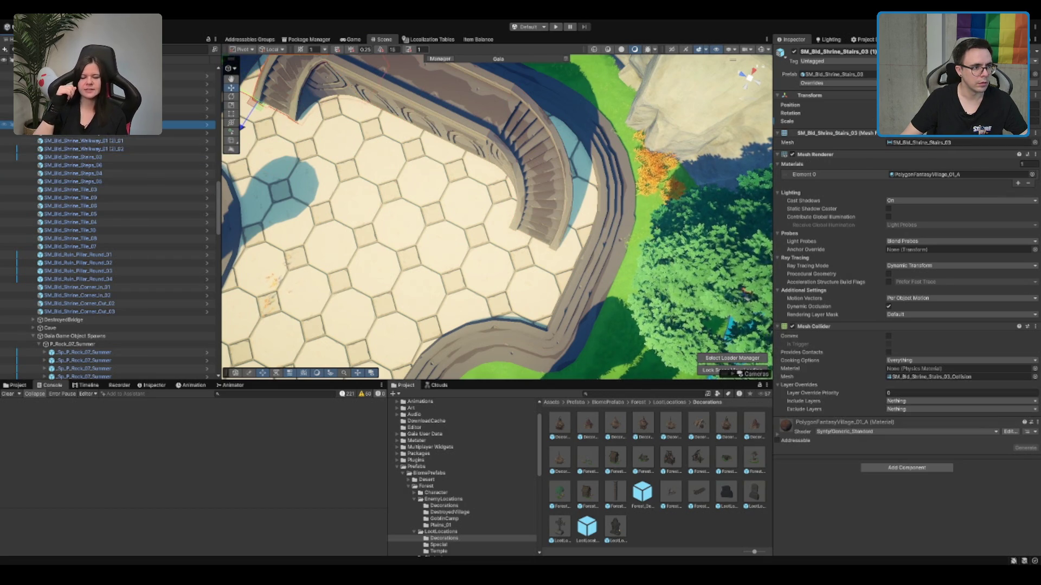
pyautogui.doubleClick(136, 108)
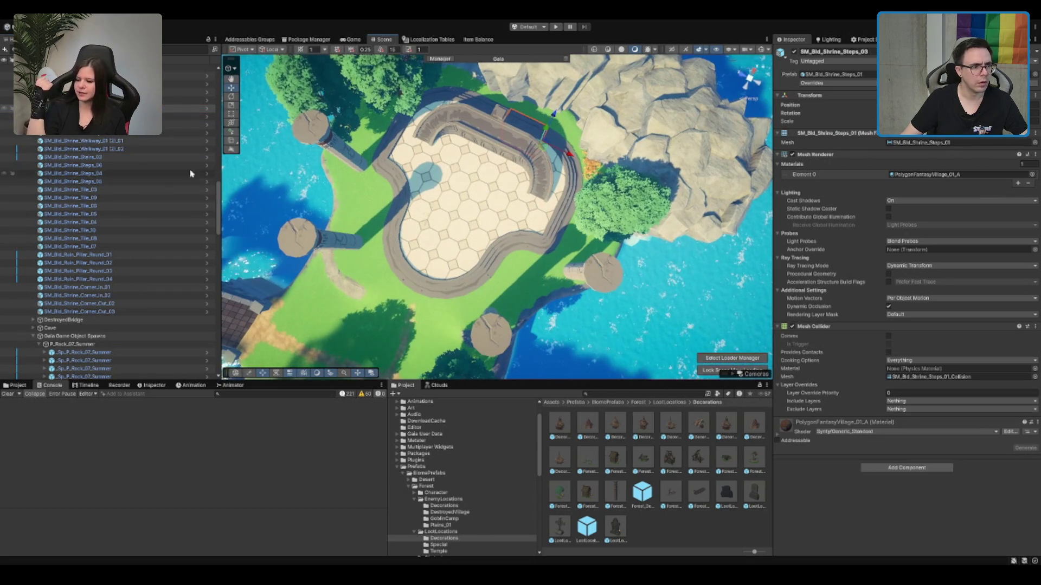
pyautogui.scroll(1, 213, 180)
pyautogui.click(184, 98)
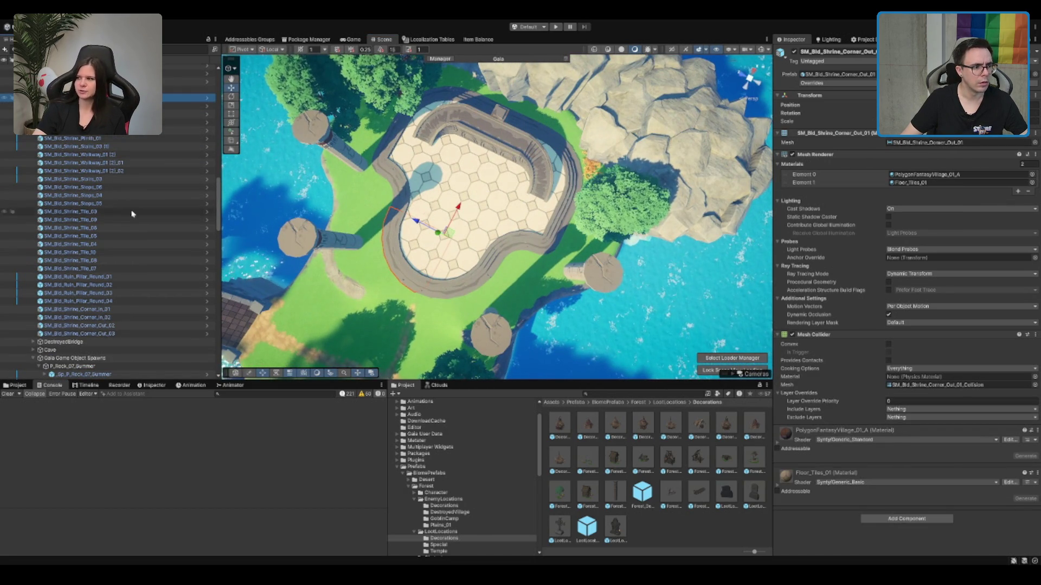
pyautogui.keyDown('shift'); pyautogui.click(93, 268); pyautogui.keyUp('shift')
# Step: Add the outer and inner shrine corner pieces to the selection
pyautogui.moveTo(545, 185); pyautogui.dragTo(424, 170)
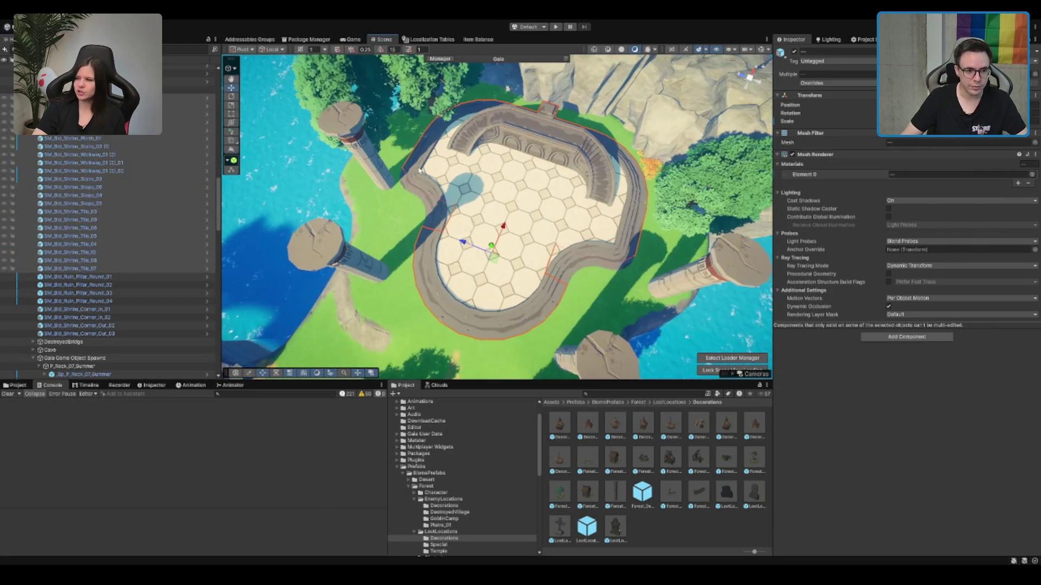
pyautogui.click(404, 186)
pyautogui.click(436, 211)
pyautogui.moveTo(436, 210); pyautogui.dragTo(559, 257)
pyautogui.keyDown('shift'); pyautogui.click(543, 229); pyautogui.keyUp('shift')
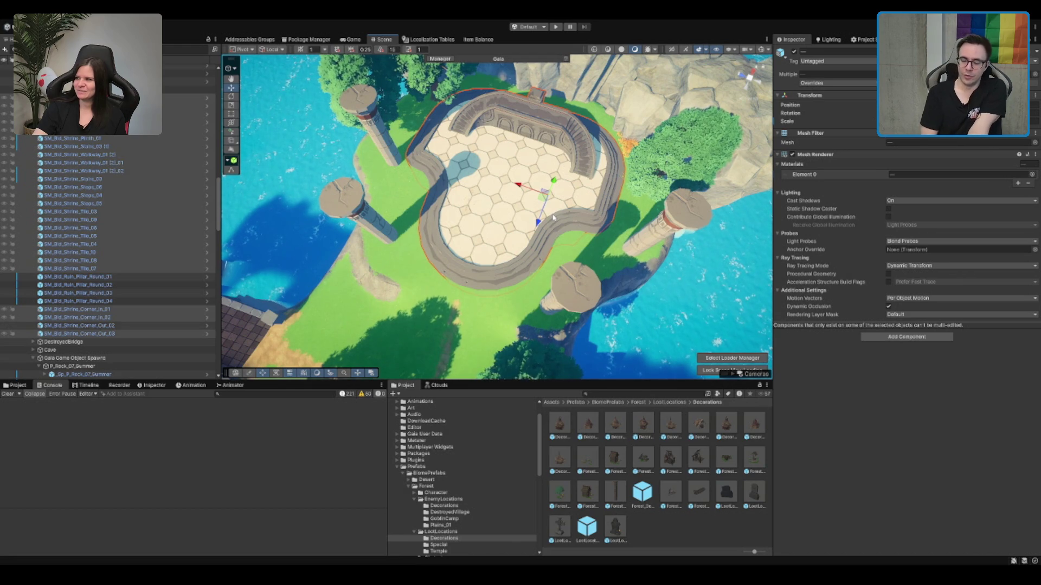
# Step: Add the four round pillars and group all shrine pieces under a new parent
pyautogui.moveTo(654, 67); pyautogui.dragTo(416, 141)
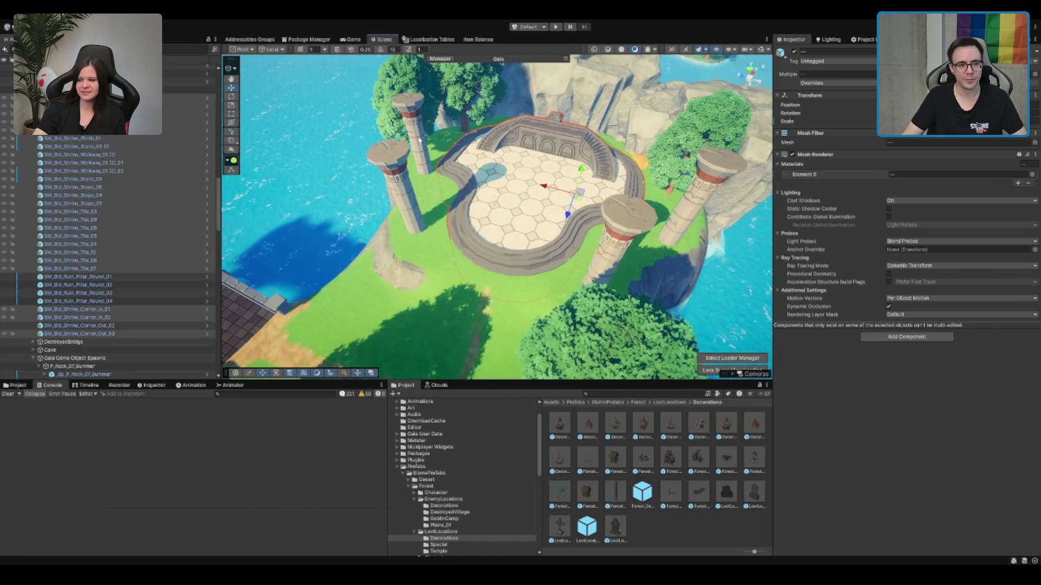
pyautogui.keyDown('shift'); pyautogui.click(419, 140); pyautogui.keyUp('shift')
pyautogui.keyDown('shift'); pyautogui.click(394, 173); pyautogui.keyUp('shift')
pyautogui.keyDown('shift'); pyautogui.click(623, 217); pyautogui.keyUp('shift')
pyautogui.keyDown('shift'); pyautogui.click(714, 177); pyautogui.keyUp('shift')
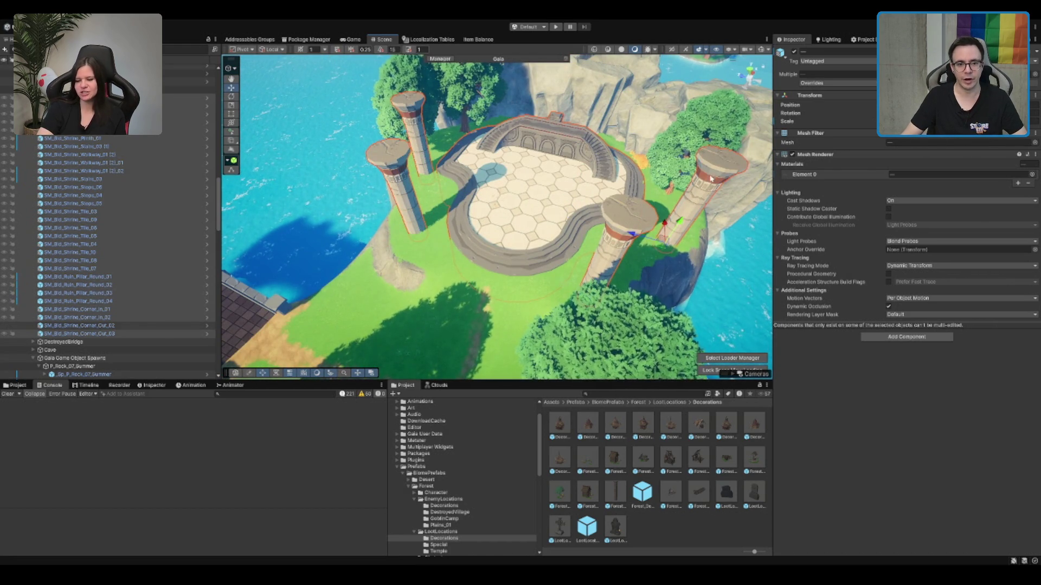
pyautogui.keyDown('shift'); pyautogui.click(124, 331); pyautogui.keyUp('shift')
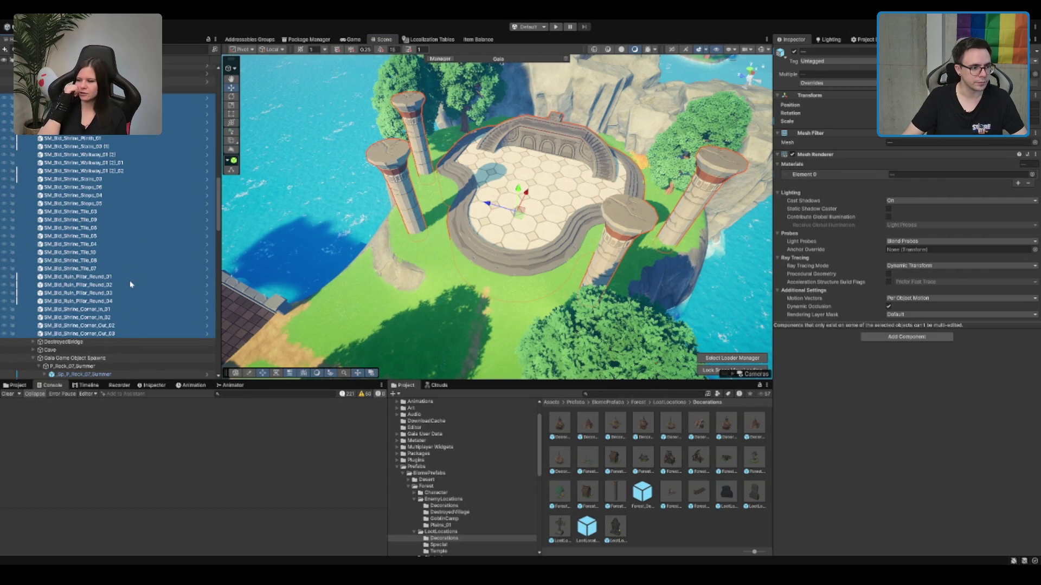
pyautogui.hotkey('ctrl', 'shift', 'g')
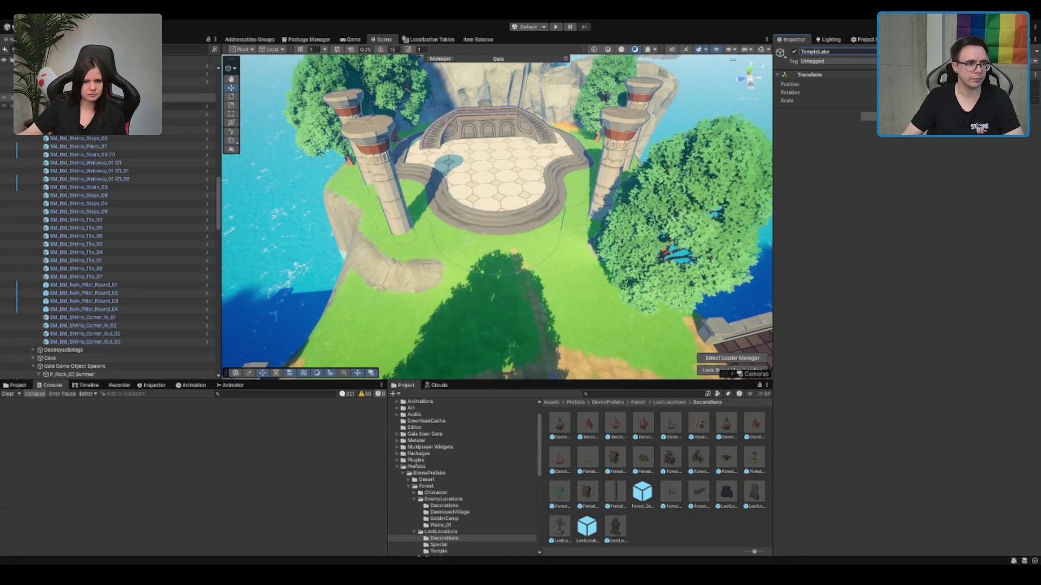
# Step: Hide the TempleLake group and select the terrain near the pond
pyautogui.click(562, 129)
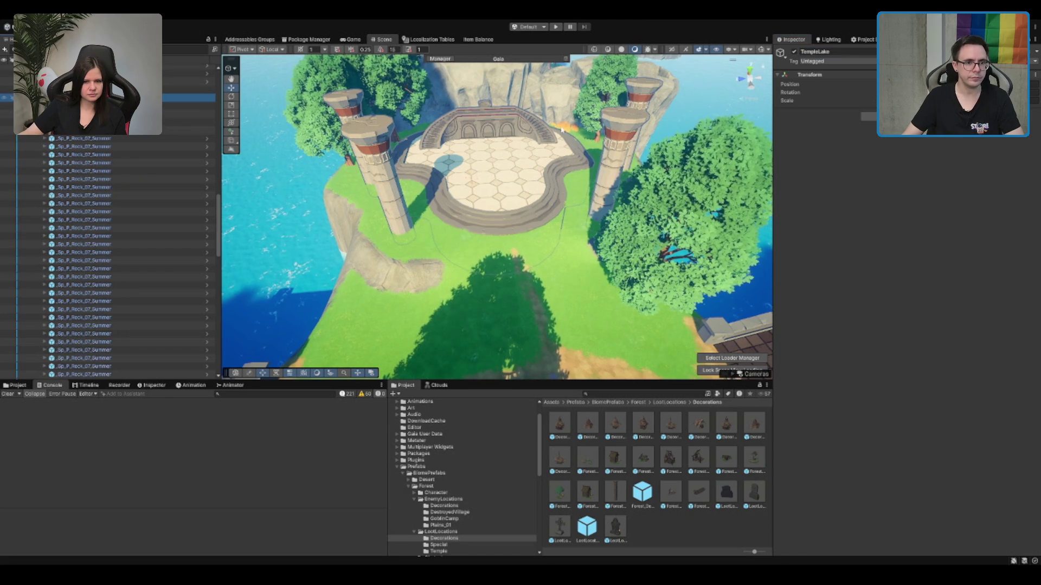
pyautogui.click(794, 52)
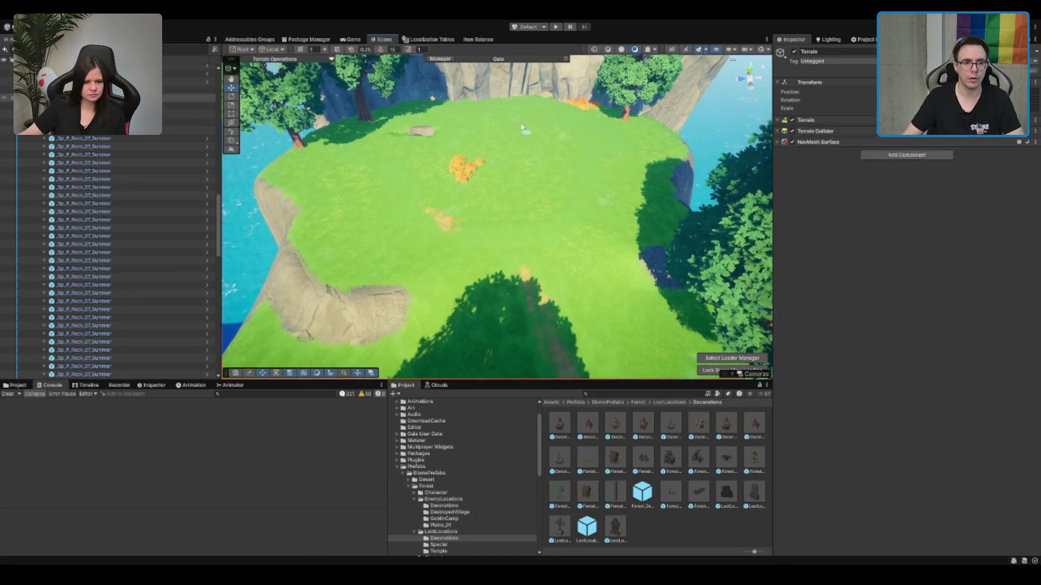
pyautogui.click(525, 133)
pyautogui.scroll(5, 462, 200)
pyautogui.moveTo(623, 310)
pyautogui.mouseDown()
pyautogui.moveTo(521, 147)
pyautogui.moveTo(580, 219)
pyautogui.mouseUp()
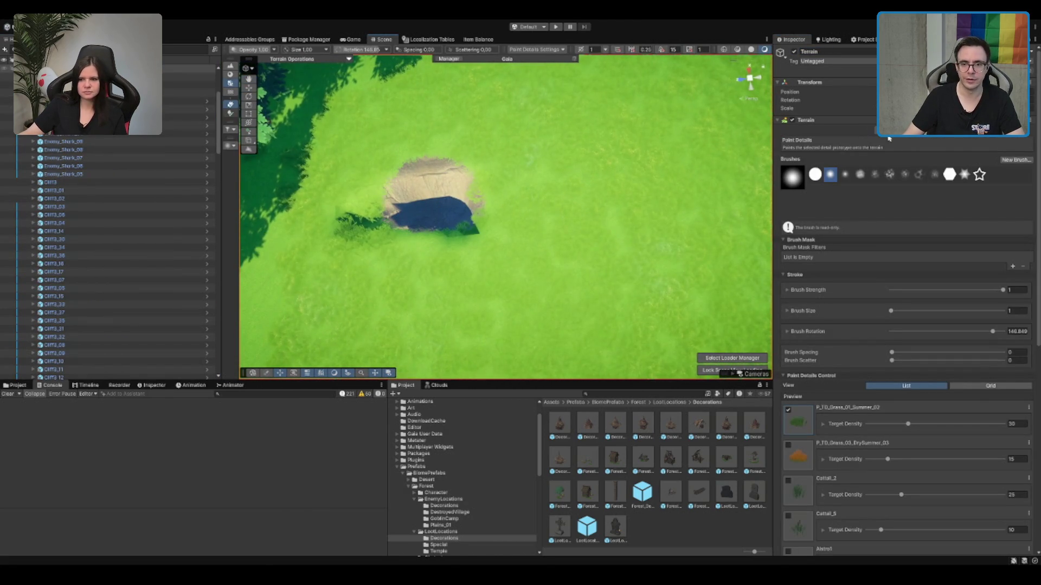
# Step: Paint a winding trail across the grass with ME_Mud_Terrain_Layer
pyautogui.click(889, 139)
pyautogui.scroll(-3, 548, 221)
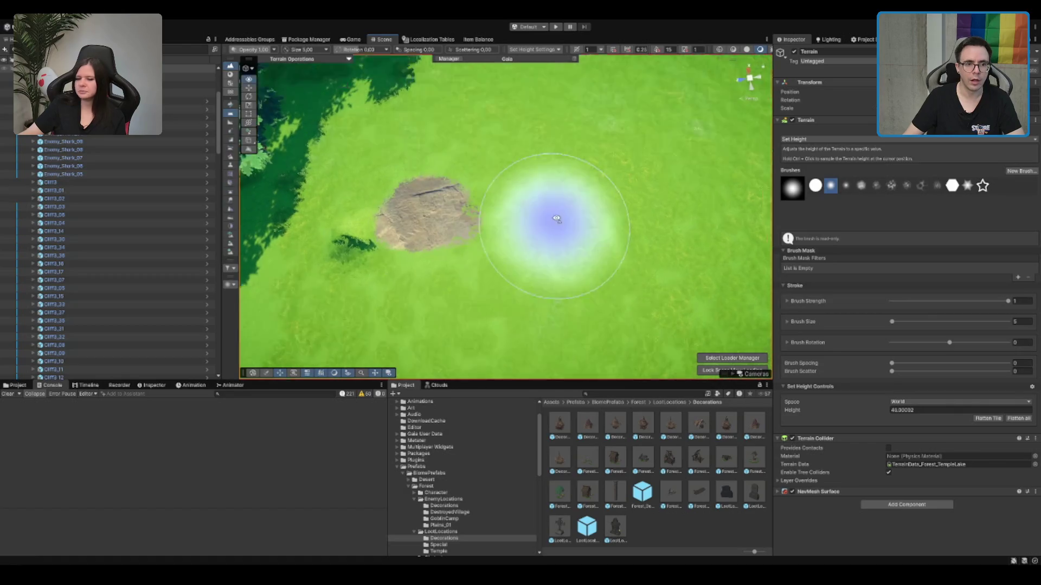
pyautogui.scroll(2, 572, 207)
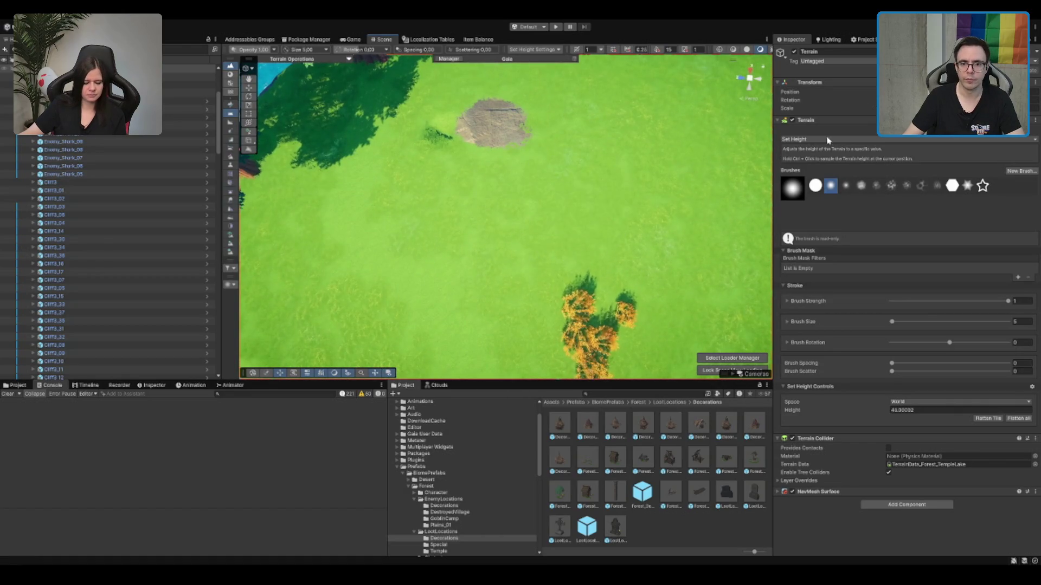
pyautogui.press('F4')
pyautogui.click(852, 519)
pyautogui.moveTo(541, 205)
pyautogui.mouseDown()
pyautogui.moveTo(488, 191)
pyautogui.moveTo(365, 118)
pyautogui.moveTo(464, 278)
pyautogui.moveTo(608, 309)
pyautogui.moveTo(704, 242)
pyautogui.mouseUp()
pyautogui.moveTo(565, 151); pyautogui.dragTo(564, 158)
pyautogui.moveTo(467, 268)
pyautogui.mouseDown()
pyautogui.moveTo(553, 202)
pyautogui.moveTo(589, 137)
pyautogui.mouseUp()
pyautogui.moveTo(523, 248)
pyautogui.mouseDown()
pyautogui.moveTo(543, 185)
pyautogui.moveTo(576, 186)
pyautogui.moveTo(506, 244)
pyautogui.moveTo(565, 201)
pyautogui.mouseUp()
# Step: Extend the mud path with more streaks and patches around the clearing
pyautogui.moveTo(565, 263)
pyautogui.mouseDown()
pyautogui.moveTo(569, 181)
pyautogui.moveTo(573, 250)
pyautogui.moveTo(576, 222)
pyautogui.mouseUp()
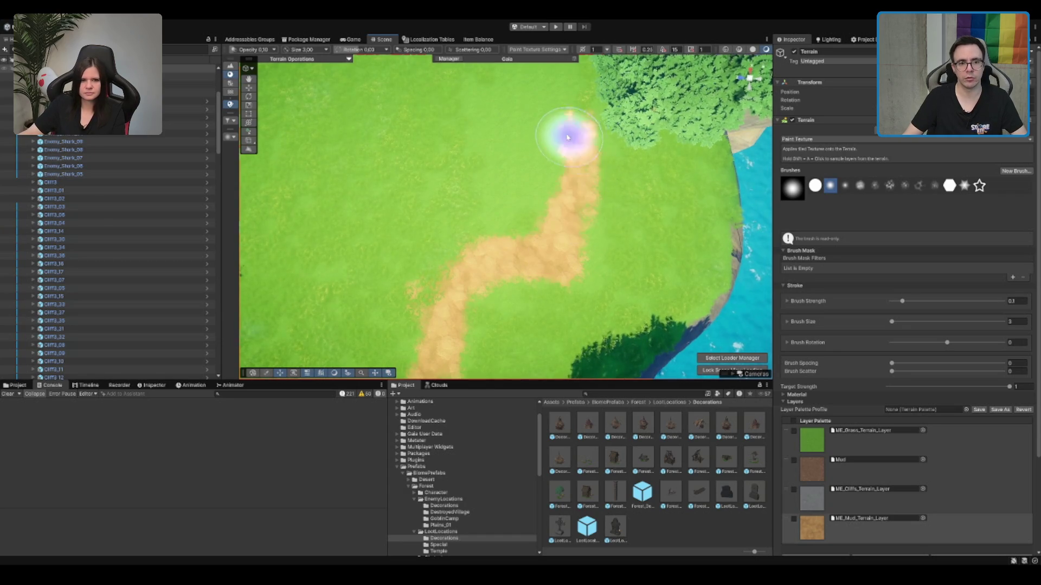
pyautogui.moveTo(495, 139)
pyautogui.mouseDown()
pyautogui.moveTo(390, 139)
pyautogui.moveTo(556, 203)
pyautogui.mouseUp()
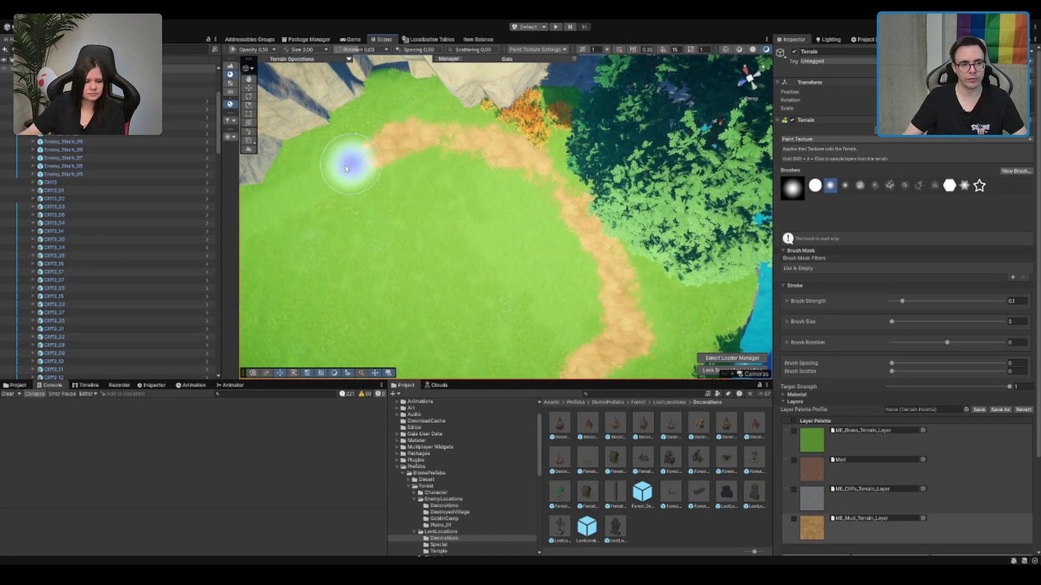
pyautogui.moveTo(386, 166); pyautogui.dragTo(446, 151)
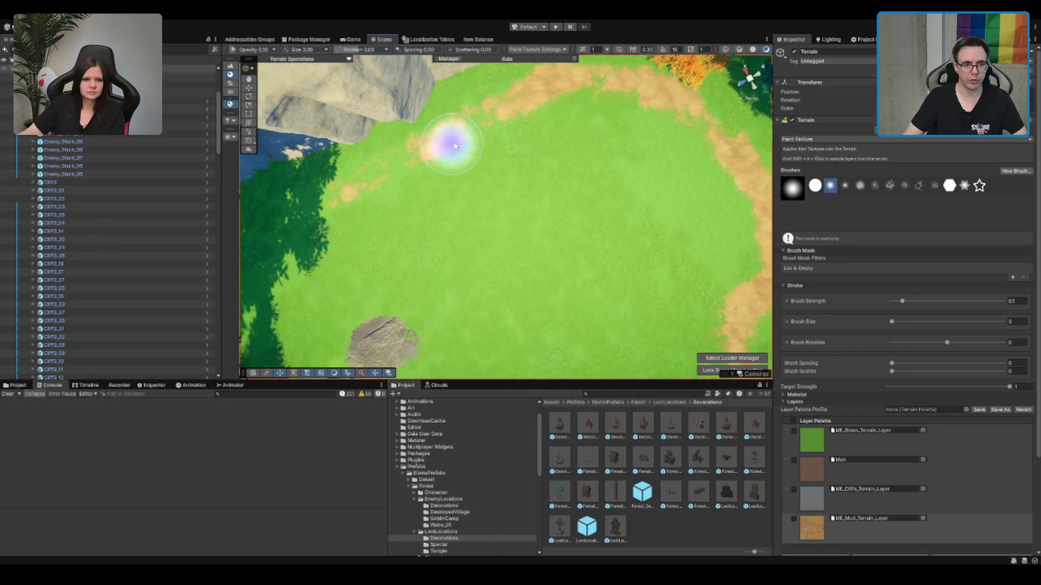
pyautogui.moveTo(349, 205)
pyautogui.mouseDown()
pyautogui.moveTo(267, 174)
pyautogui.moveTo(430, 181)
pyautogui.moveTo(577, 133)
pyautogui.mouseUp()
pyautogui.moveTo(425, 109)
pyautogui.mouseDown()
pyautogui.moveTo(471, 104)
pyautogui.moveTo(530, 186)
pyautogui.mouseUp()
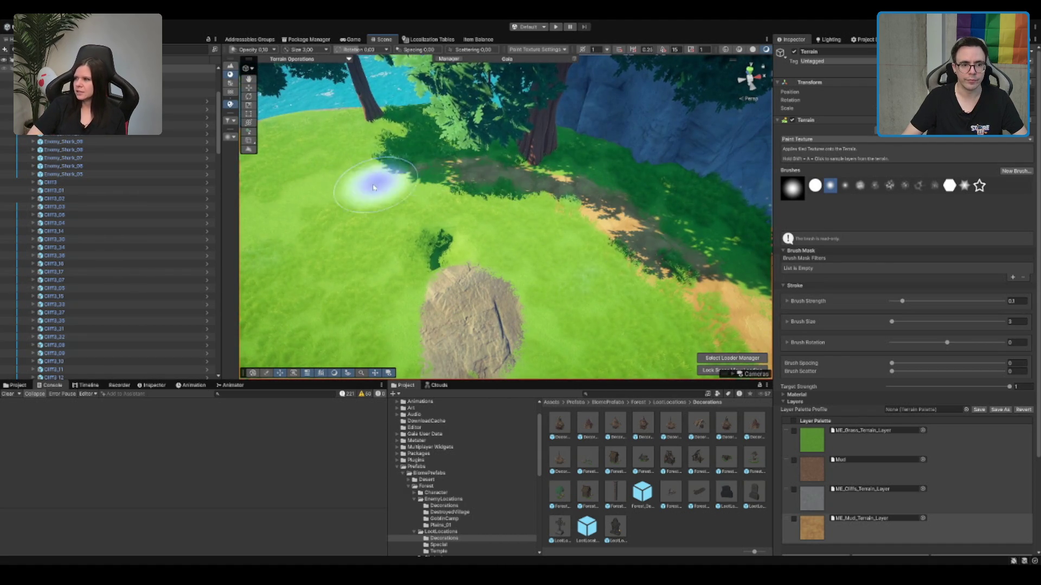
pyautogui.moveTo(317, 200); pyautogui.dragTo(412, 191)
pyautogui.scroll(3, 426, 191)
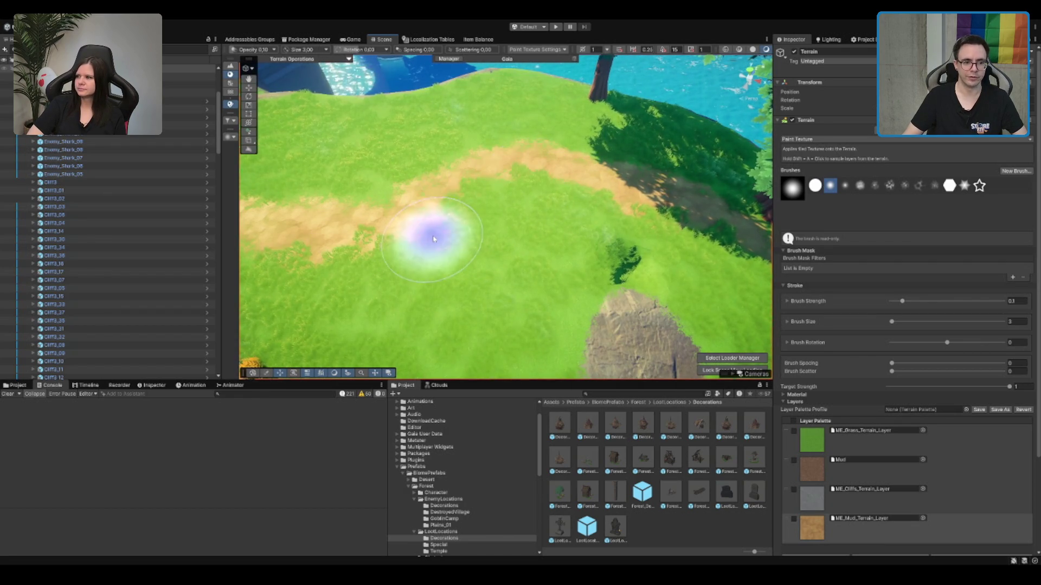
pyautogui.scroll(-5, 425, 238)
pyautogui.scroll(-5, 446, 336)
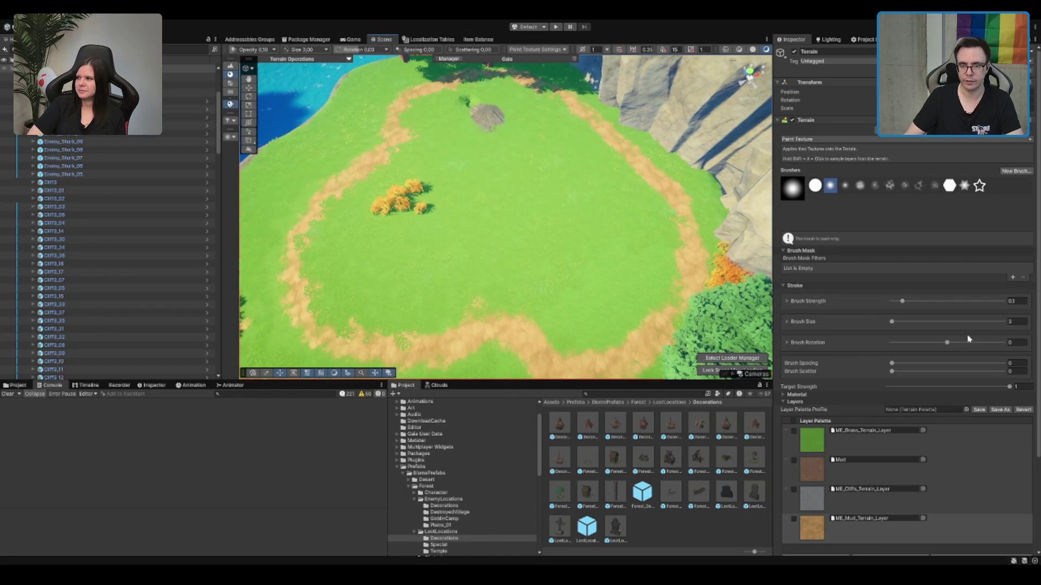
# Step: Set Brush Strength to 1 and cover the clearing's centre with mud, then switch to Paint Details and enter 5
pyautogui.click(1015, 322)
pyautogui.write('10')
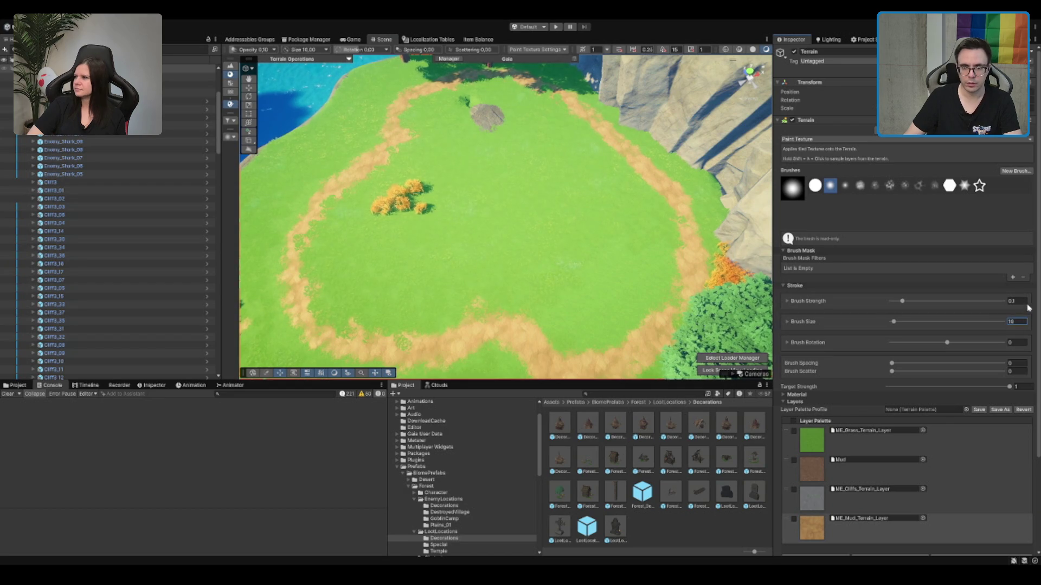
pyautogui.click(1016, 301)
pyautogui.write('1')
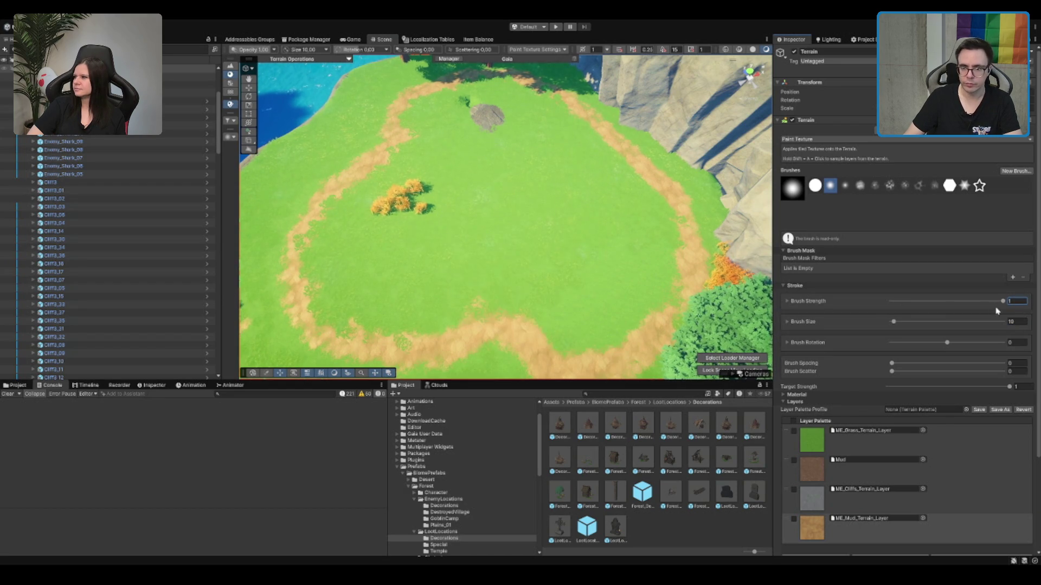
pyautogui.moveTo(372, 231)
pyautogui.mouseDown()
pyautogui.moveTo(342, 249)
pyautogui.moveTo(399, 294)
pyautogui.moveTo(532, 278)
pyautogui.moveTo(580, 301)
pyautogui.moveTo(627, 274)
pyautogui.moveTo(639, 242)
pyautogui.moveTo(615, 182)
pyautogui.mouseUp()
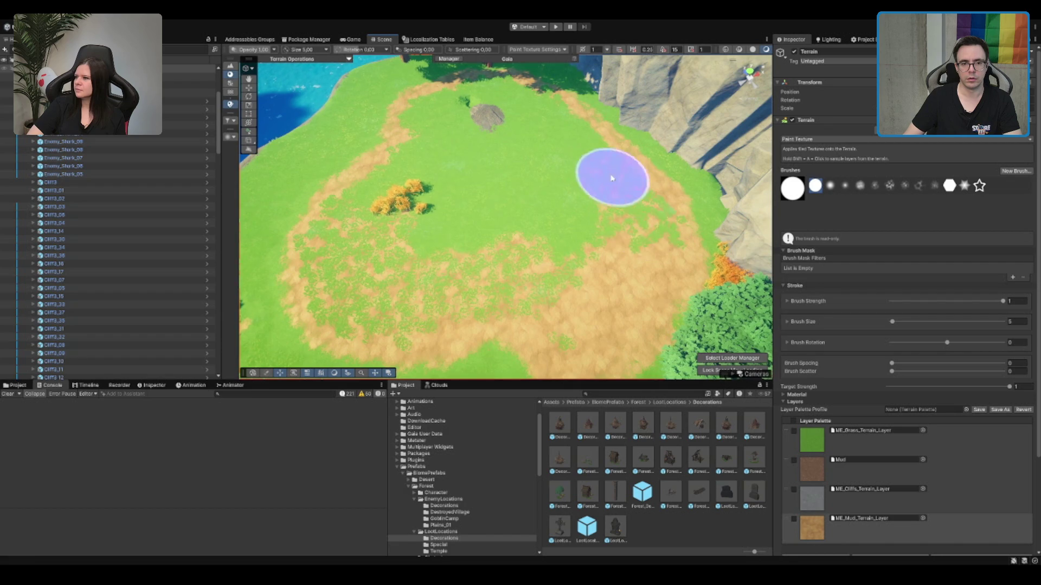
pyautogui.moveTo(511, 102)
pyautogui.mouseDown()
pyautogui.moveTo(456, 100)
pyautogui.moveTo(423, 139)
pyautogui.moveTo(446, 246)
pyautogui.moveTo(463, 126)
pyautogui.moveTo(555, 204)
pyautogui.moveTo(534, 203)
pyautogui.moveTo(509, 107)
pyautogui.mouseUp()
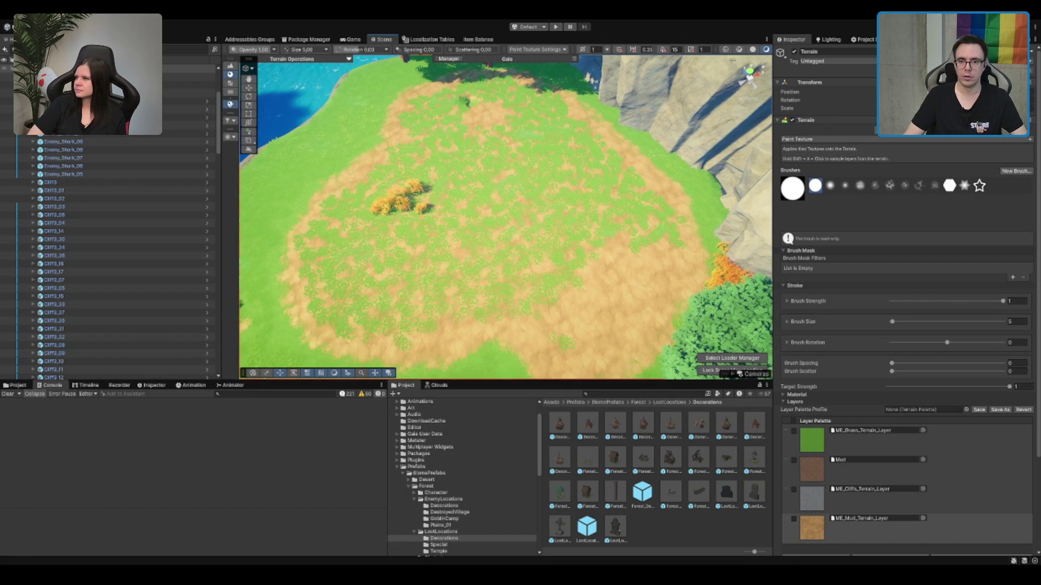
pyautogui.click(229, 83)
pyautogui.write('5')
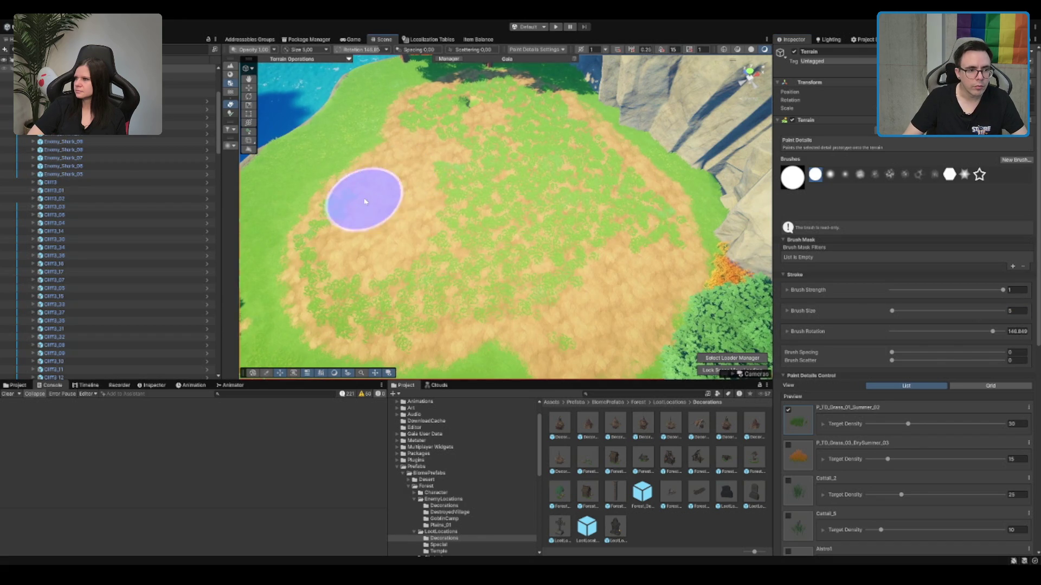
pyautogui.scroll(5, 320, 256)
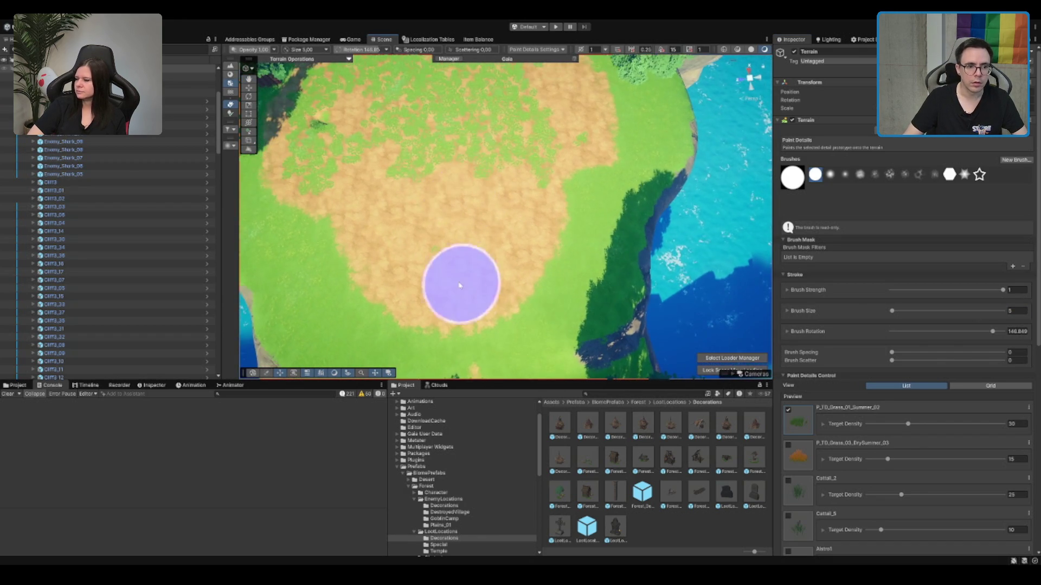
pyautogui.moveTo(380, 222)
pyautogui.mouseDown()
pyautogui.moveTo(340, 207)
pyautogui.moveTo(360, 284)
pyautogui.moveTo(372, 153)
pyautogui.moveTo(397, 161)
pyautogui.moveTo(472, 249)
pyautogui.moveTo(467, 198)
pyautogui.moveTo(443, 148)
pyautogui.moveTo(583, 135)
pyautogui.moveTo(499, 162)
pyautogui.moveTo(484, 182)
pyautogui.moveTo(514, 184)
pyautogui.moveTo(529, 238)
pyautogui.moveTo(565, 262)
pyautogui.moveTo(576, 295)
pyautogui.moveTo(532, 242)
pyautogui.moveTo(558, 204)
pyautogui.moveTo(525, 300)
pyautogui.mouseUp()
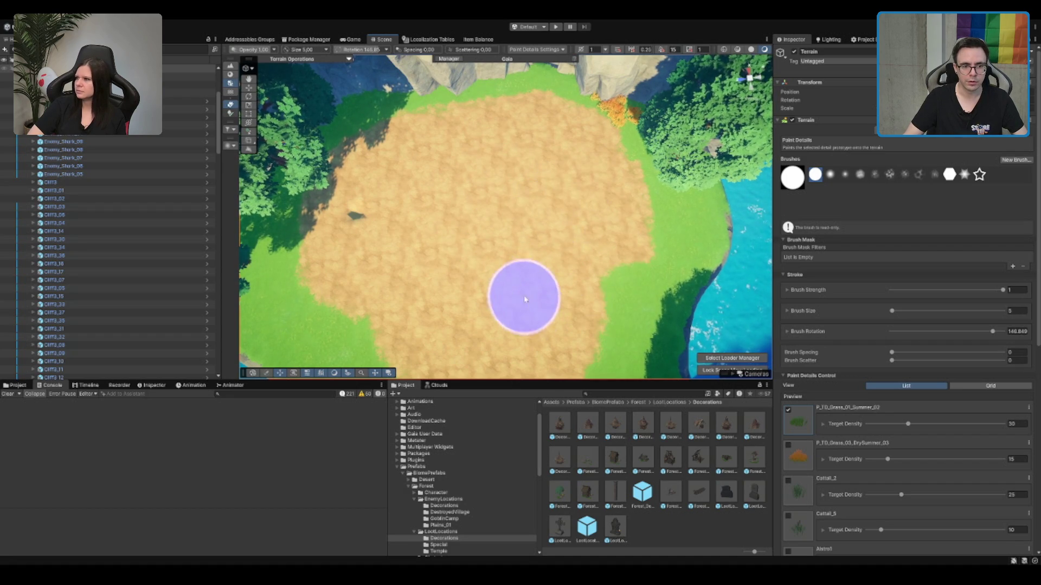
pyautogui.scroll(-10, 525, 301)
pyautogui.scroll(5, 526, 273)
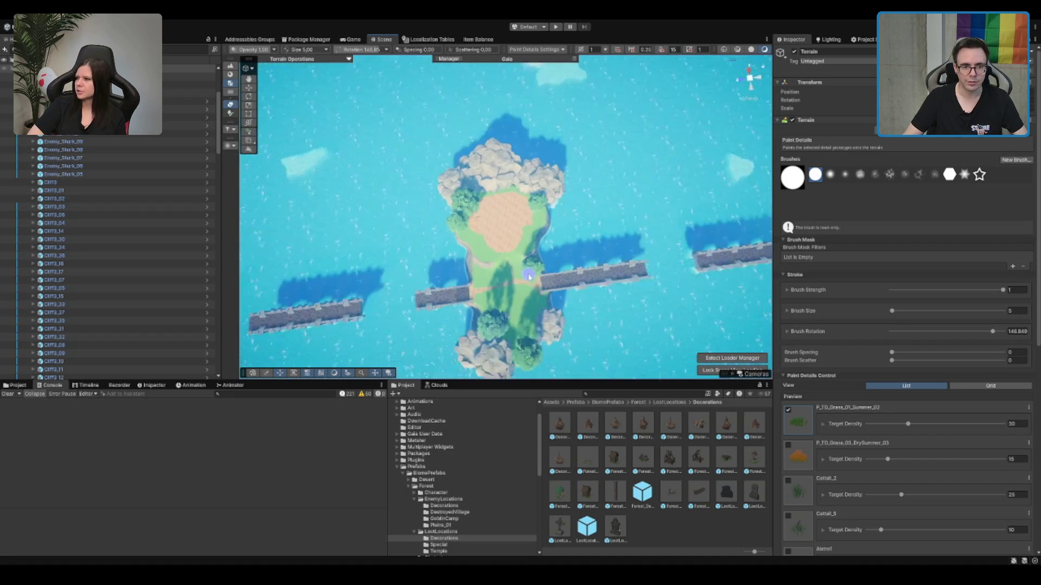
# Step: Frame the TempleLake object and make the temple visible again
pyautogui.scroll(-15, 66, 142)
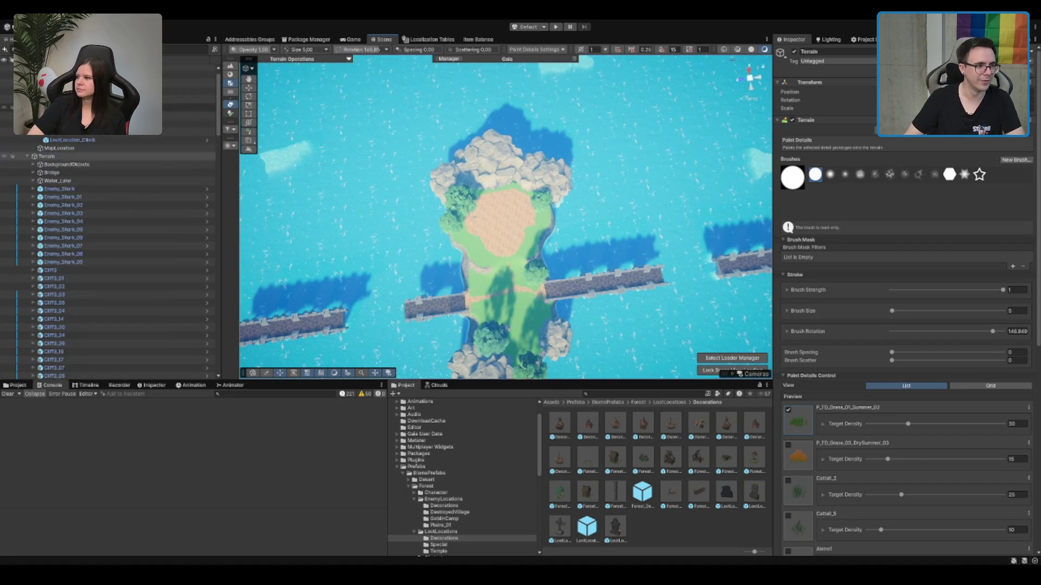
pyautogui.scroll(5, 66, 142)
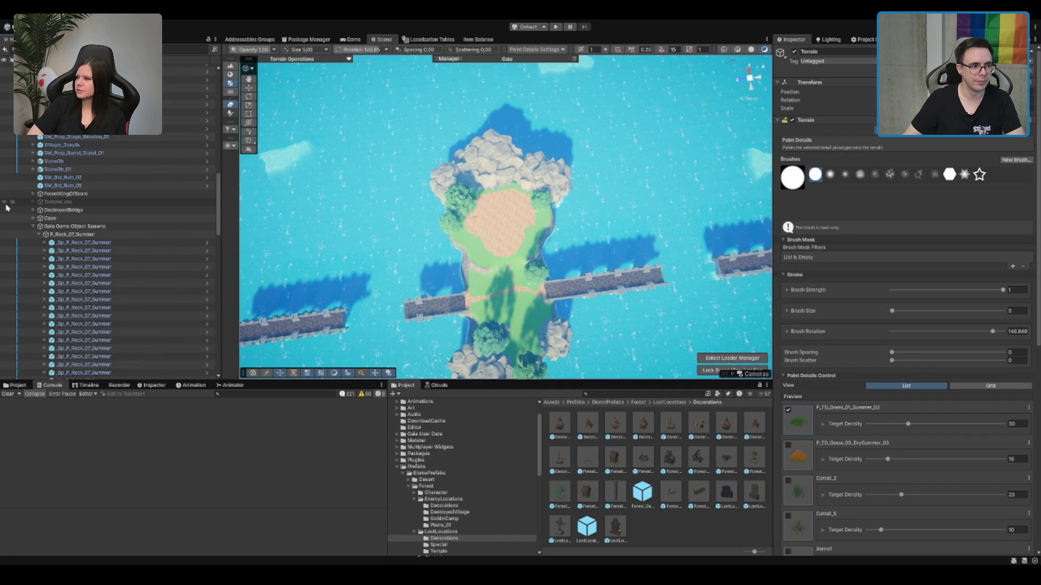
pyautogui.doubleClick(6, 203)
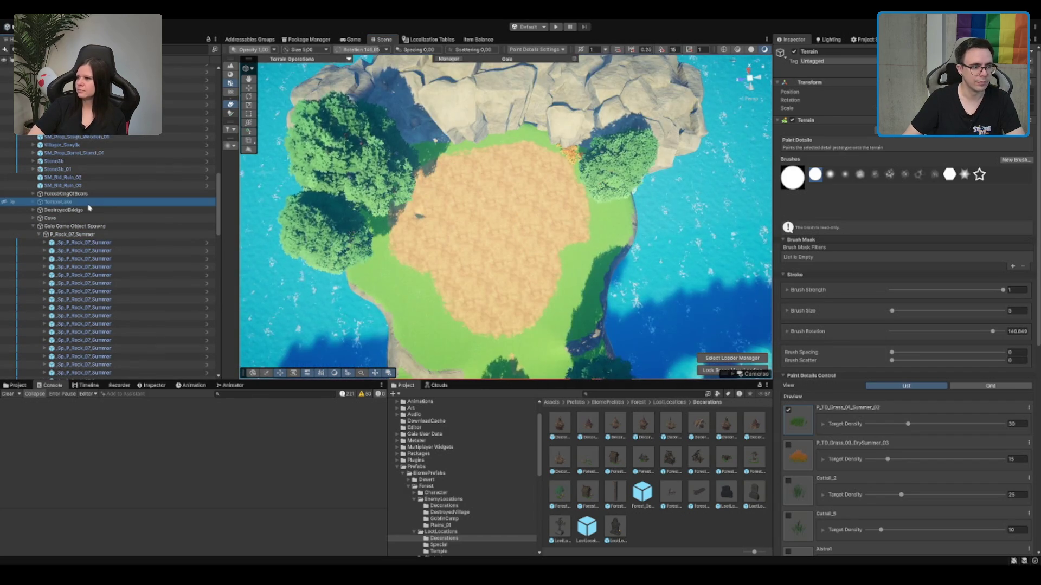
pyautogui.click(793, 55)
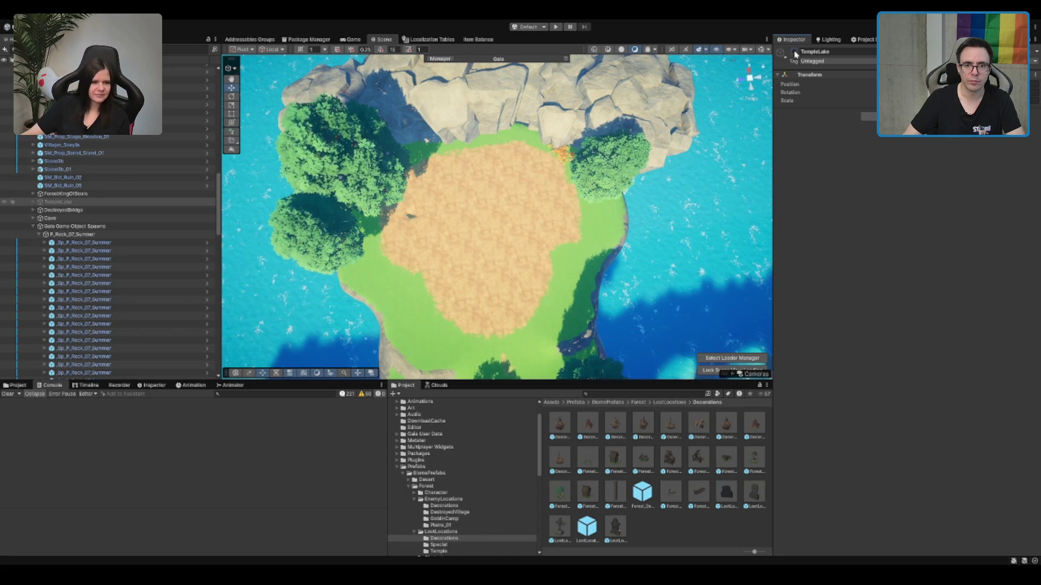
pyautogui.click(794, 52)
pyautogui.moveTo(572, 213)
pyautogui.mouseDown()
pyautogui.moveTo(549, 337)
pyautogui.moveTo(551, 314)
pyautogui.mouseUp()
# Step: Select the terrain and choose the mud texture at strength 0.3
pyautogui.click(551, 314)
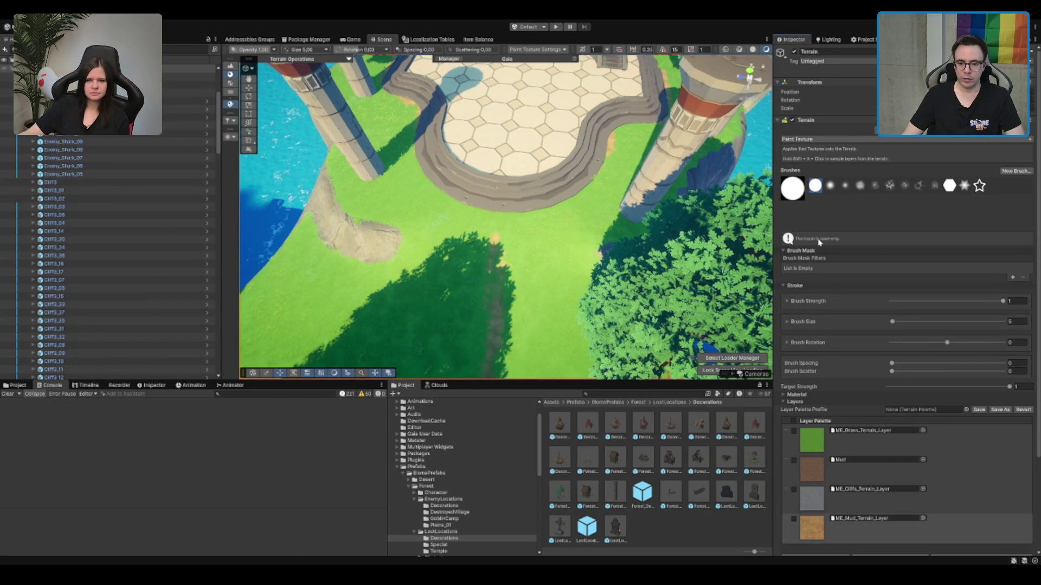
pyautogui.click(861, 526)
pyautogui.scroll(2, 545, 226)
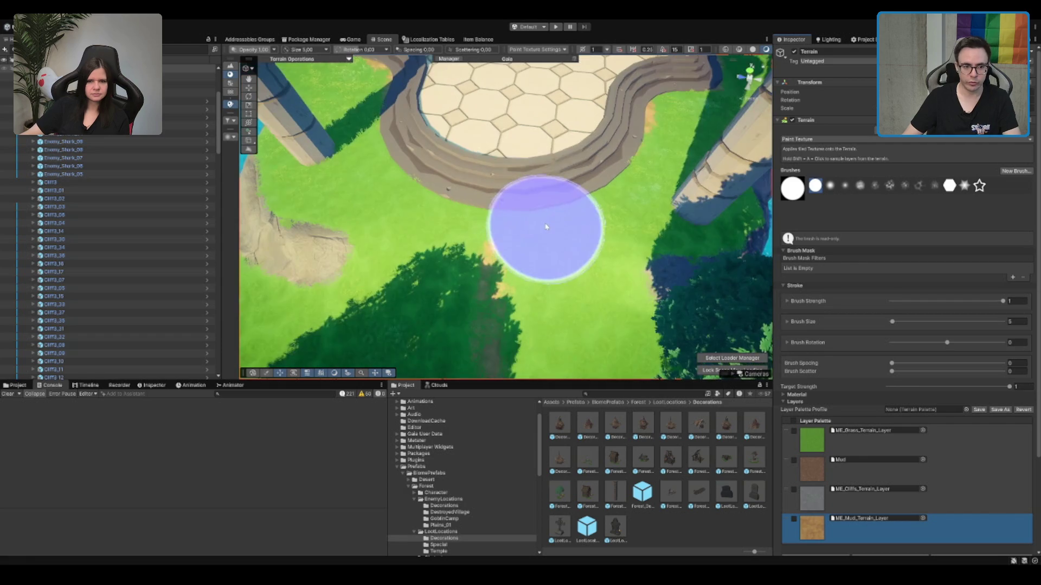
pyautogui.scroll(-2, 483, 139)
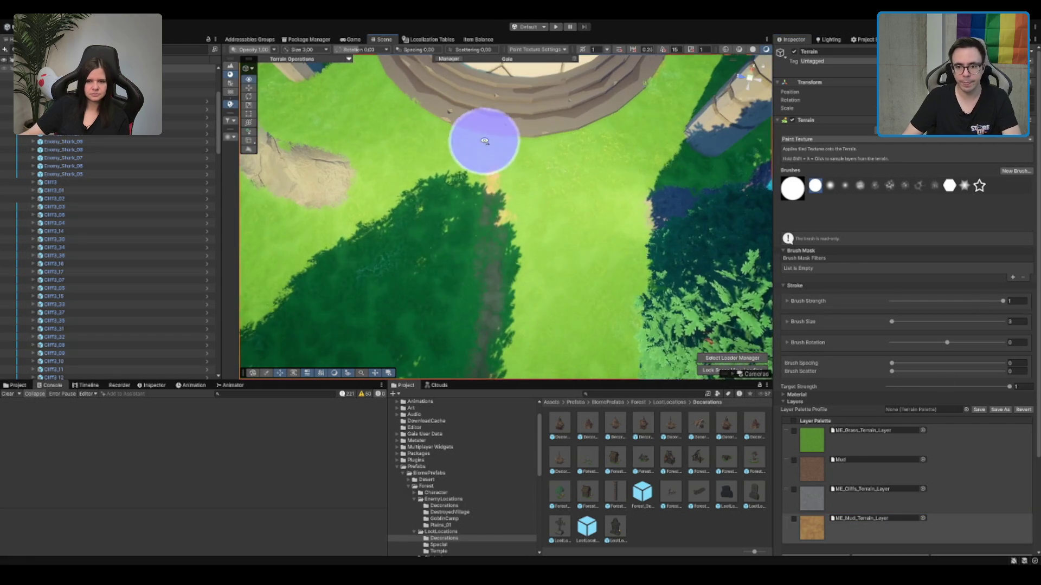
pyautogui.write('0.3')
pyautogui.scroll(2, 604, 111)
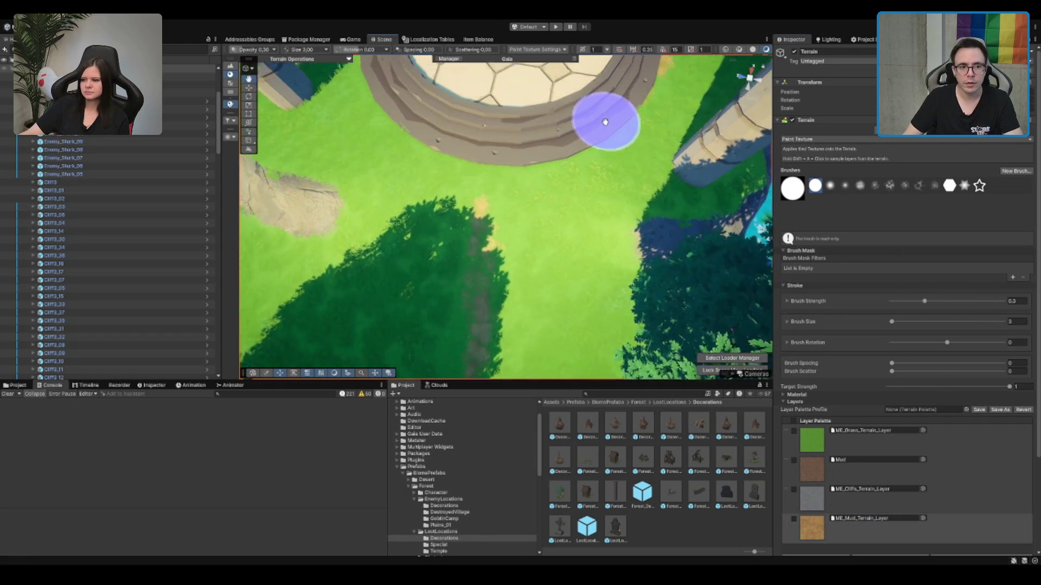
# Step: Softly paint dirt onto the grass around the temple's stone ring
pyautogui.moveTo(490, 179)
pyautogui.mouseDown()
pyautogui.moveTo(625, 106)
pyautogui.moveTo(552, 85)
pyautogui.mouseUp()
pyautogui.scroll(-2, 574, 144)
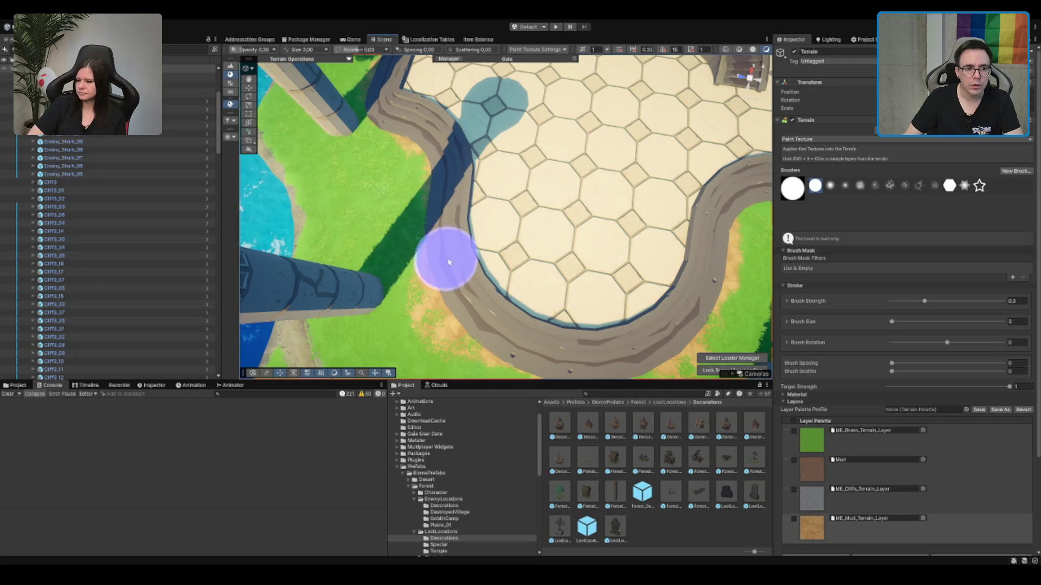
pyautogui.scroll(3, 455, 183)
pyautogui.moveTo(455, 183)
pyautogui.mouseDown()
pyautogui.moveTo(452, 233)
pyautogui.moveTo(399, 186)
pyautogui.mouseUp()
pyautogui.scroll(-3, 475, 255)
pyautogui.scroll(3, 400, 186)
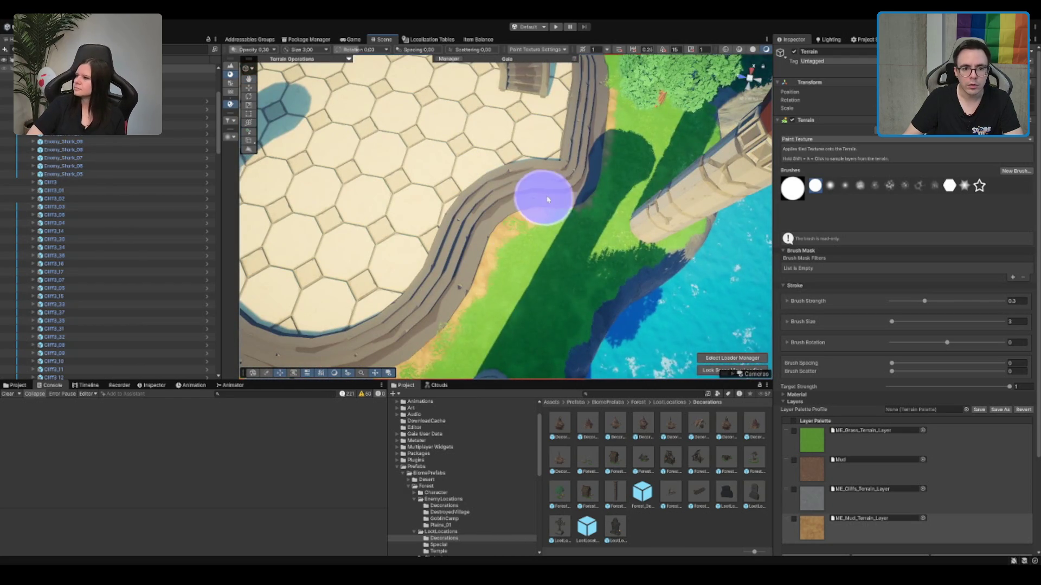
pyautogui.scroll(-4, 580, 174)
pyautogui.moveTo(576, 161)
pyautogui.mouseDown()
pyautogui.moveTo(574, 184)
pyautogui.moveTo(568, 145)
pyautogui.mouseUp()
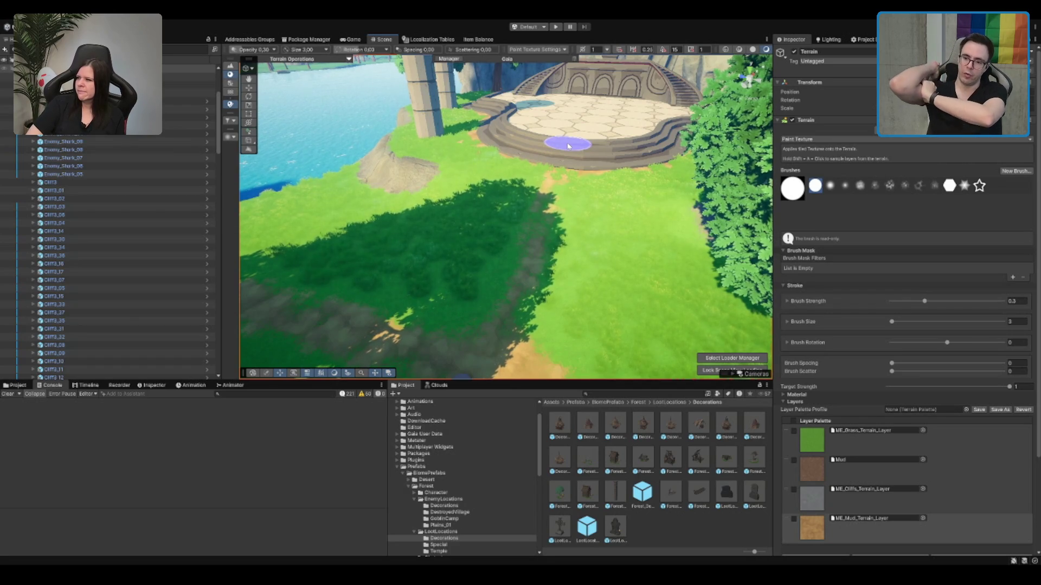
pyautogui.scroll(3, 568, 146)
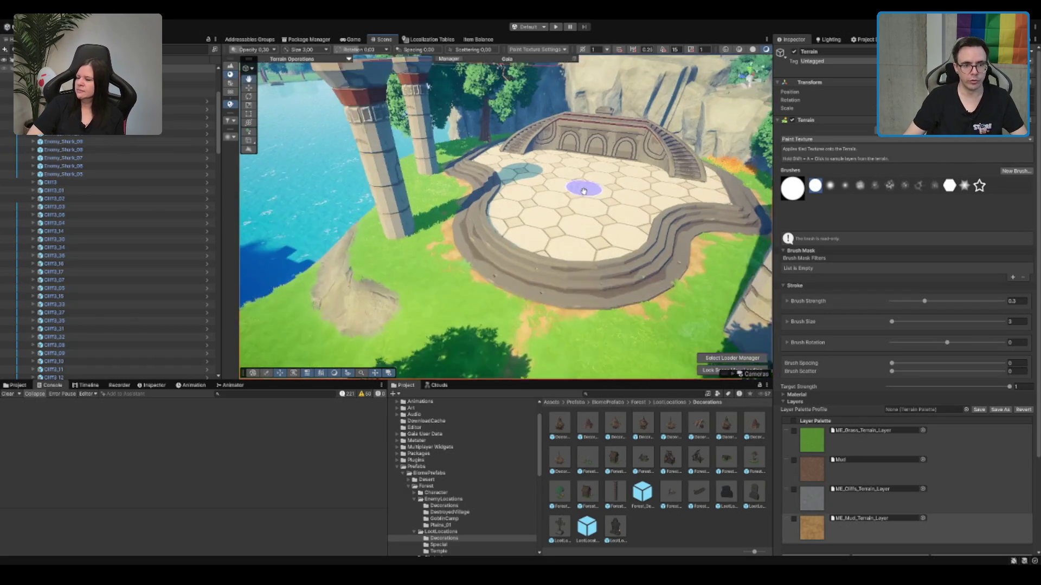
# Step: Leave terrain painting, select LootLocation_Climb and browse its neighbouring loot location prefabs
pyautogui.press('w')
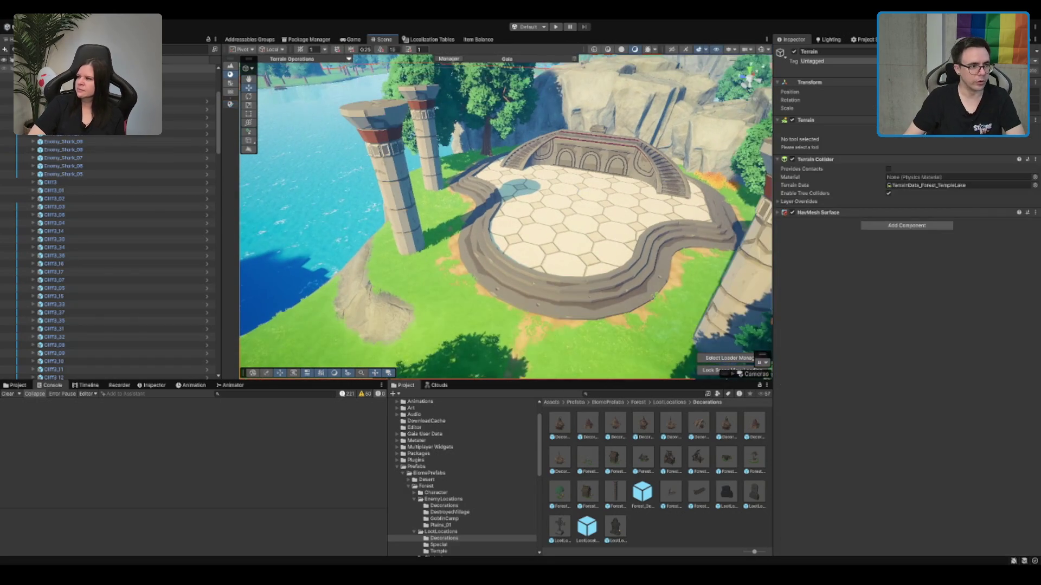
pyautogui.click(230, 104)
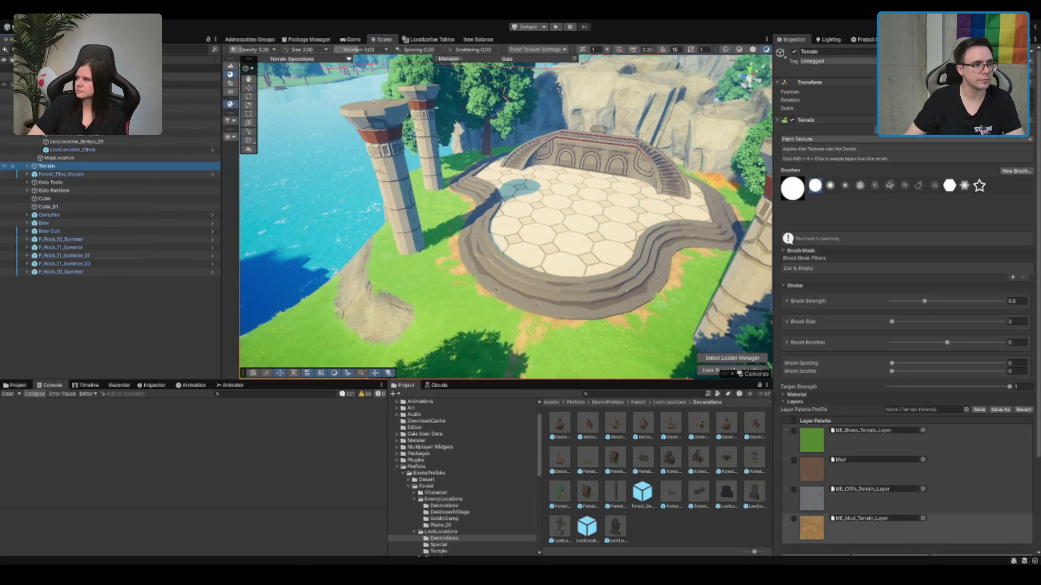
pyautogui.hotkey('ctrl', 'z')
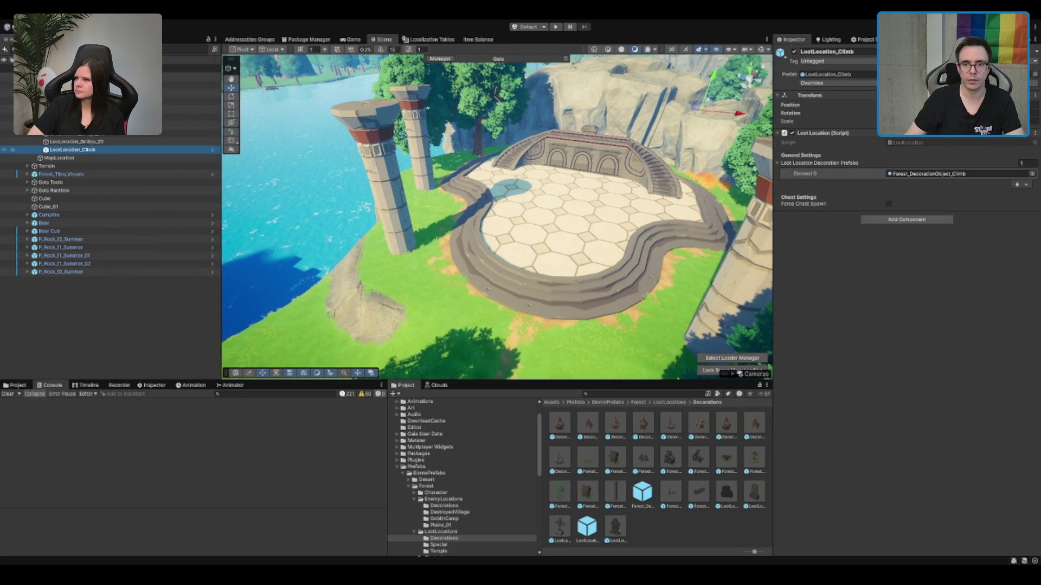
pyautogui.doubleClick(826, 74)
pyautogui.press('Right')
pyautogui.press('Right')
pyautogui.press('Left')
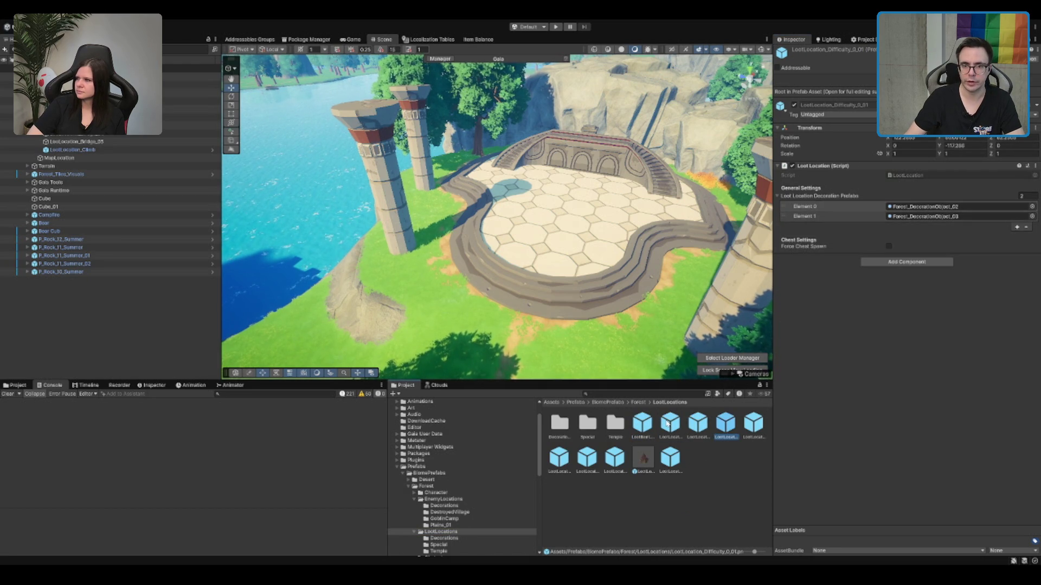
# Step: Search the prefabs for SimpleChest and create an empty child under LootLocations
pyautogui.click(671, 456)
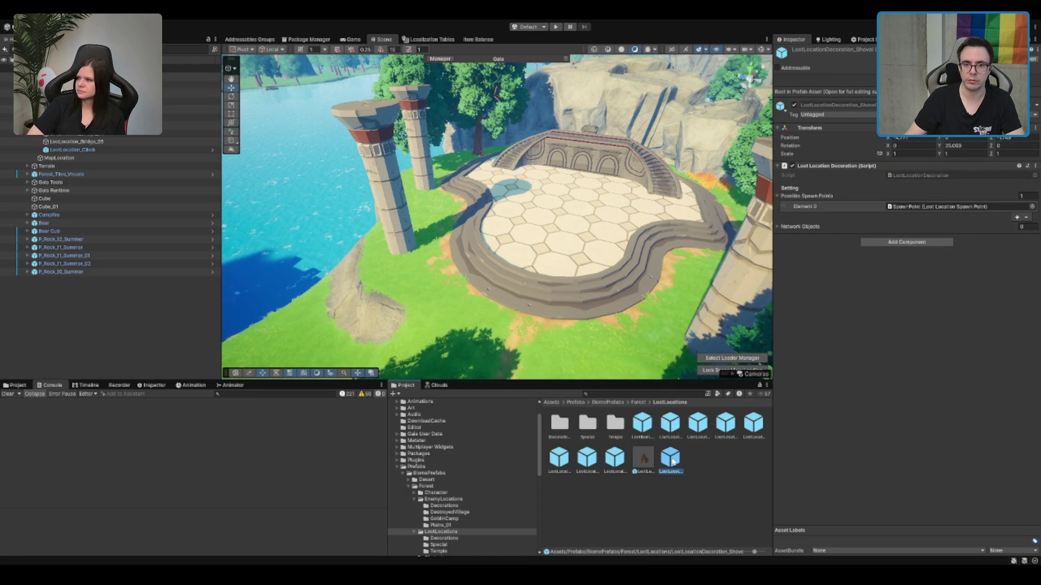
pyautogui.press('Left')
pyautogui.press('Left')
pyautogui.press('Left')
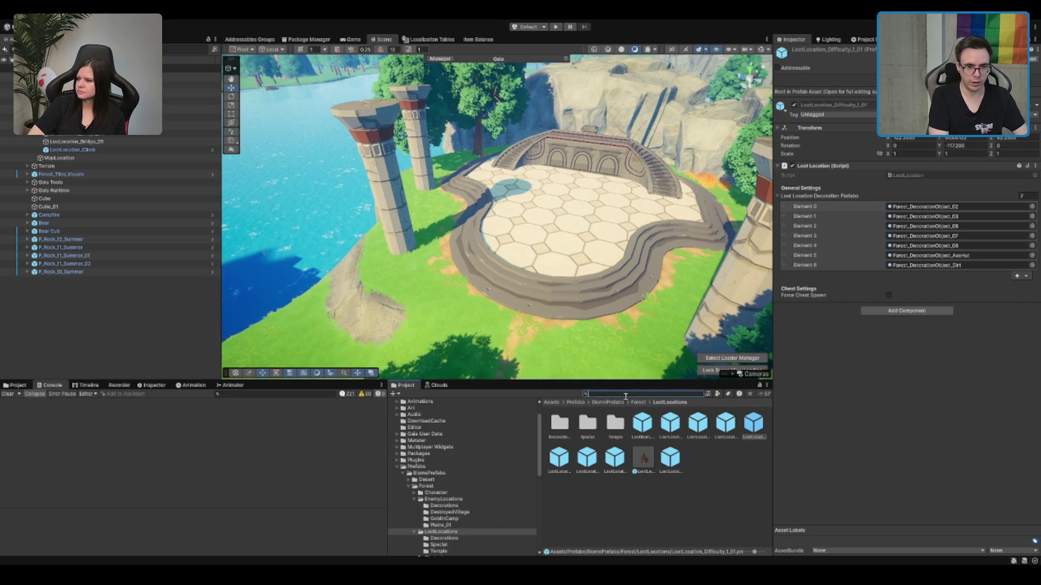
pyautogui.write('SimpleChest')
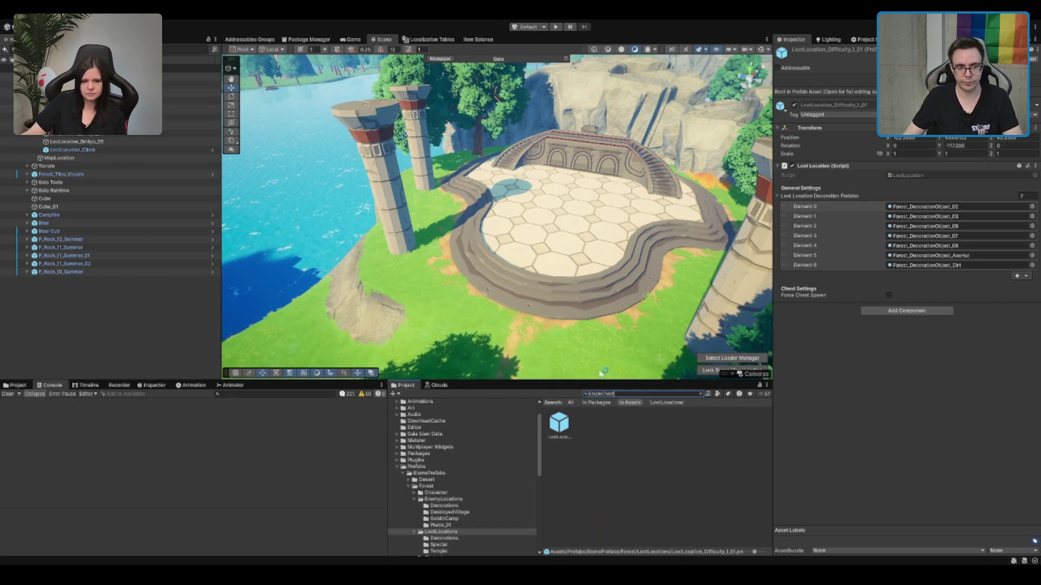
pyautogui.click(562, 428)
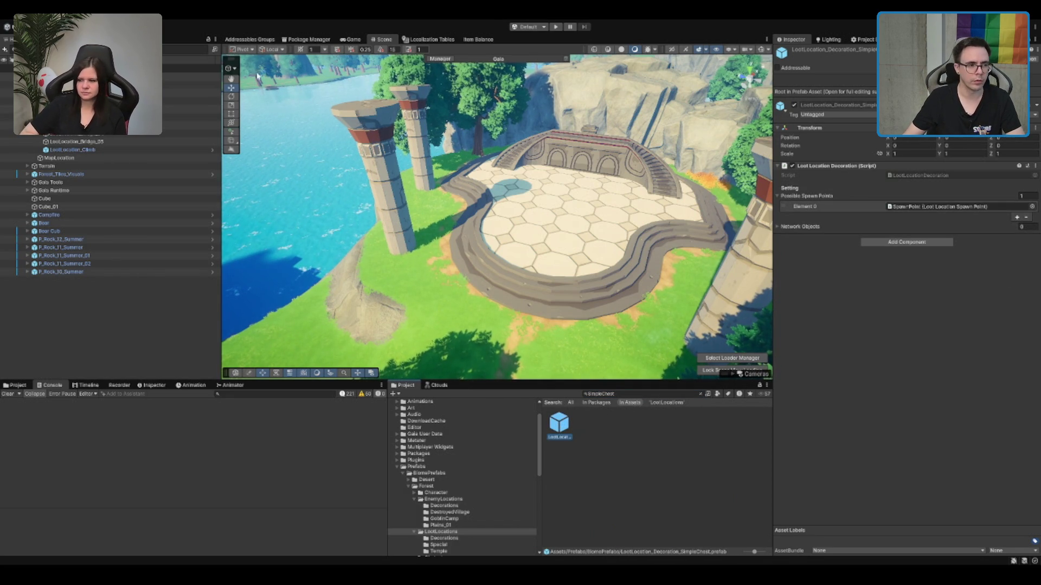
pyautogui.click(190, 93)
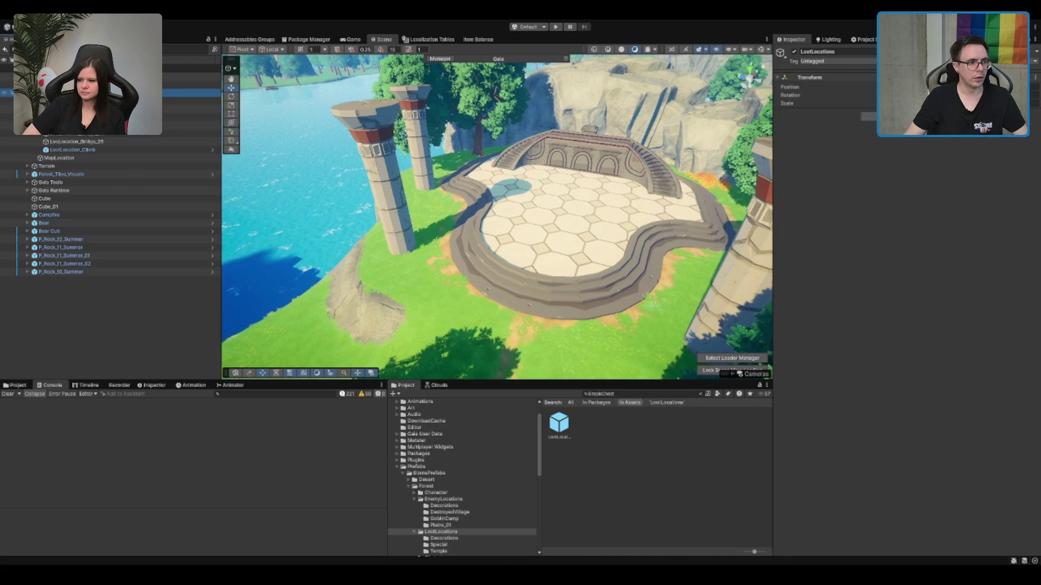
pyautogui.hotkey('alt', 'shift', 'n')
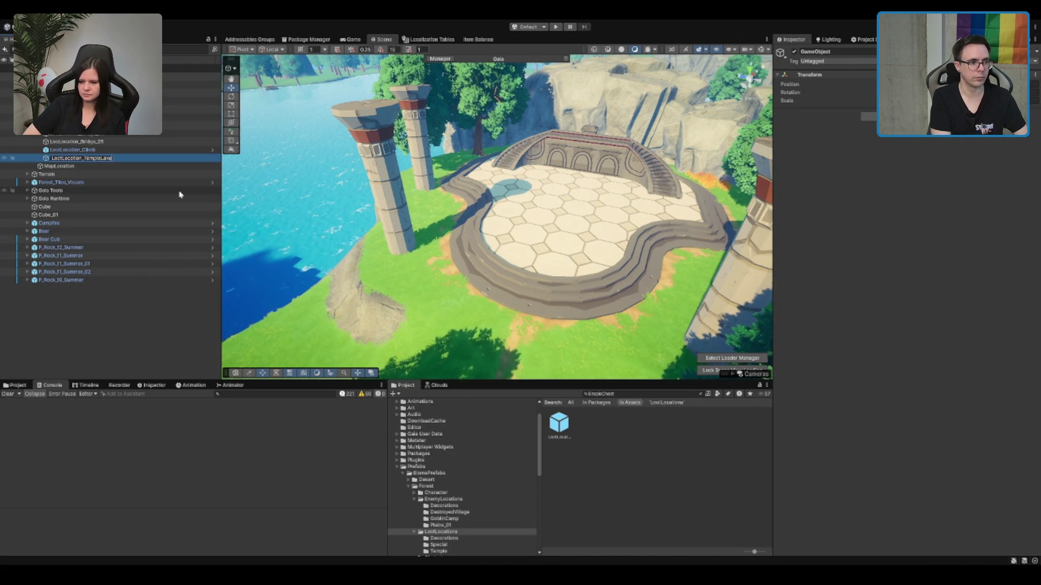
# Step: Confirm the name LootLocation_TempleLake and add SimpleChest to its decoration prefab list
pyautogui.press('Return')
pyautogui.moveTo(553, 440); pyautogui.dragTo(121, 159)
pyautogui.click(114, 159)
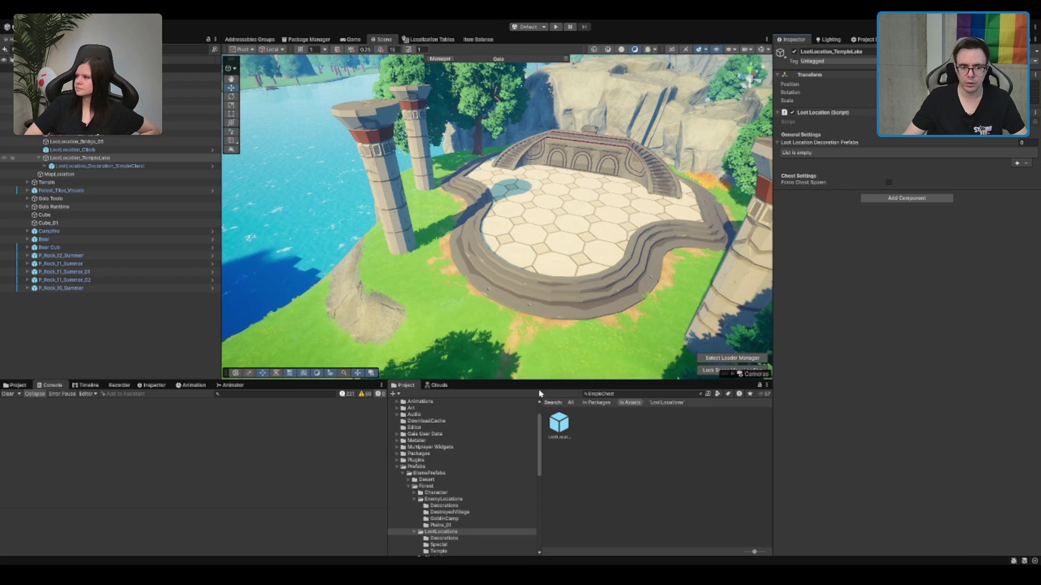
pyautogui.moveTo(835, 142); pyautogui.dragTo(836, 144)
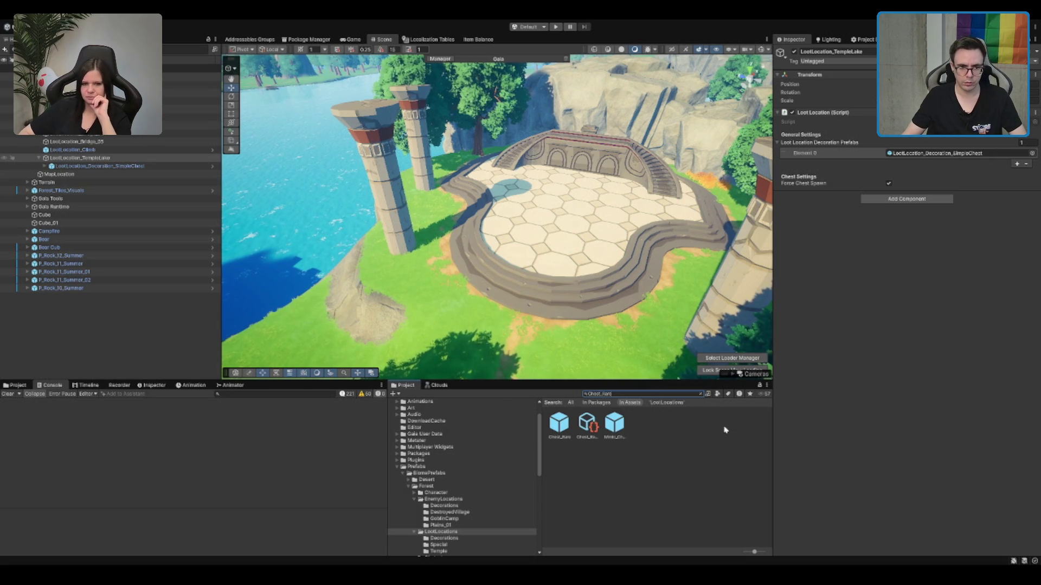
# Step: Place a Chest_Rare as a child of LootLocation_TempleLake
pyautogui.click(126, 157)
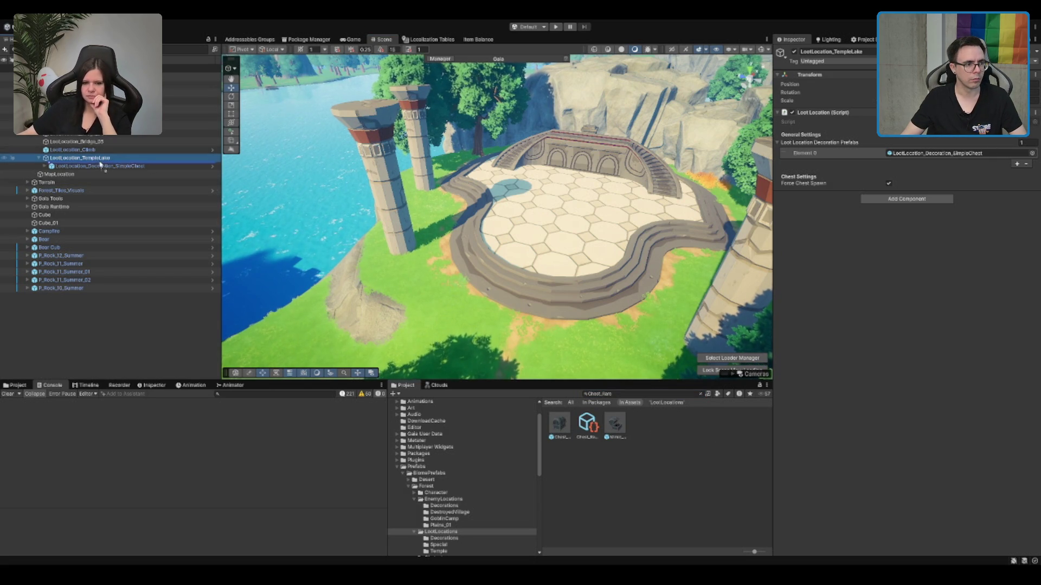
pyautogui.moveTo(101, 161); pyautogui.dragTo(101, 163)
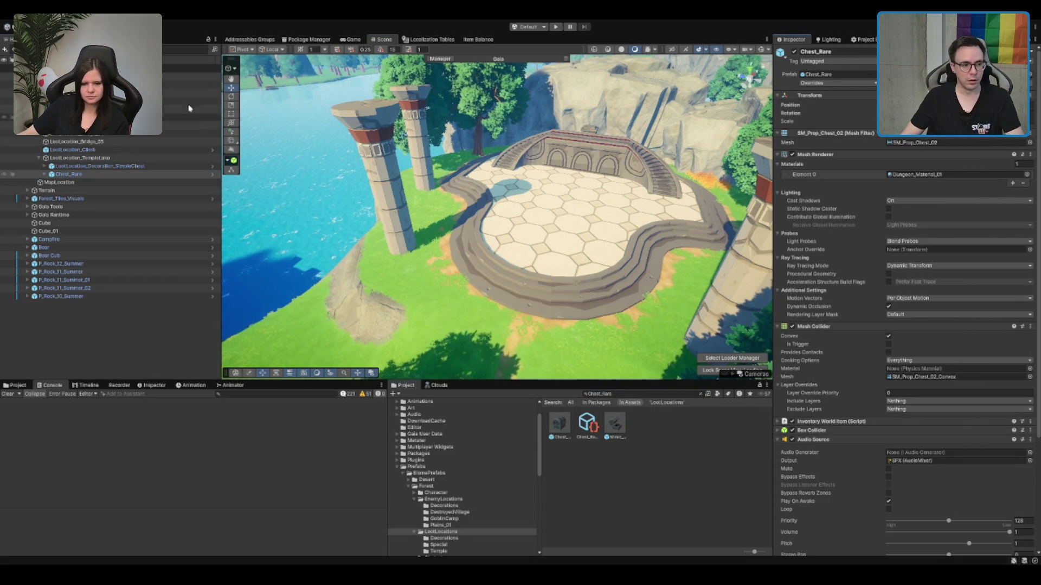
pyautogui.click(109, 157)
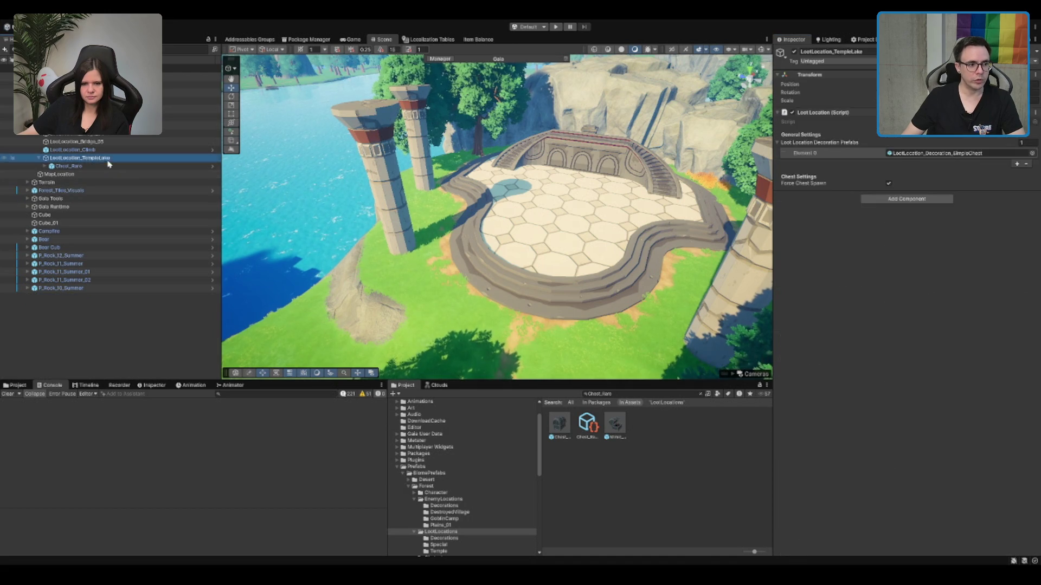
# Step: Frame the temple loot location and move its chest up onto the stone pedestal atop the temple wall
pyautogui.scroll(-15, 503, 185)
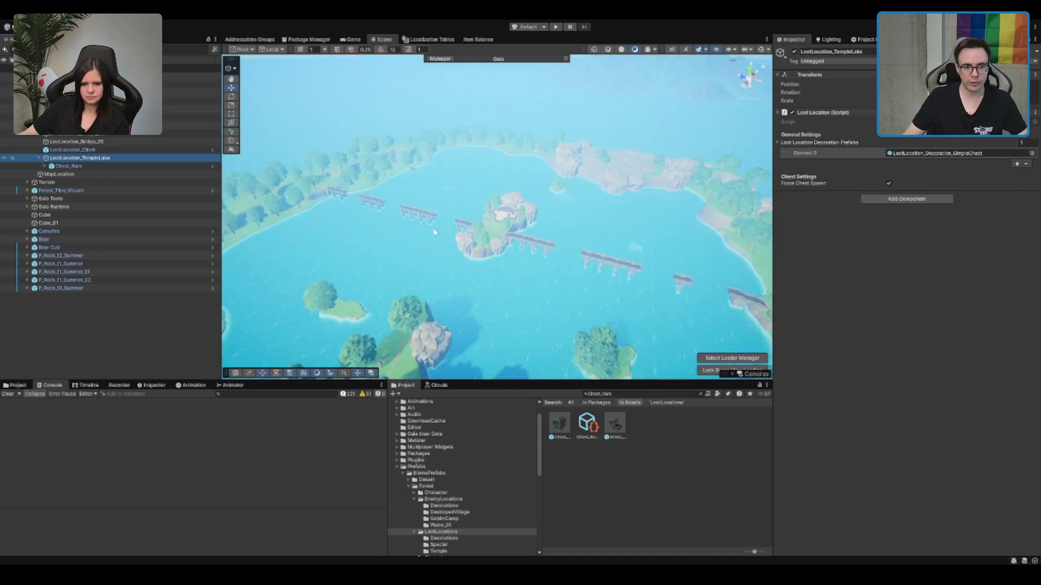
pyautogui.scroll(-5, 503, 185)
pyautogui.press('w')
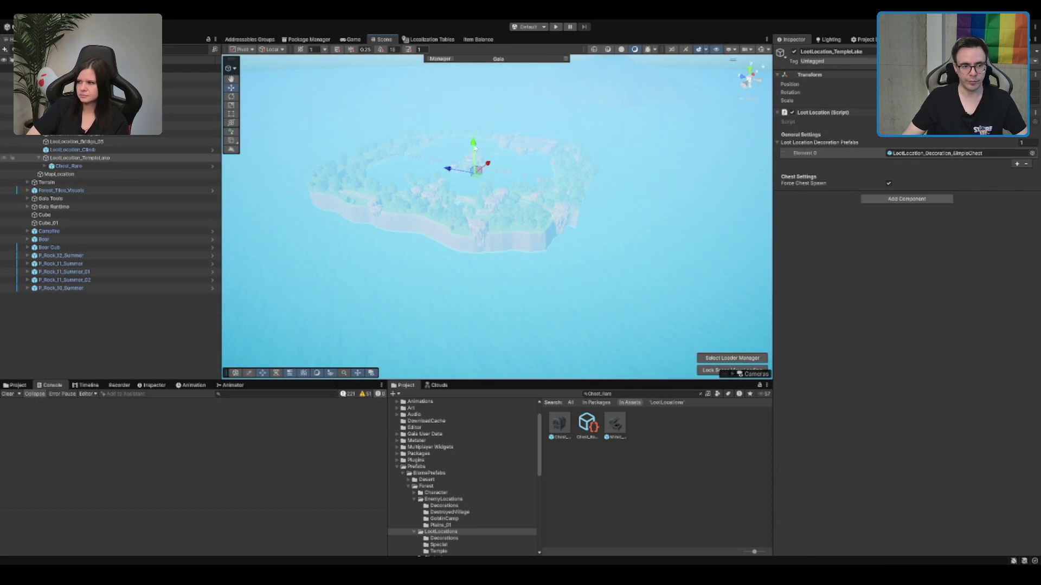
pyautogui.press('f')
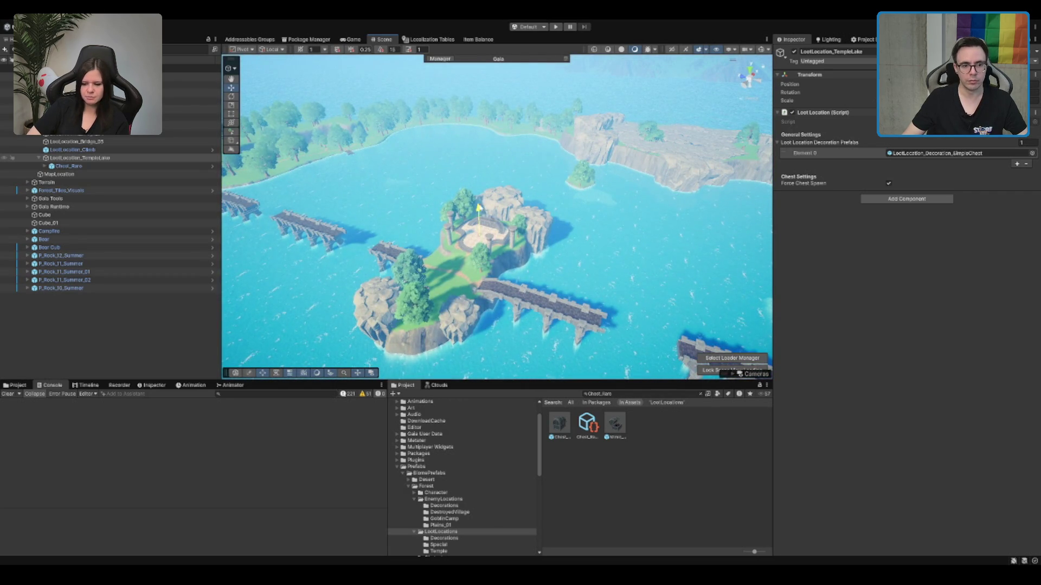
pyautogui.press('f')
pyautogui.press('e')
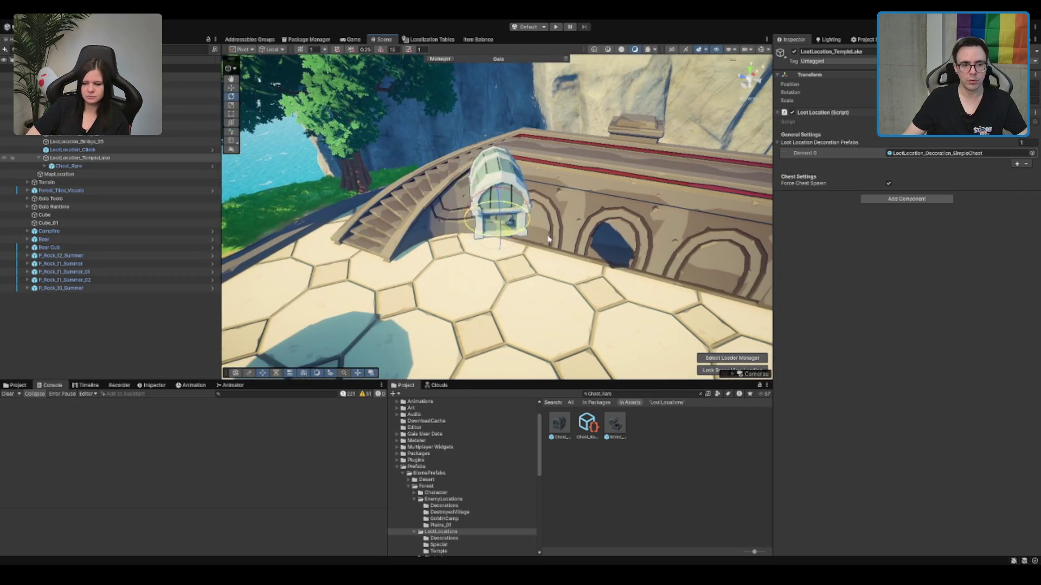
pyautogui.press('w')
pyautogui.scroll(-5, 618, 271)
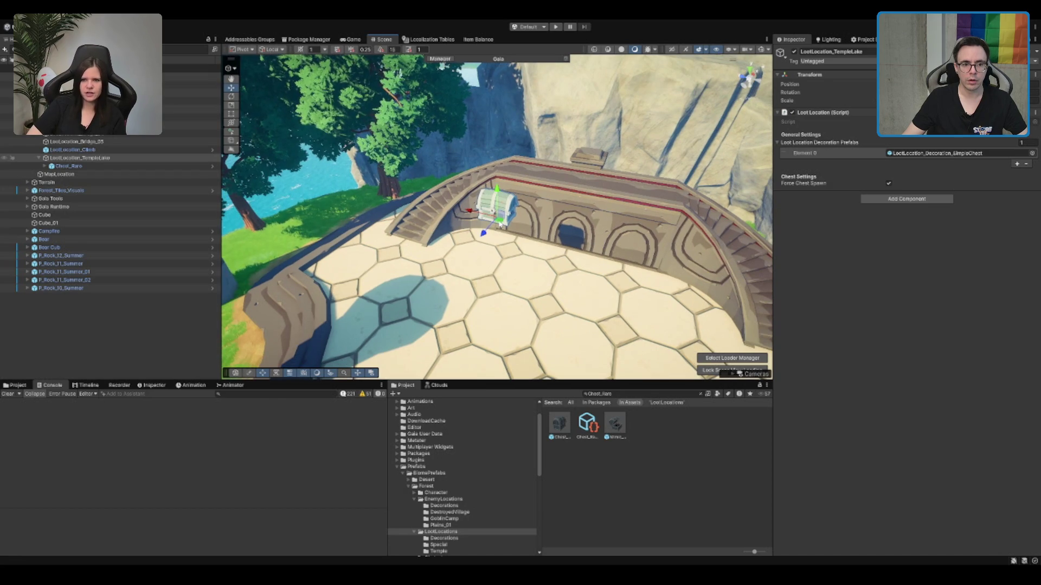
pyautogui.moveTo(499, 222); pyautogui.dragTo(595, 156)
pyautogui.press('f')
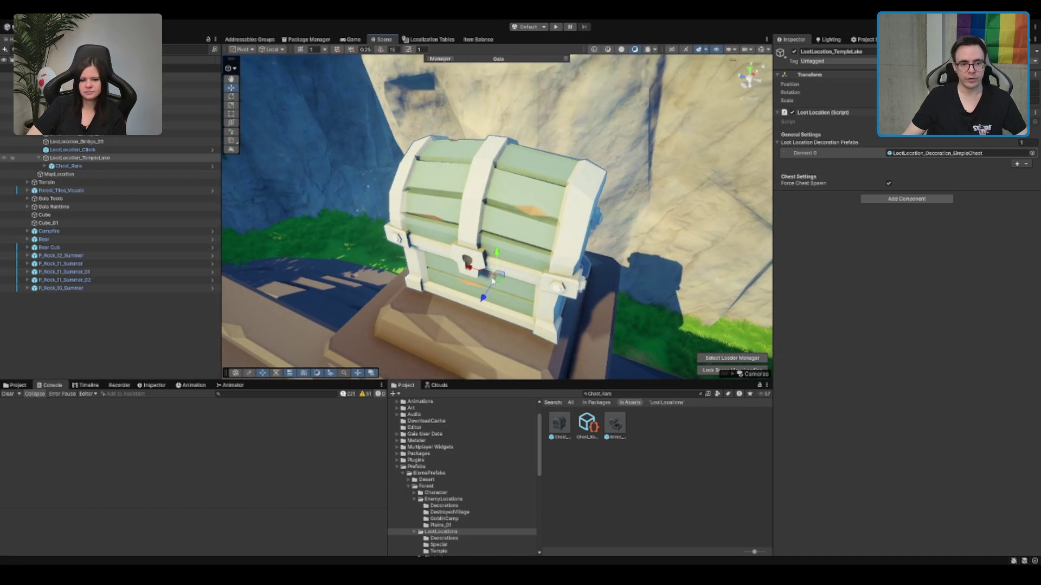
pyautogui.moveTo(493, 281); pyautogui.dragTo(493, 291)
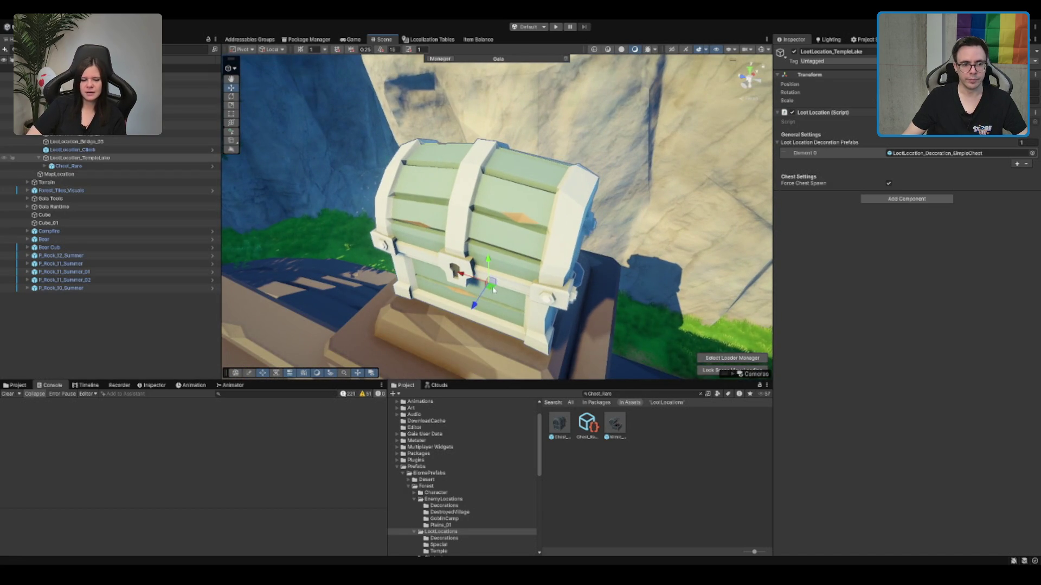
# Step: Select the placeholder Chest_Rare under LootLocation_TempleLake in the Hierarchy and delete it
pyautogui.click(489, 272)
pyautogui.click(486, 261)
pyautogui.scroll(-3, 487, 268)
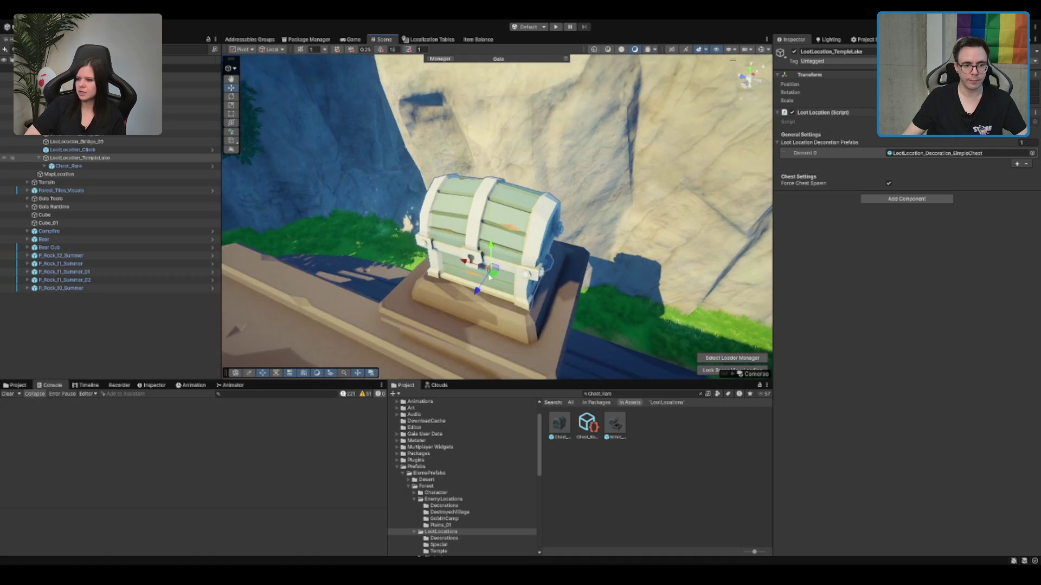
pyautogui.scroll(-2, 478, 290)
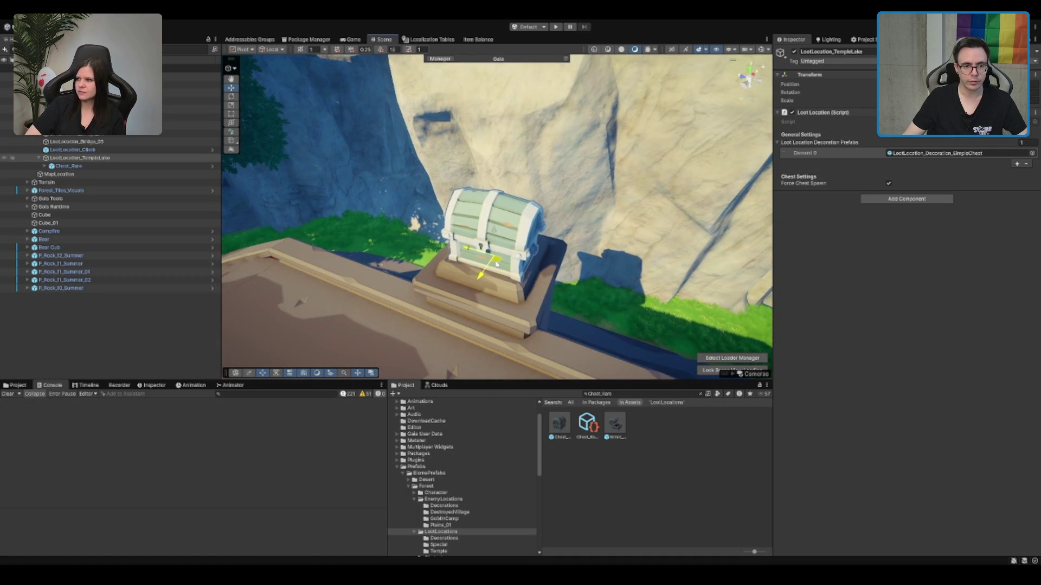
pyautogui.scroll(-3, 477, 285)
pyautogui.scroll(-5, 477, 286)
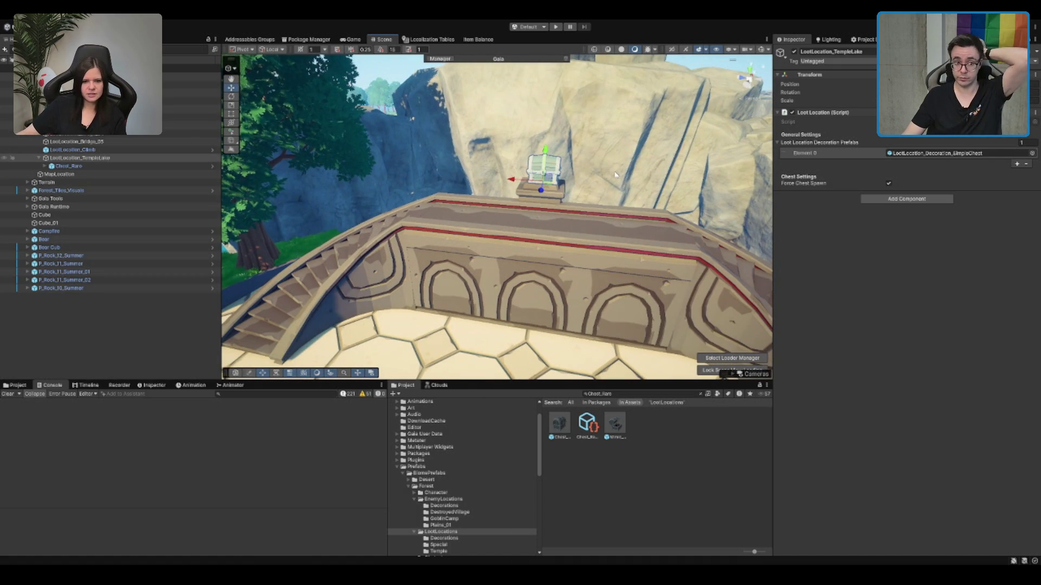
pyautogui.scroll(3, 615, 181)
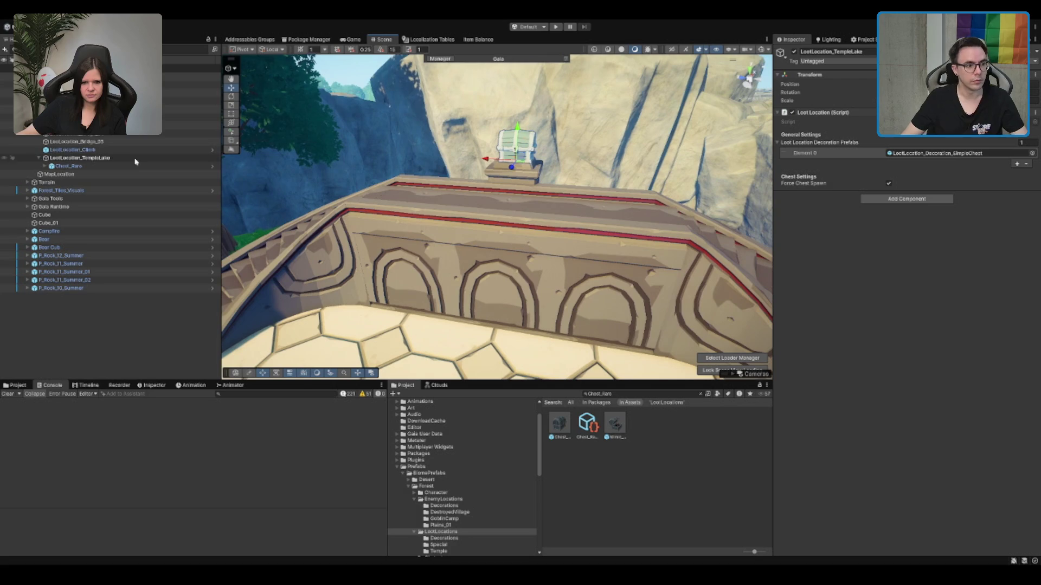
pyautogui.click(129, 165)
pyautogui.press('Delete')
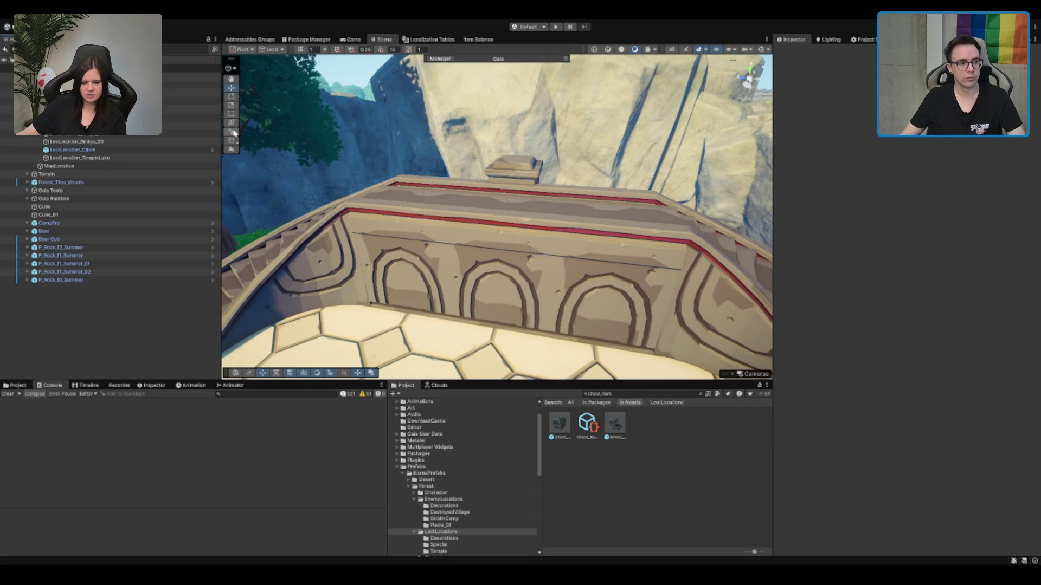
# Step: Add LootLocation_TempleLake to MapTile's Loot Locations list as Element 7, making 8 entries
pyautogui.click(133, 149)
pyautogui.click(190, 77)
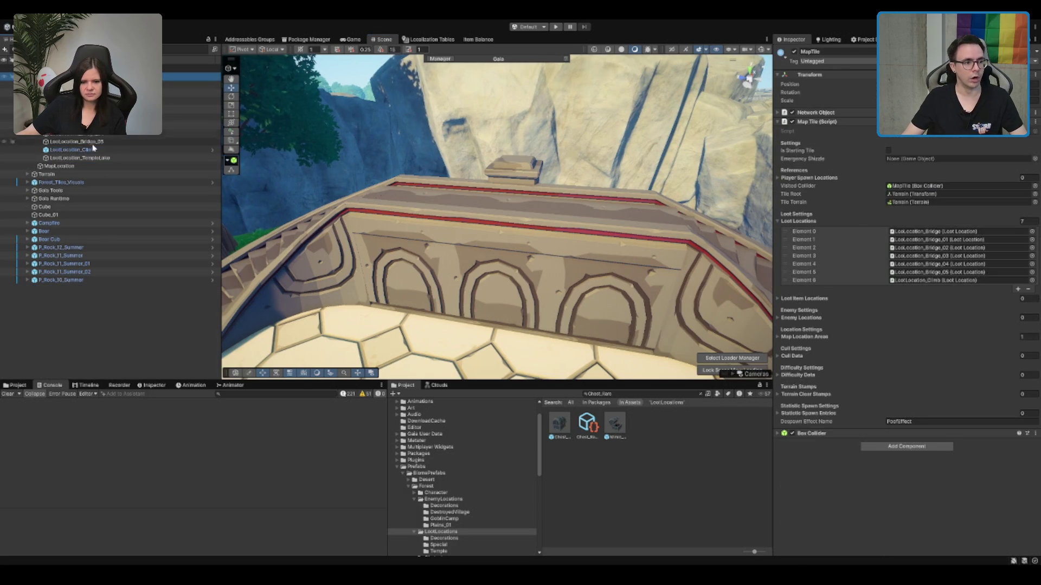
pyautogui.moveTo(81, 158); pyautogui.dragTo(943, 199)
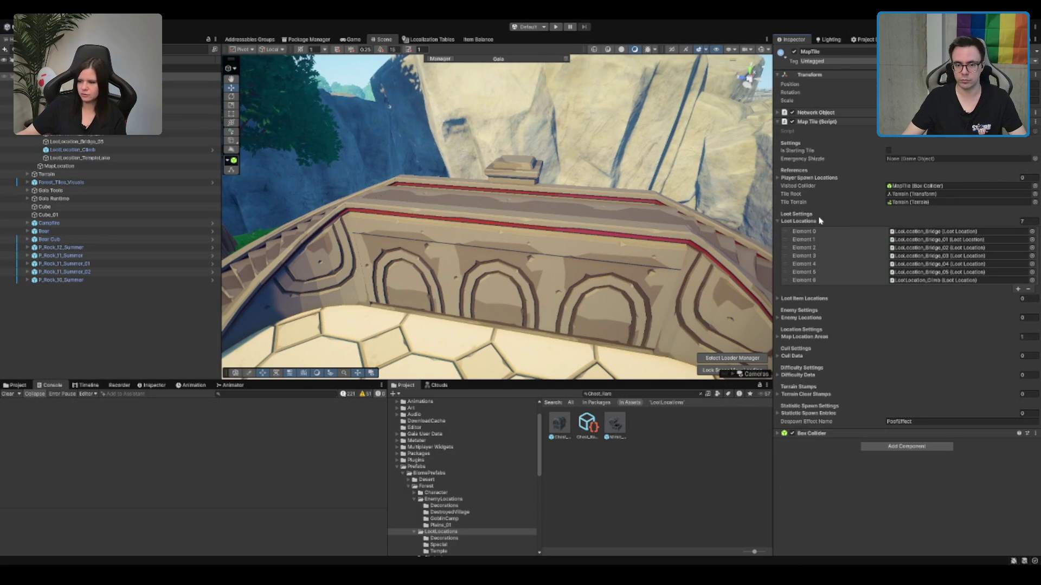
pyautogui.moveTo(101, 154); pyautogui.dragTo(928, 215)
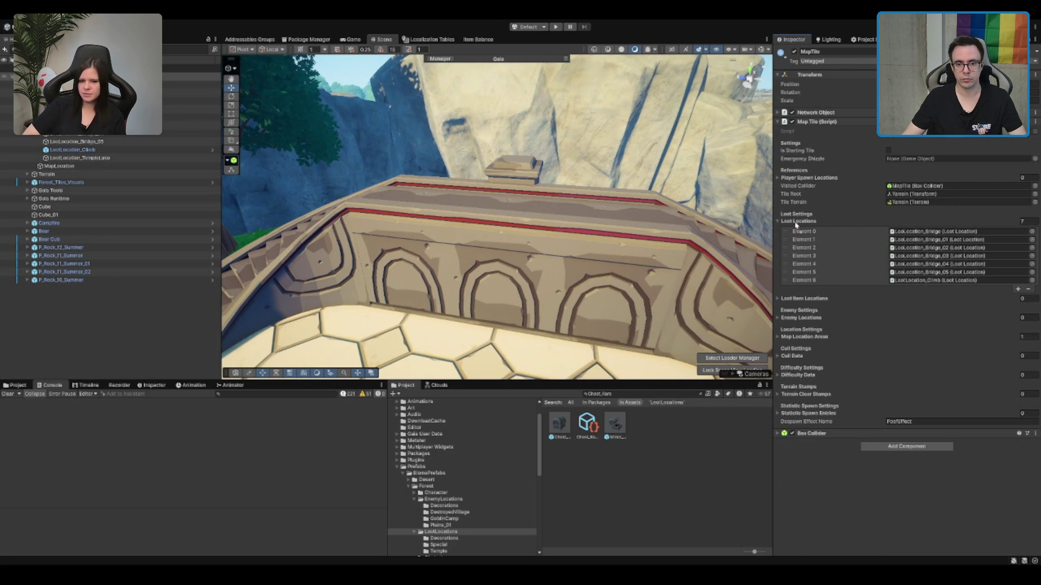
pyautogui.moveTo(789, 226); pyautogui.dragTo(799, 222)
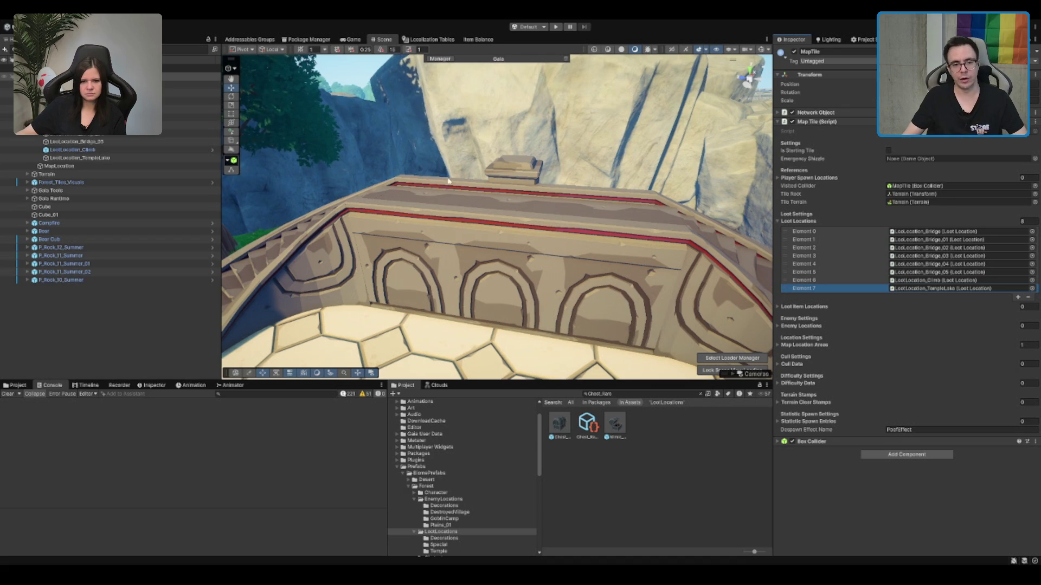
pyautogui.scroll(-5, 460, 221)
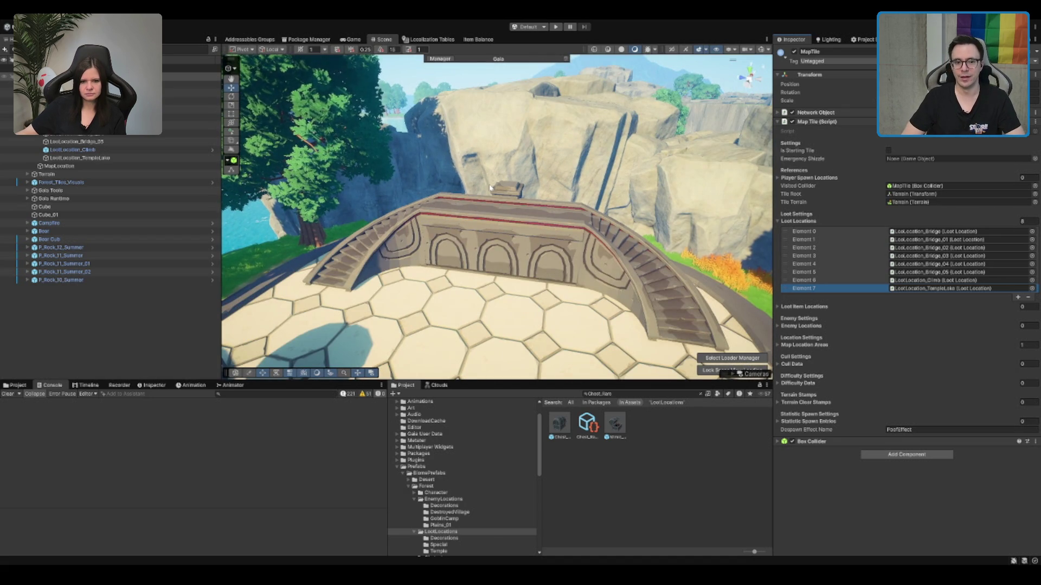
pyautogui.scroll(-10, 489, 188)
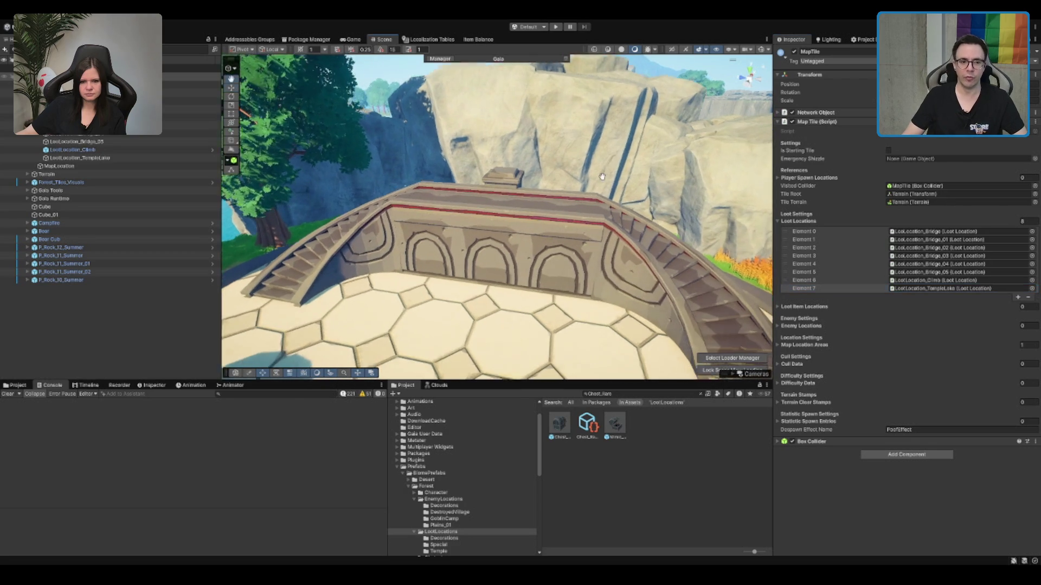
pyautogui.scroll(-5, 569, 167)
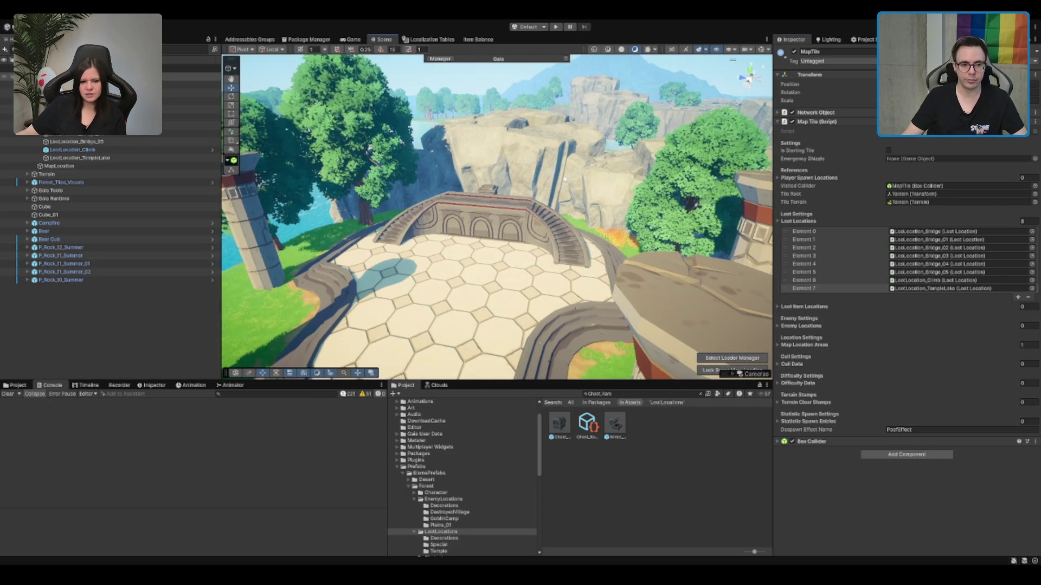
pyautogui.scroll(-5, 527, 213)
pyautogui.scroll(-3, 443, 251)
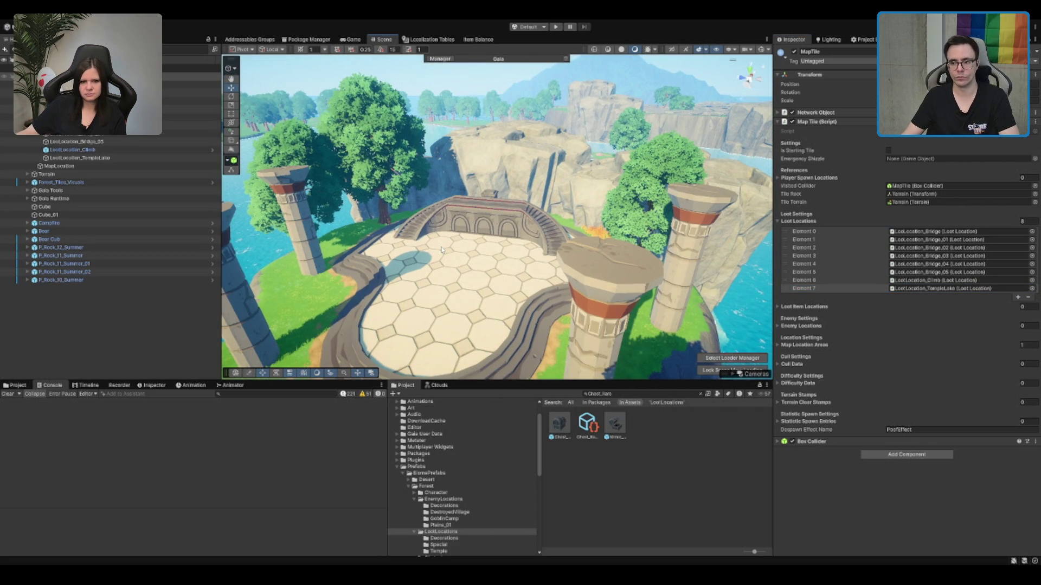
pyautogui.moveTo(662, 160)
pyautogui.mouseDown()
pyautogui.moveTo(697, 135)
pyautogui.moveTo(437, 189)
pyautogui.moveTo(538, 217)
pyautogui.mouseUp()
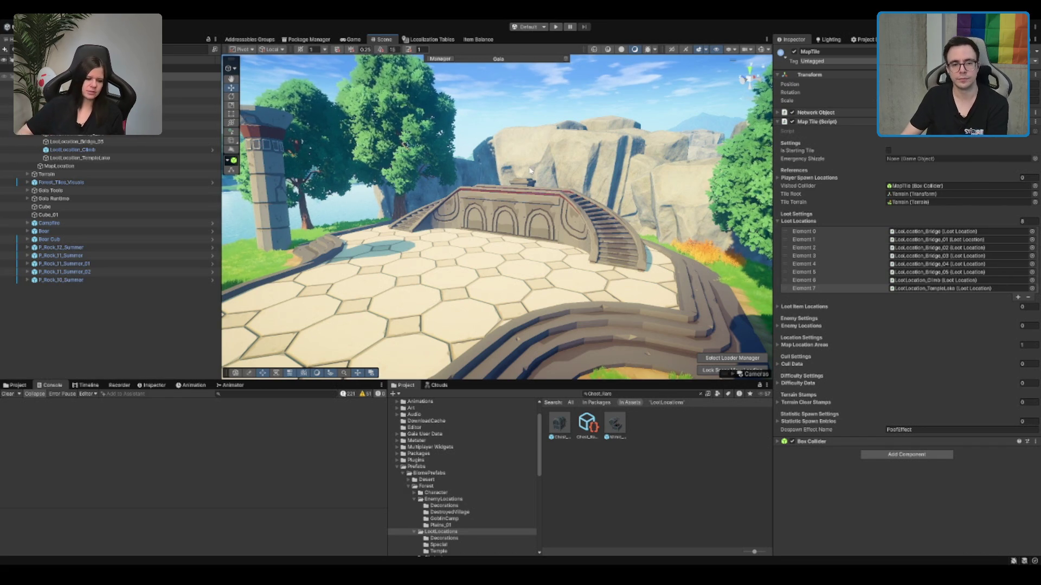
# Step: Clear the asset search and browse the Project panel to the Assets/Scenes folder
pyautogui.click(462, 471)
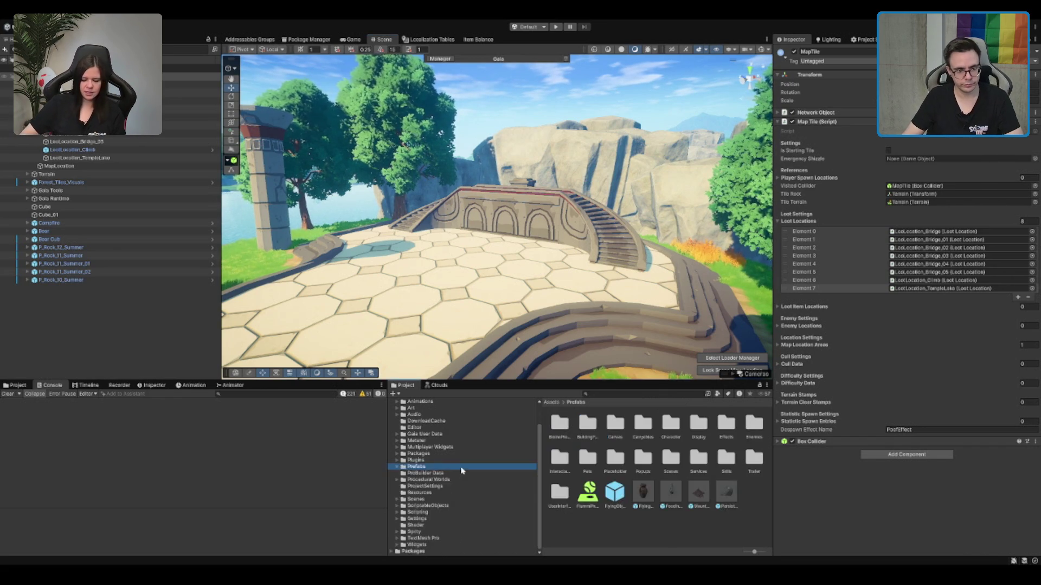
pyautogui.press('Right')
pyautogui.press('Down')
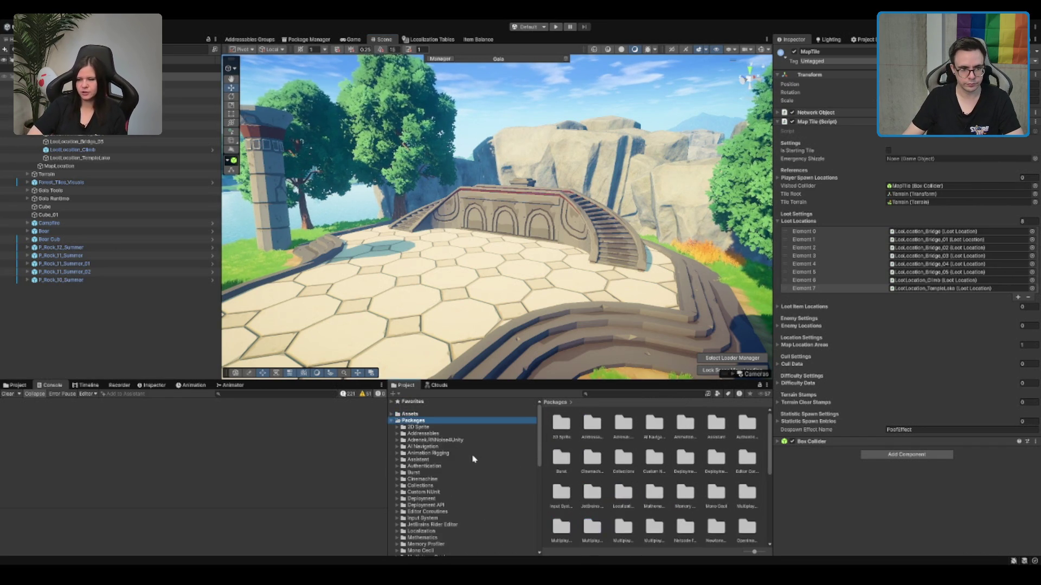
pyautogui.scroll(-1, 472, 459)
pyautogui.click(450, 499)
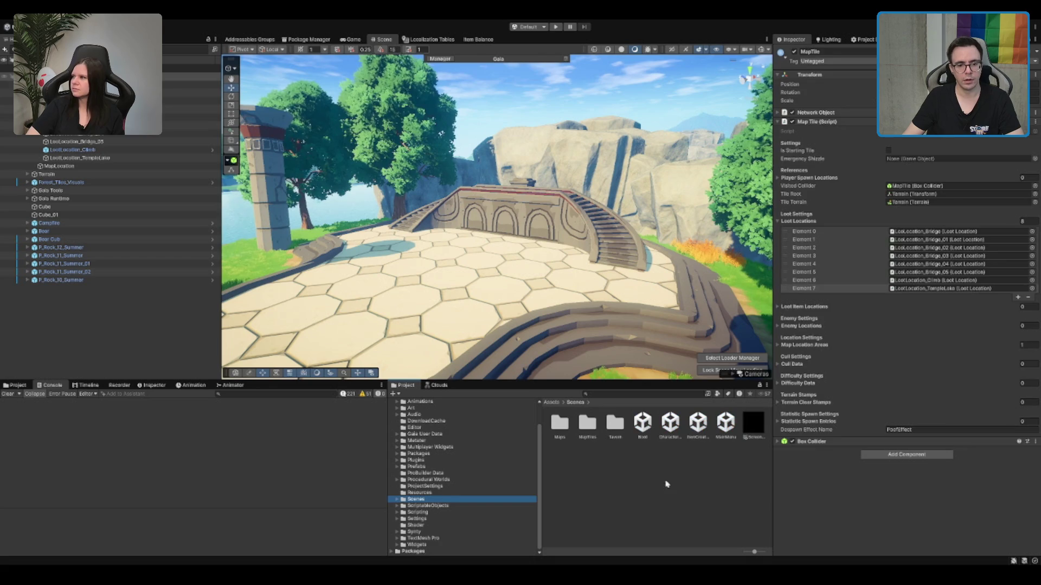
# Step: Open the Boot scene from Assets/Scenes and enter Play mode
pyautogui.click(642, 423)
pyautogui.doubleClick(643, 422)
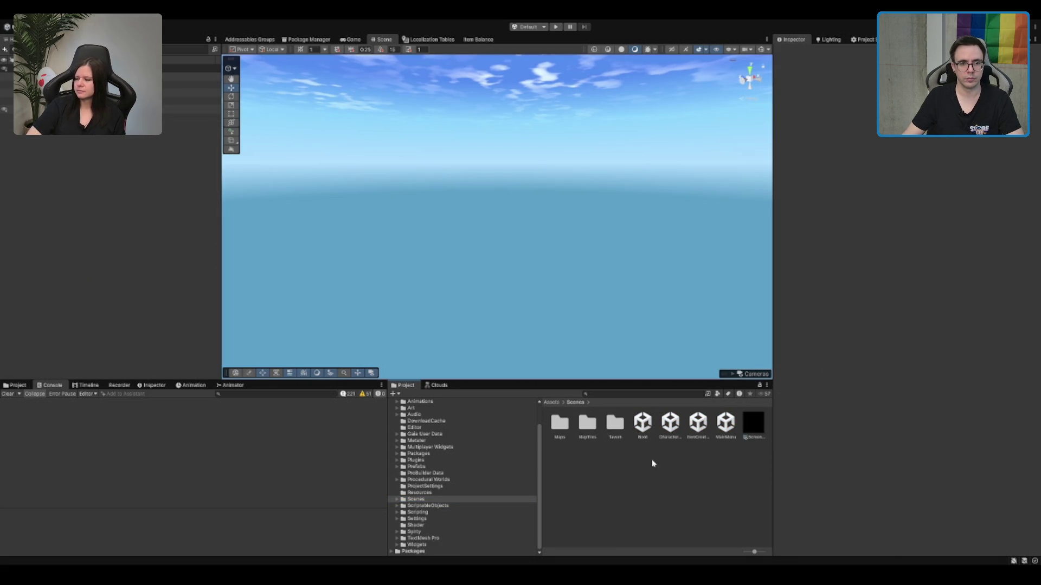
pyautogui.click(556, 28)
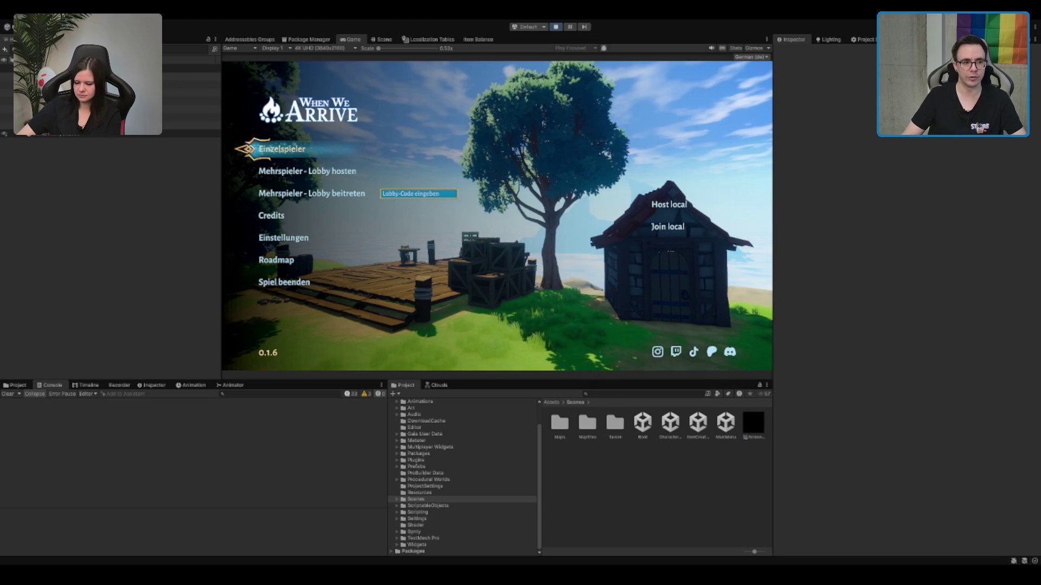
# Step: Start an Einzelspieler game and run from the tavern through the forest into the portal
pyautogui.click(294, 153)
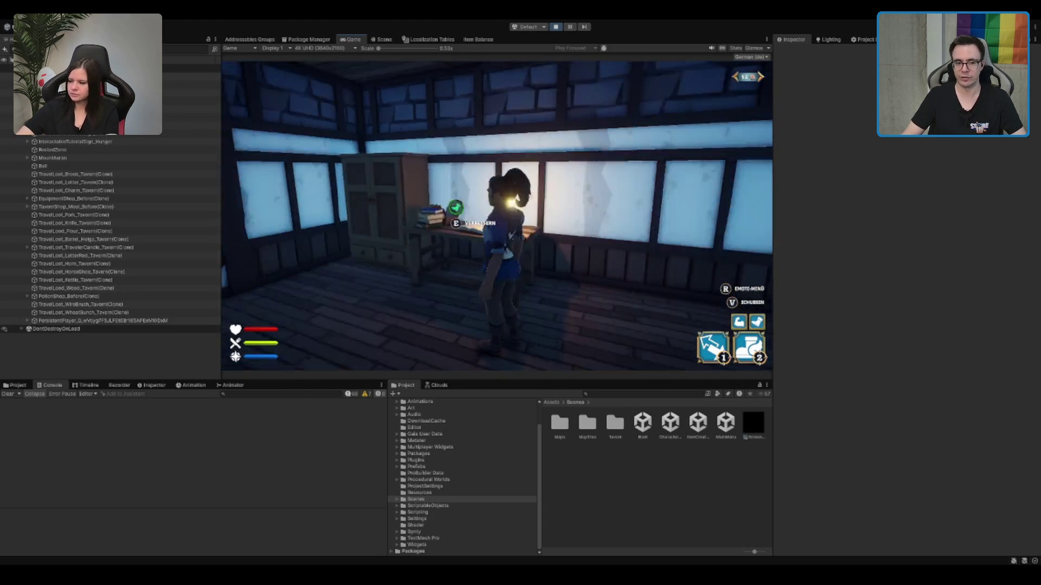
pyautogui.press('w')
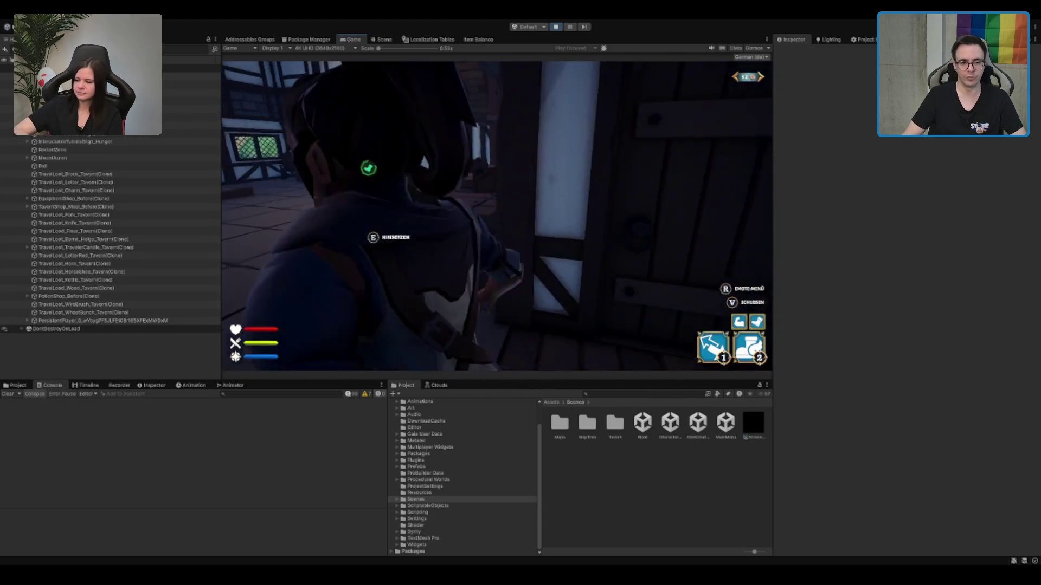
pyautogui.press('w')
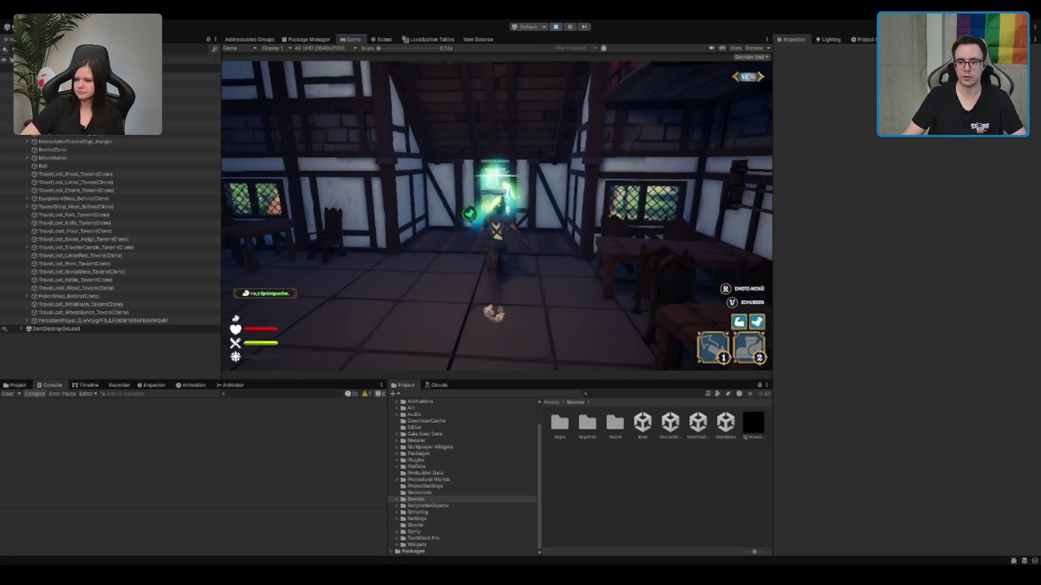
pyautogui.press('w')
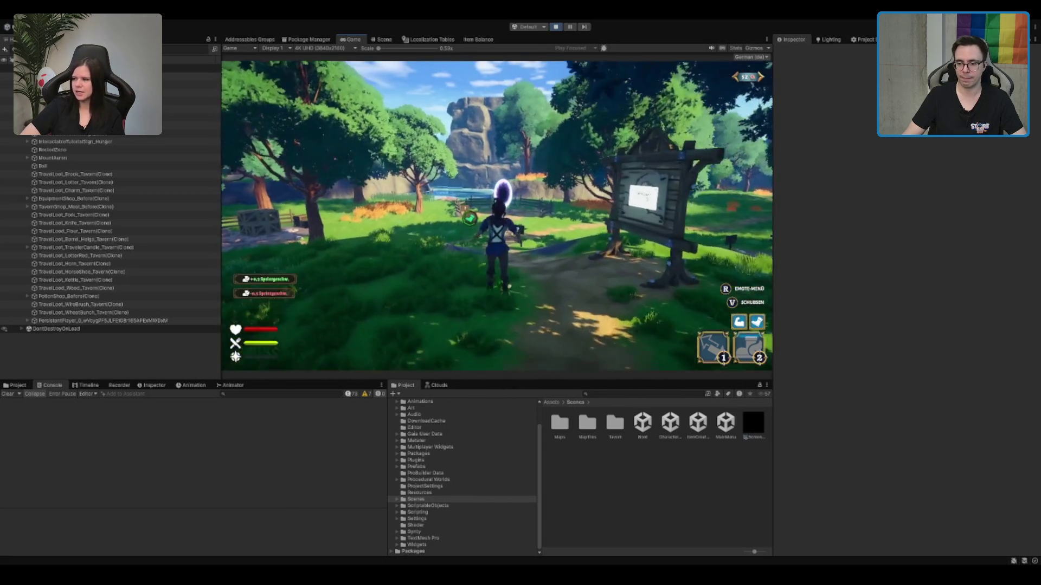
pyautogui.press('w')
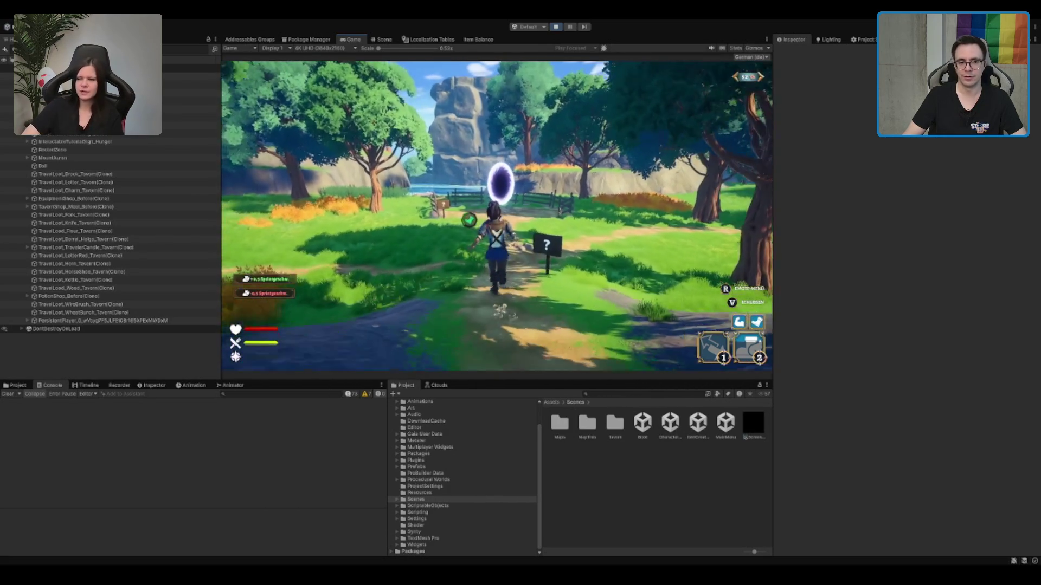
pyautogui.press('w')
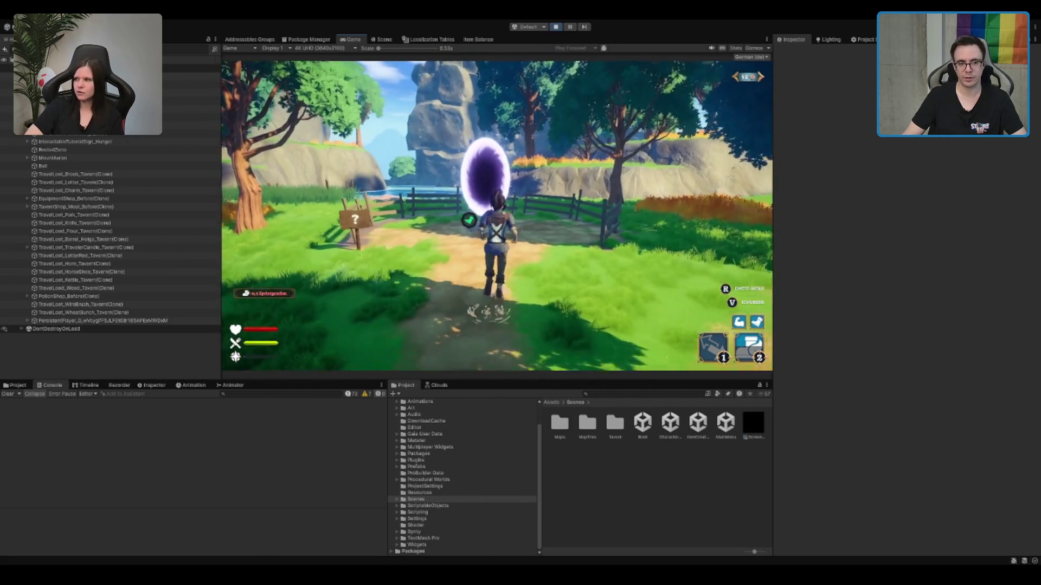
pyautogui.press('w')
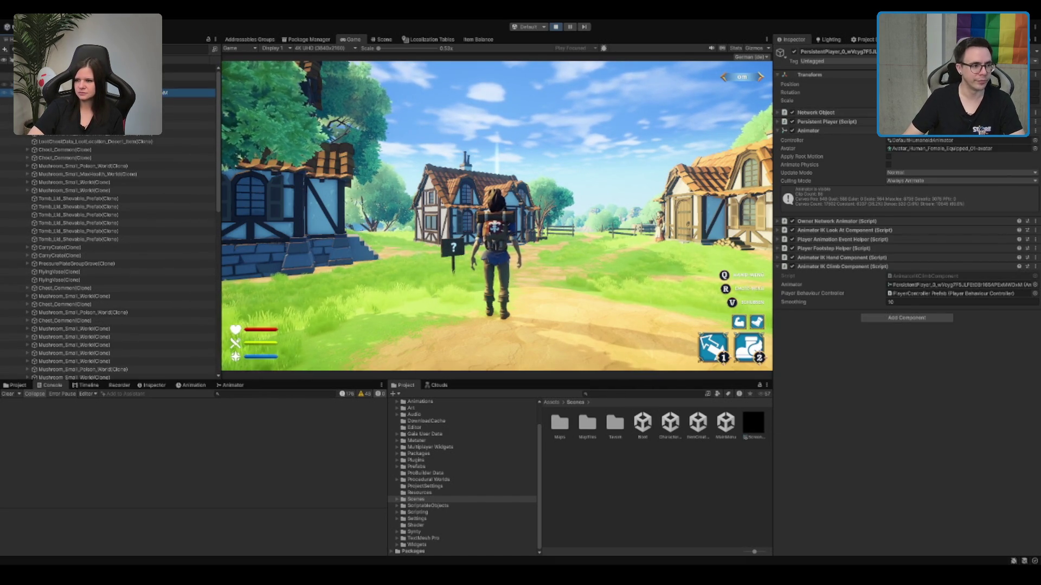
# Step: Cast skills 1 and 2 while running up the village path past the well into the open field
pyautogui.click(189, 85)
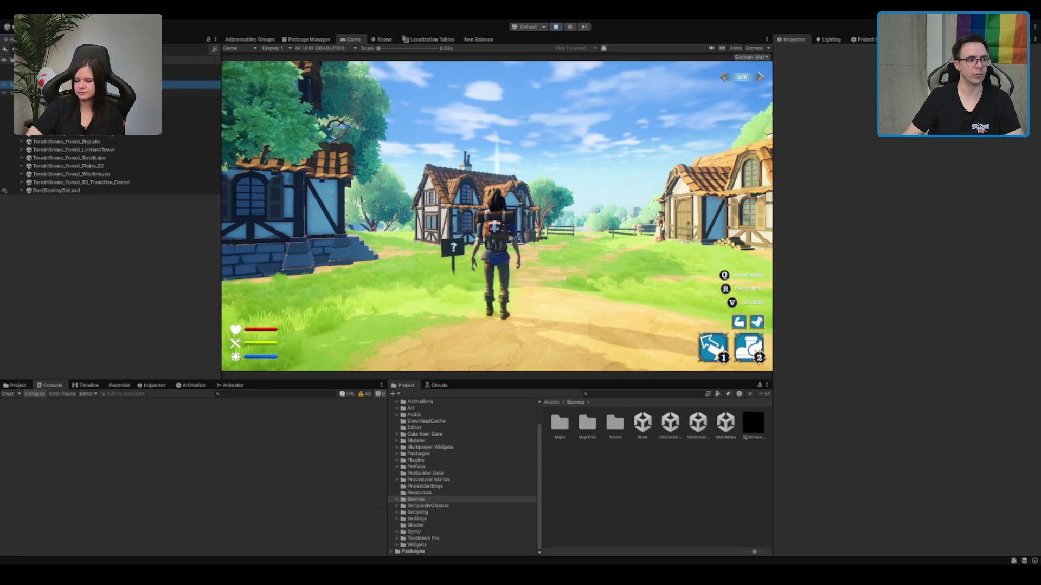
pyautogui.press('w')
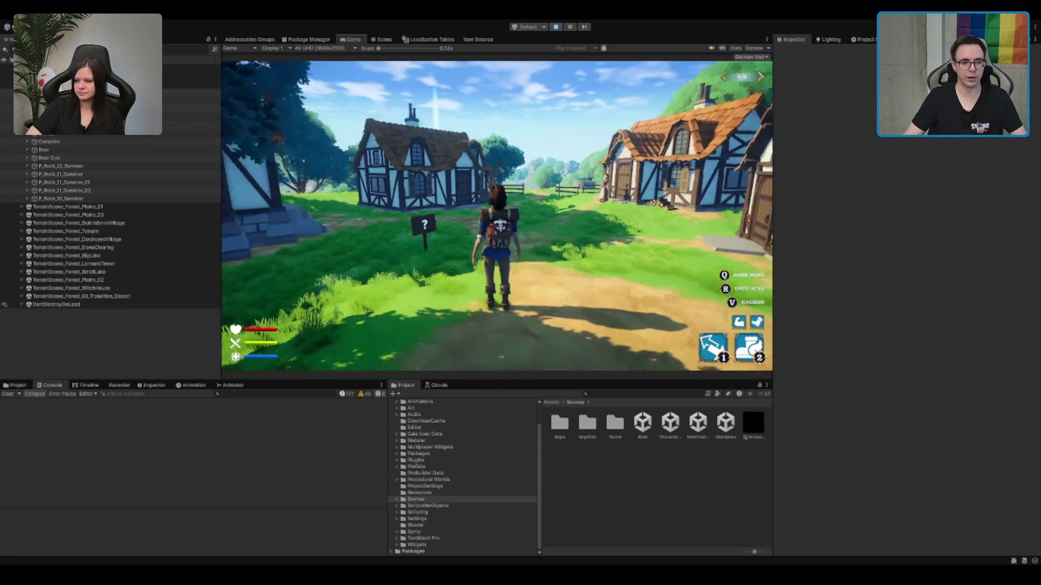
pyautogui.press('1')
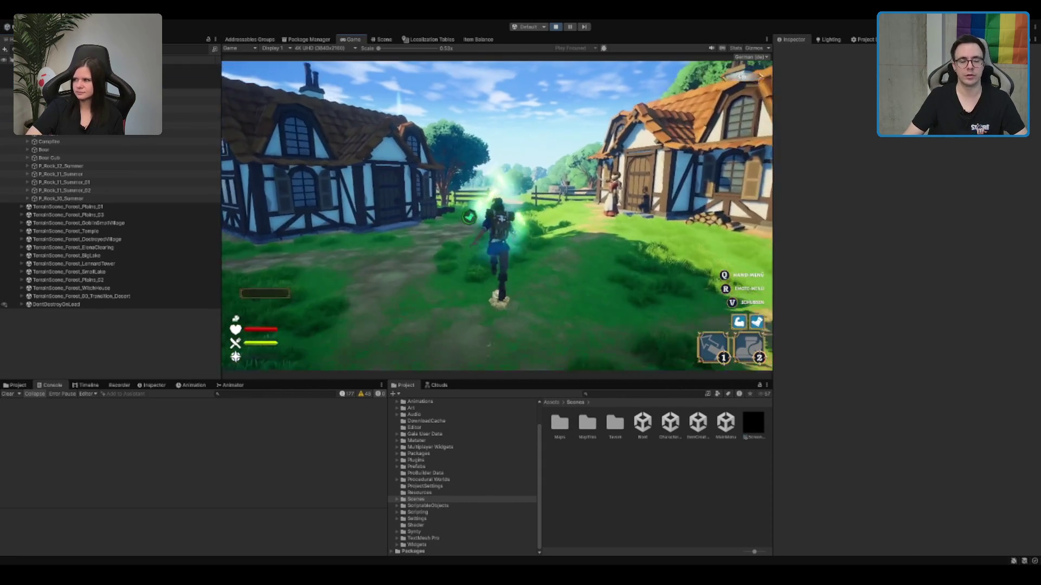
pyautogui.press('2')
pyautogui.press('w')
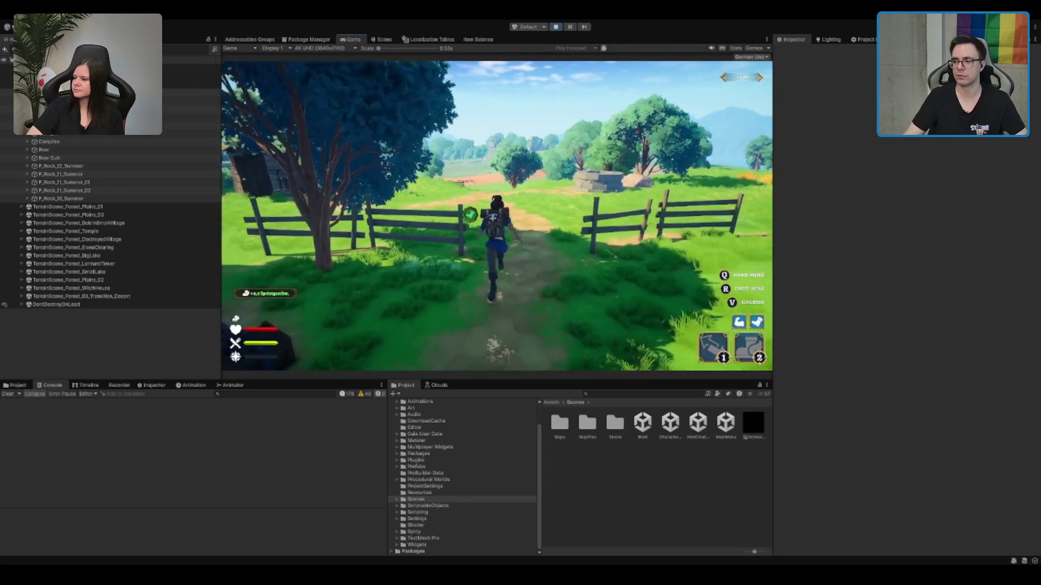
pyautogui.press('w')
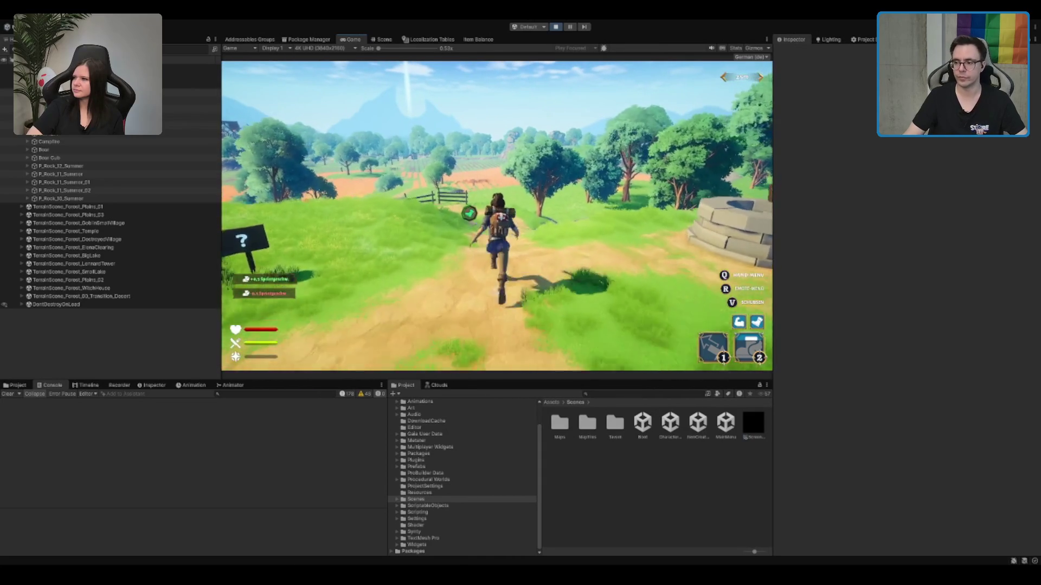
pyautogui.press('w')
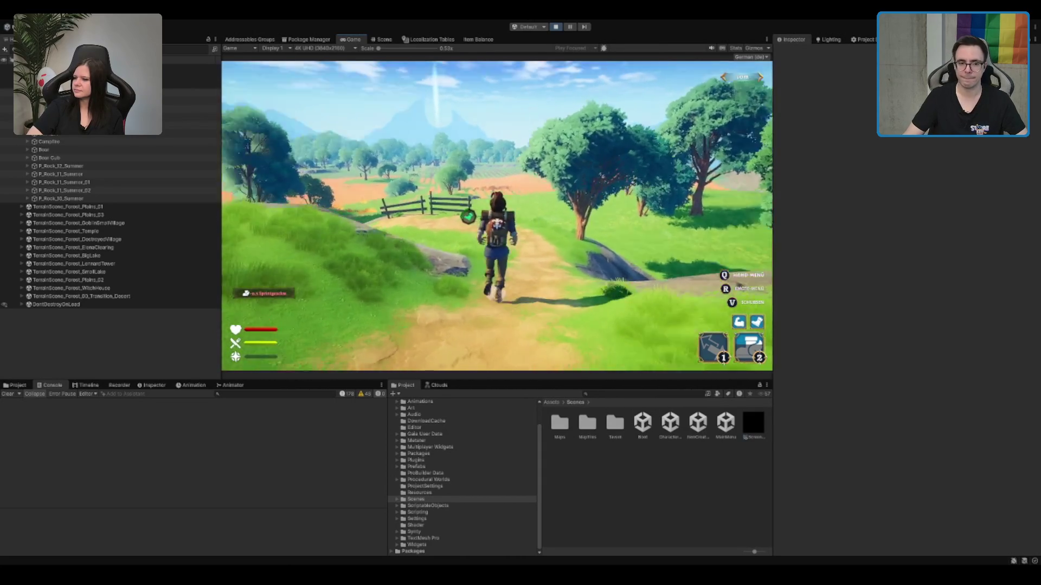
pyautogui.press('w')
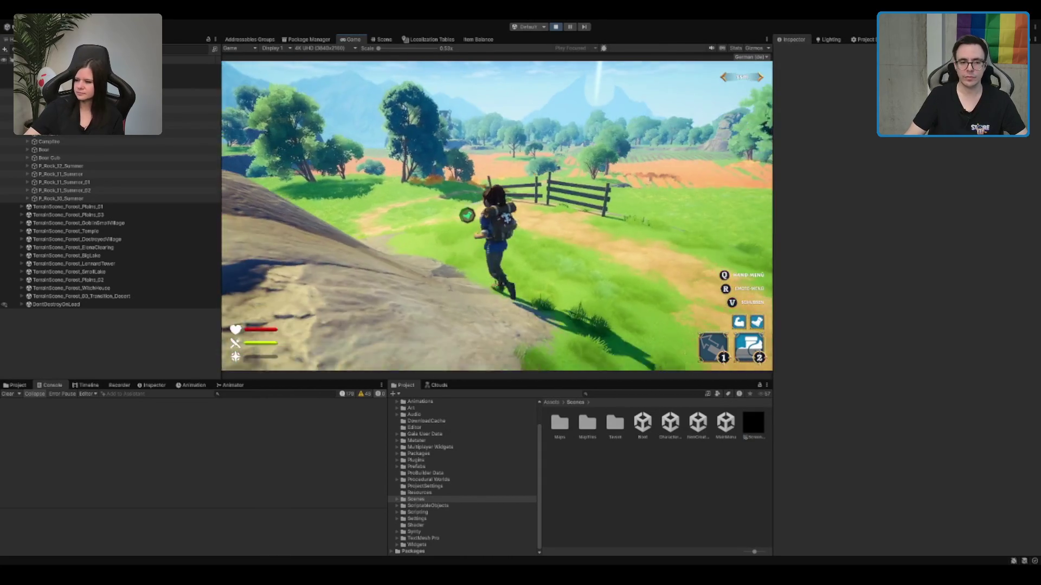
# Step: Keep running along the path past the fences toward the windmill and through the wheat fields
pyautogui.press('w')
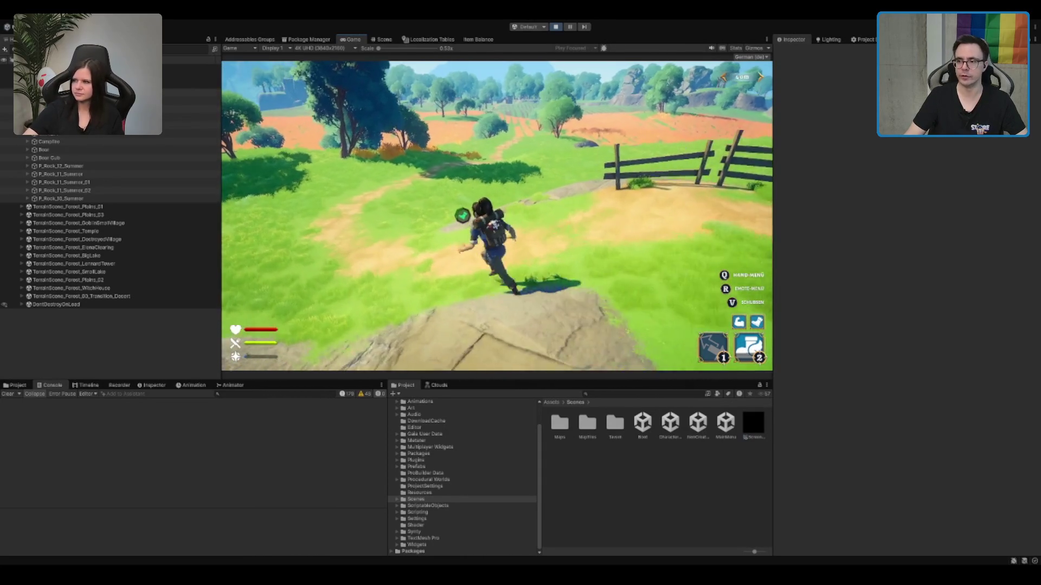
pyautogui.press('w')
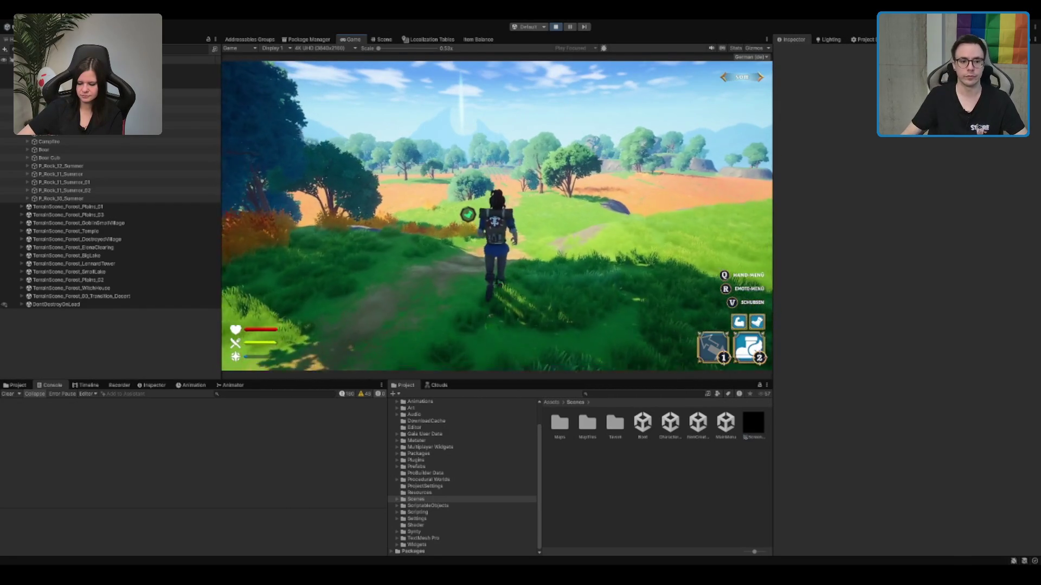
pyautogui.press('w')
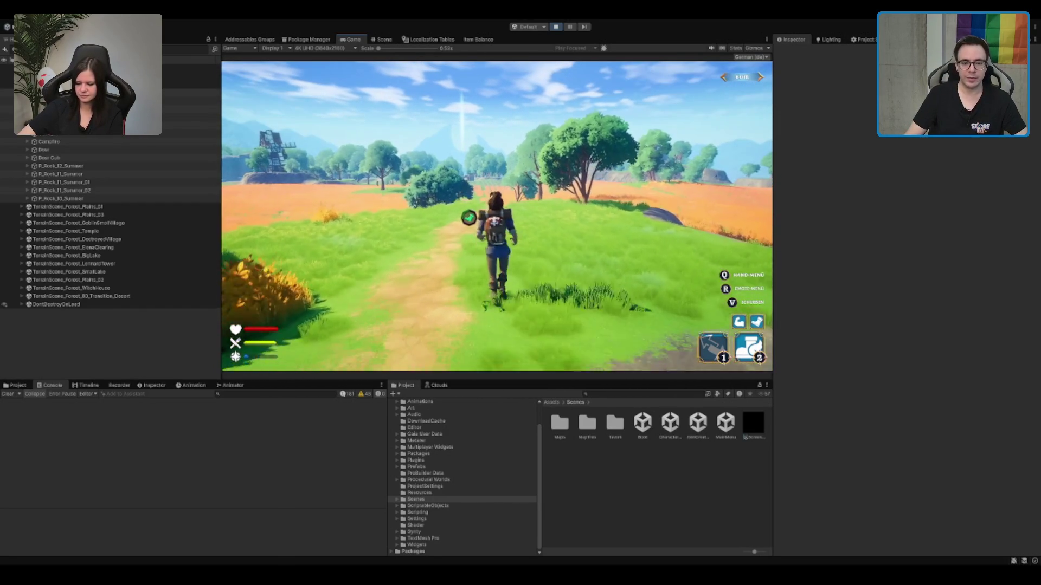
pyautogui.press('w')
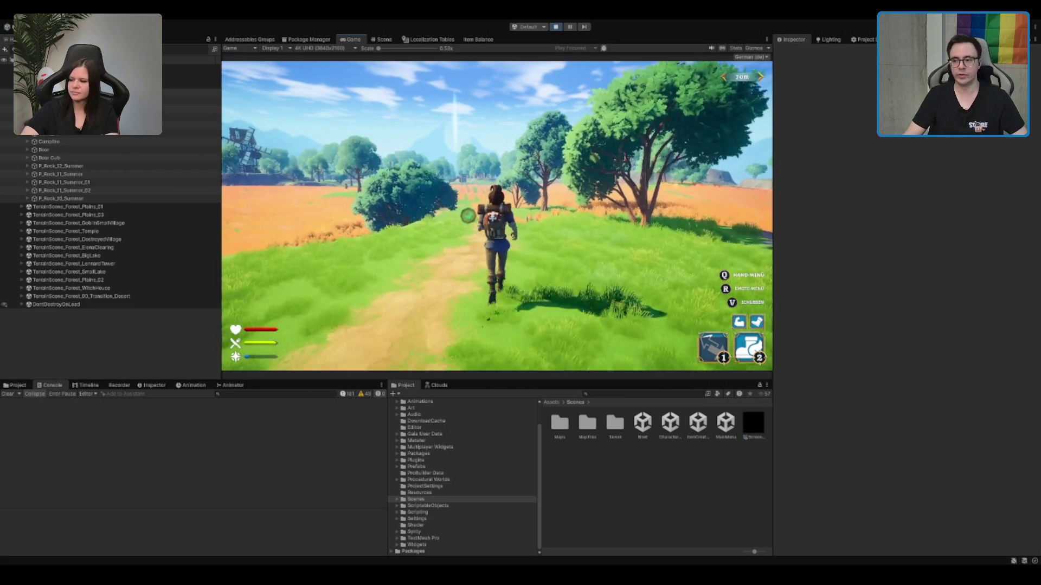
pyautogui.press('w')
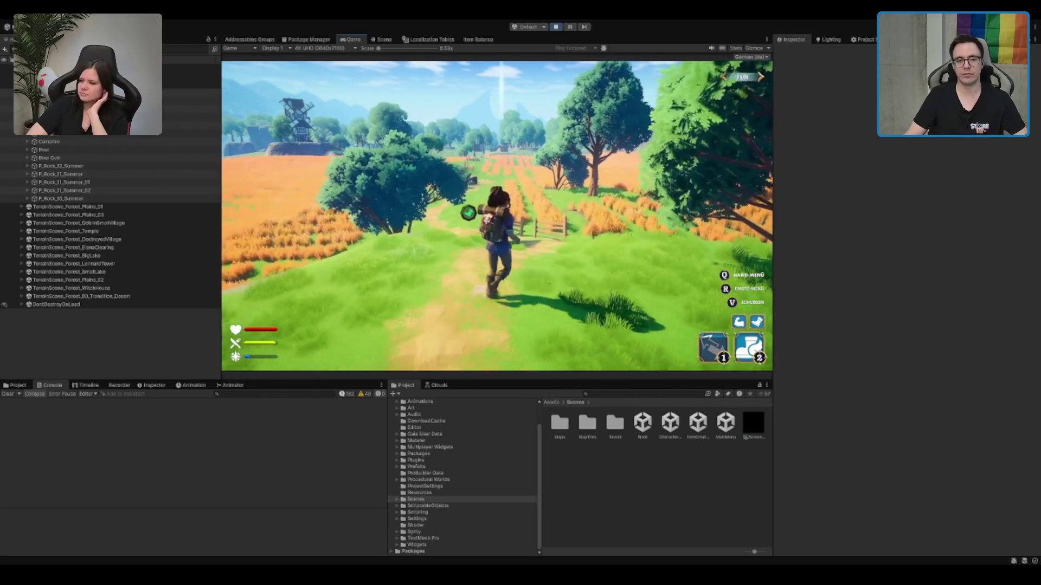
pyautogui.press('w')
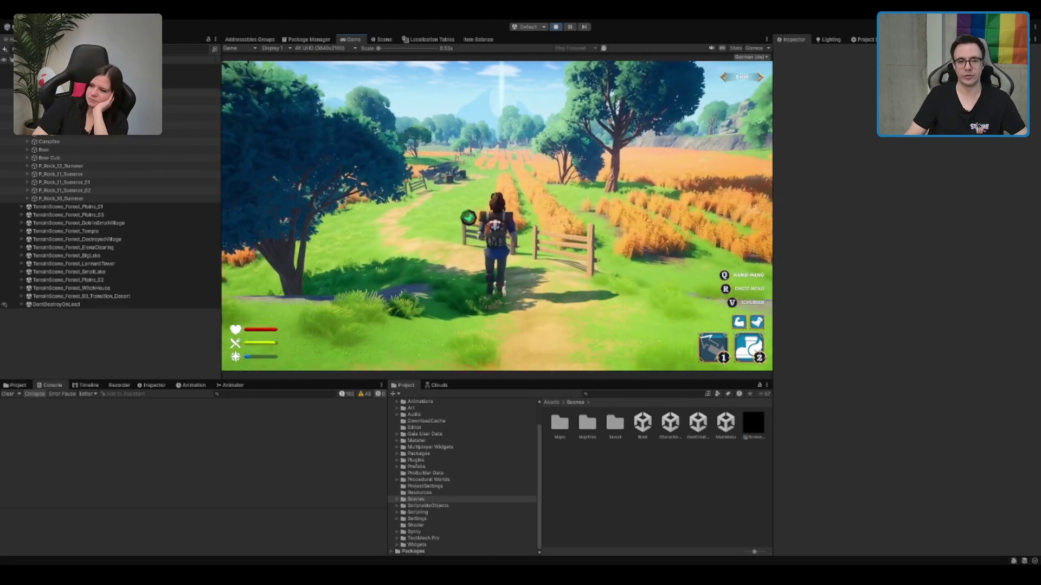
pyautogui.press('w')
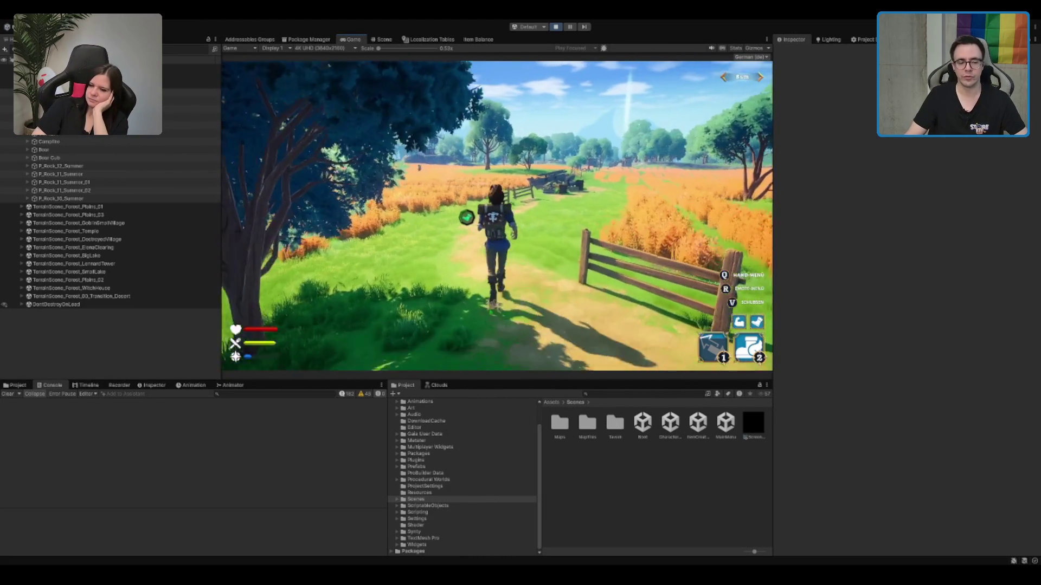
pyautogui.press('w')
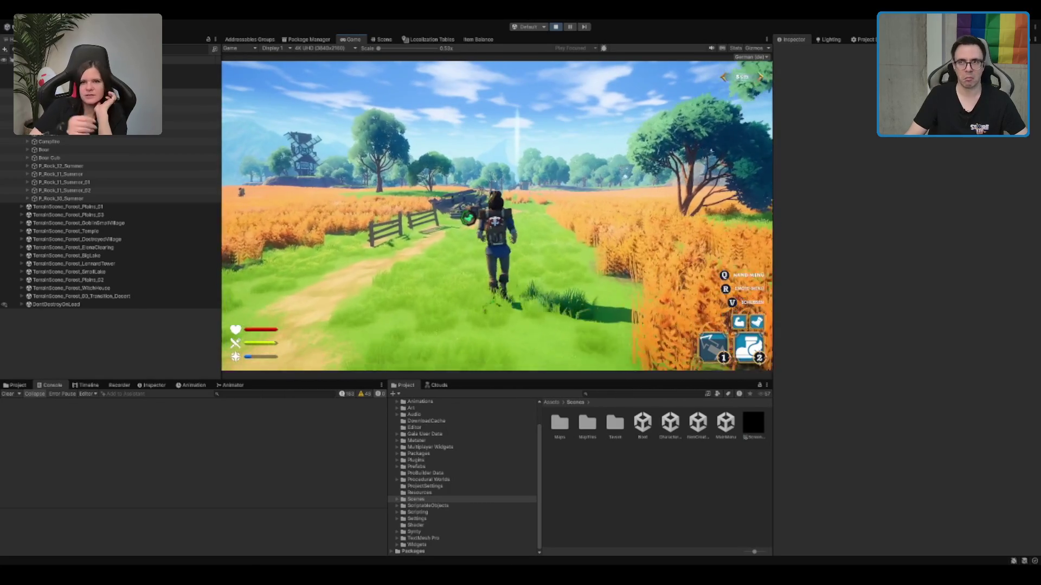
pyautogui.press('w')
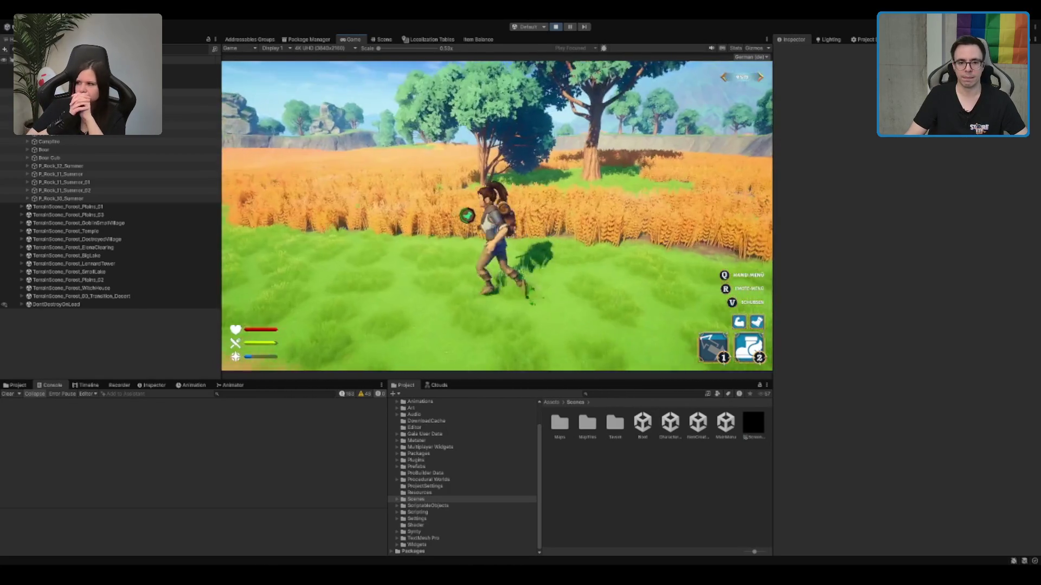
pyautogui.press('w')
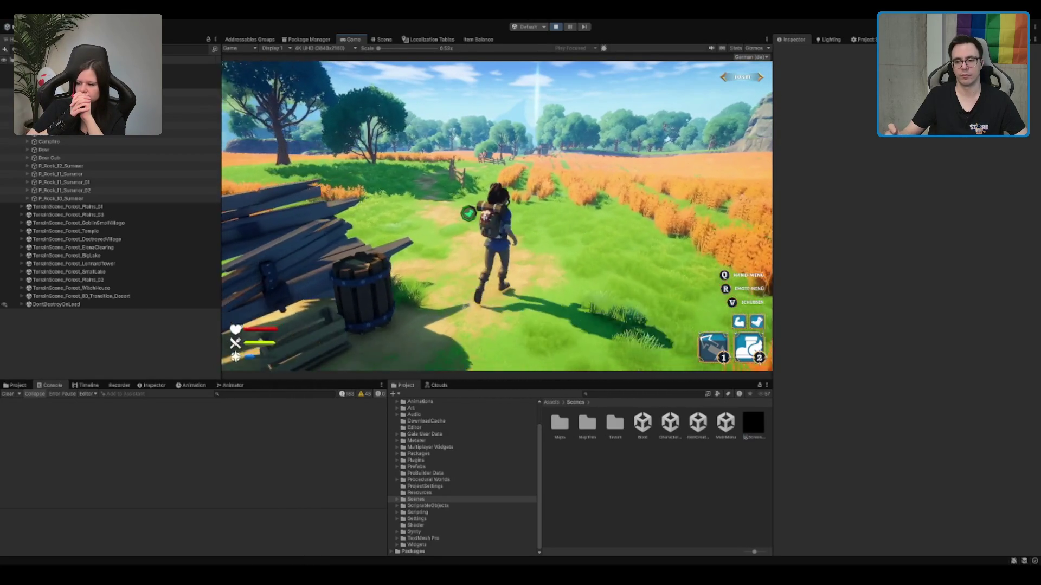
pyautogui.press('w')
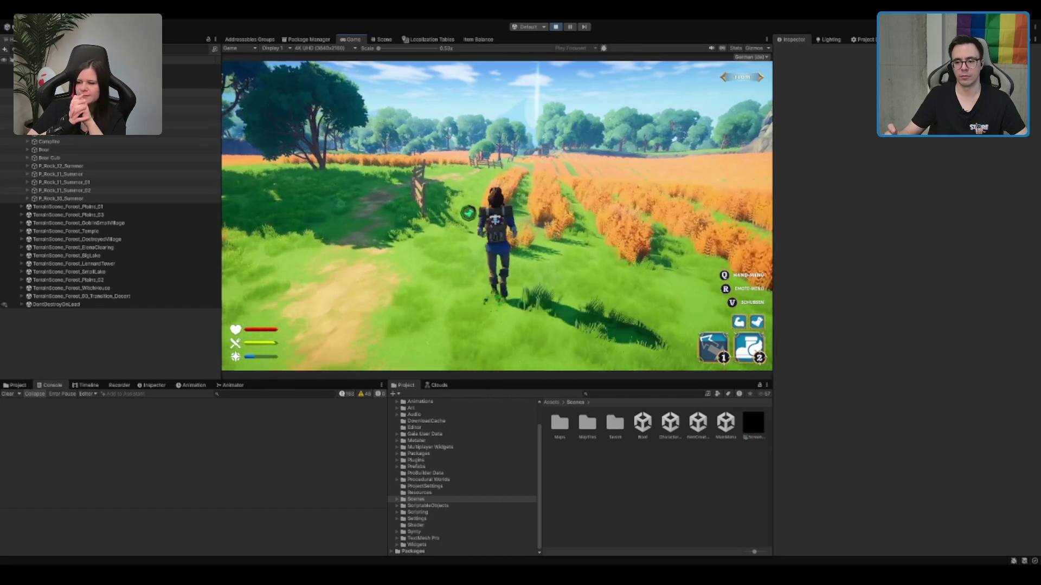
pyautogui.press('w')
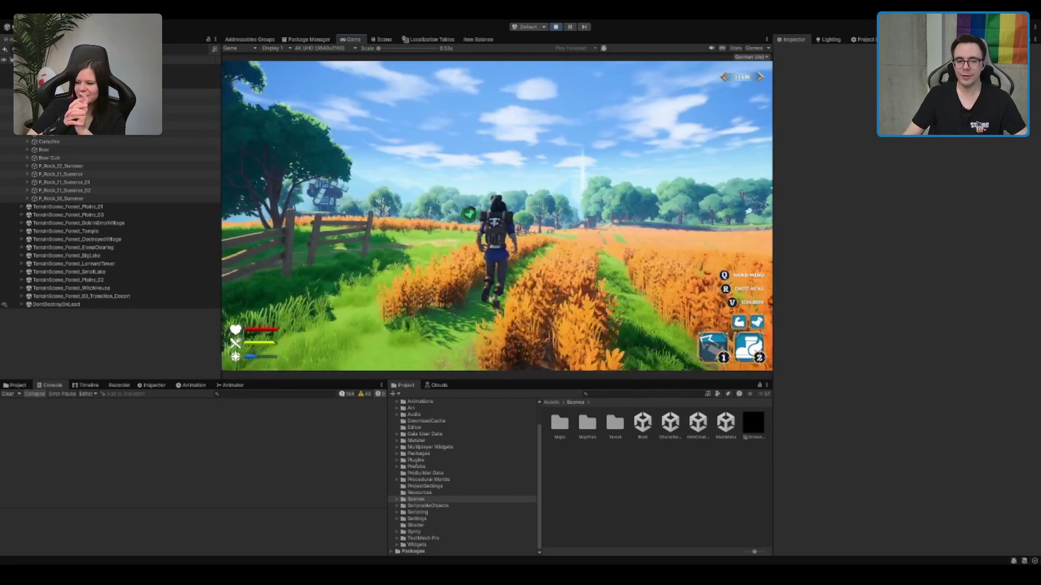
pyautogui.press('w')
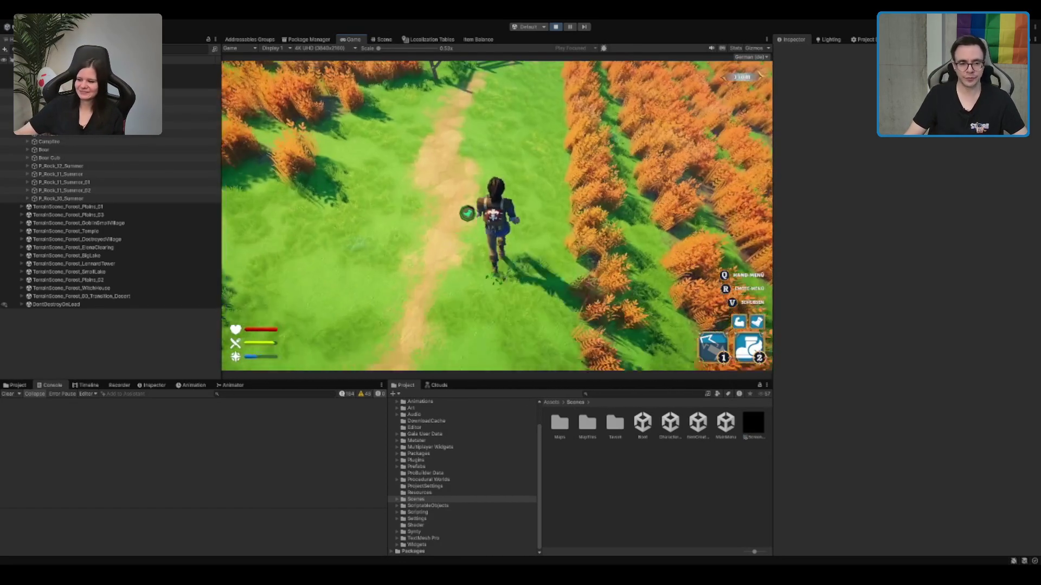
# Step: Try casting skill 1 again, then select the temple lake map tile in the Hierarchy
pyautogui.press('w')
pyautogui.press('1')
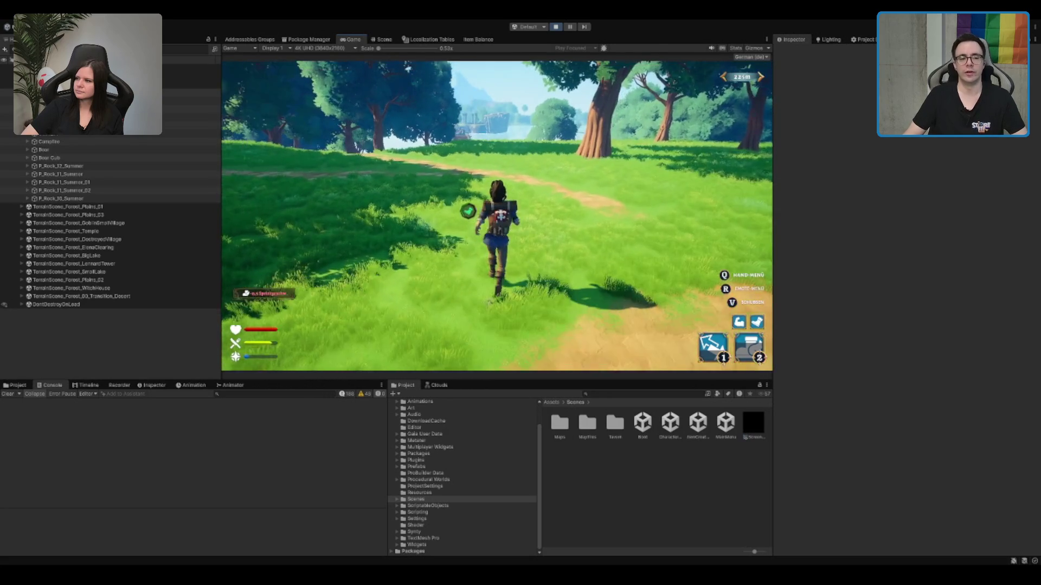
pyautogui.click(87, 92)
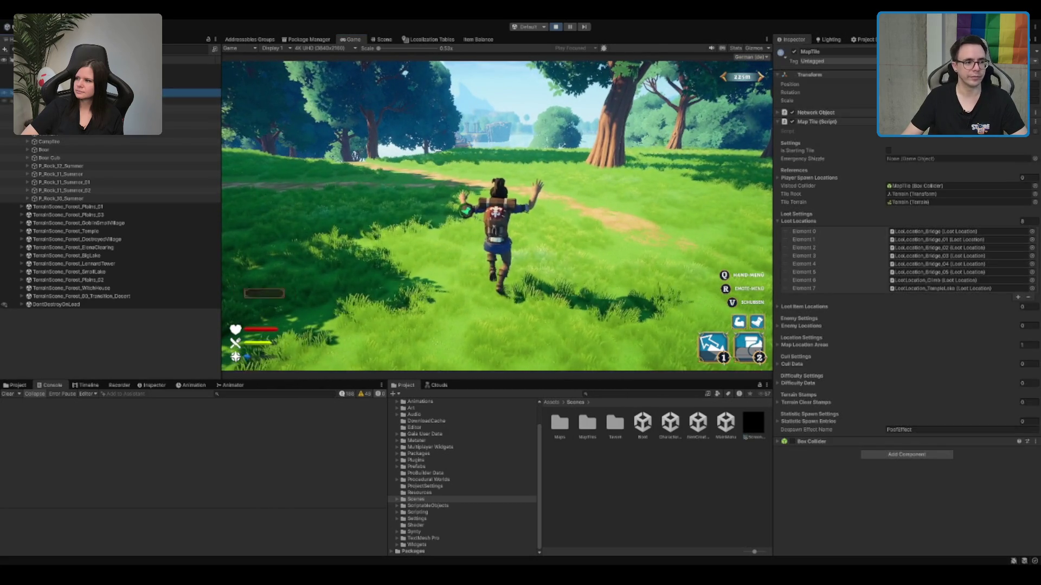
# Step: Select the tile's Terrain object, then keep running the character along the forest path toward the lake
pyautogui.press('Down')
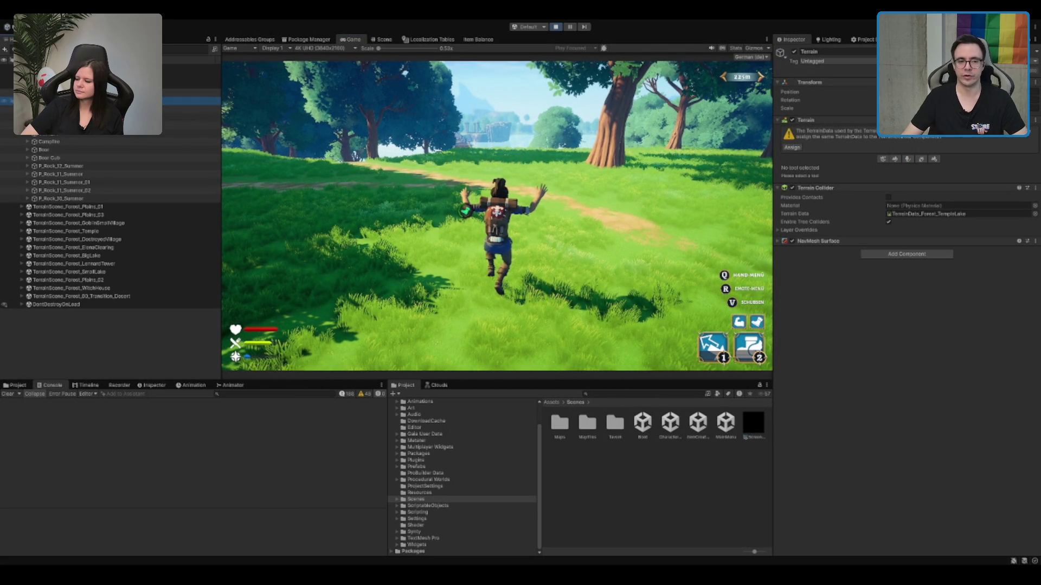
pyautogui.click(531, 307)
pyautogui.press('w')
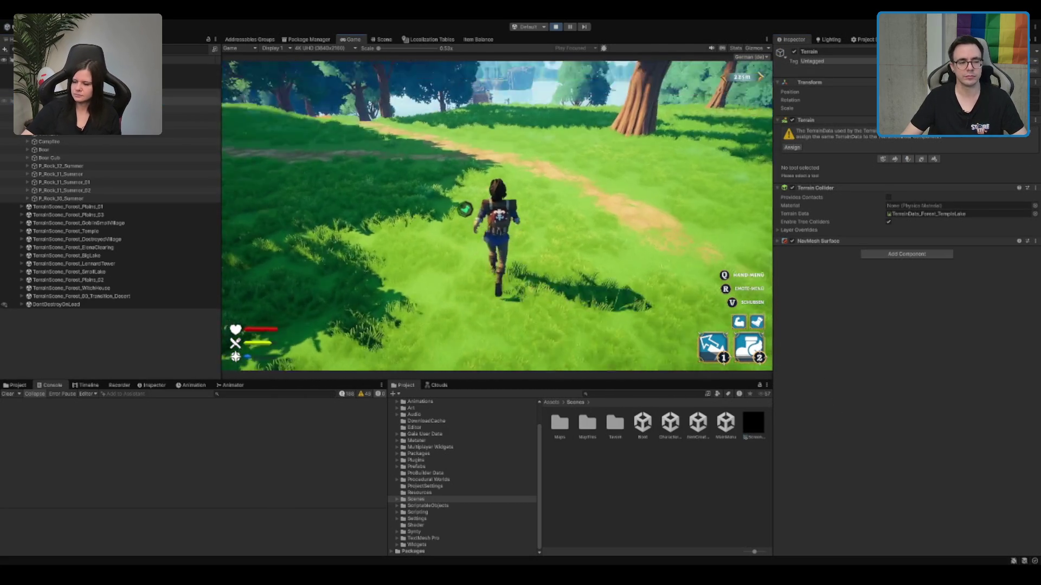
pyautogui.press('d')
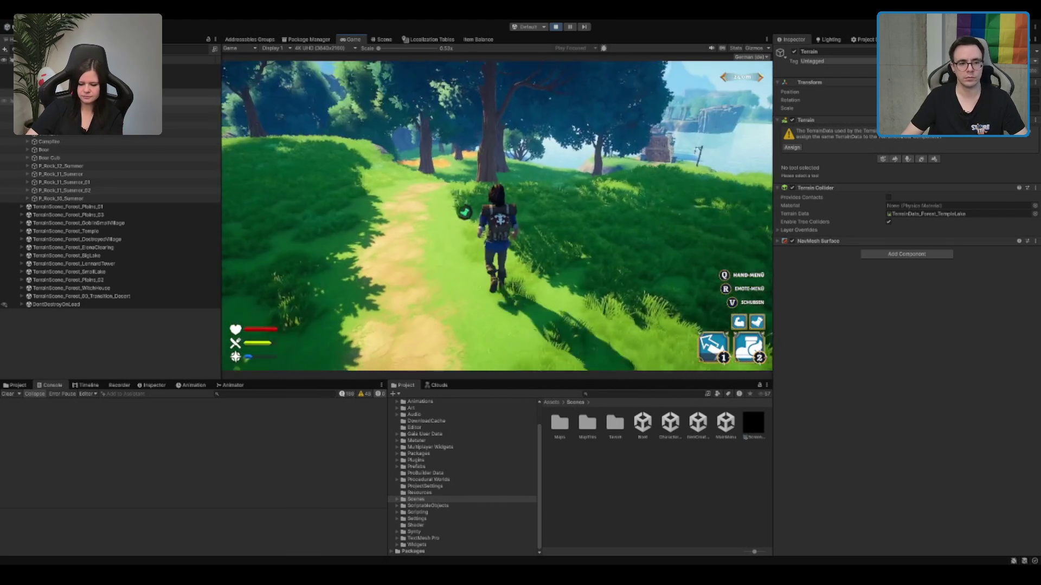
pyautogui.press('a')
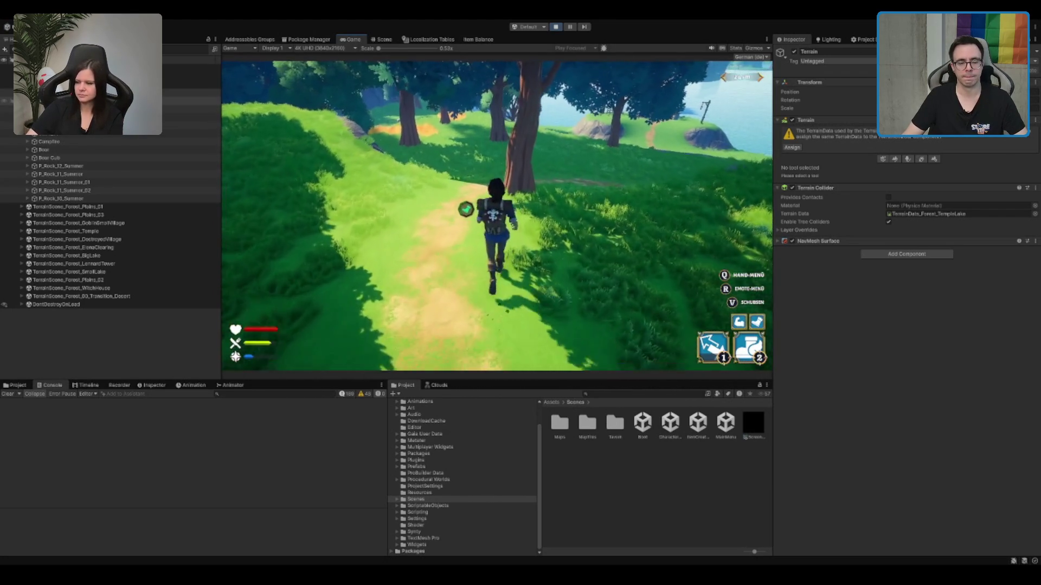
pyautogui.press('w')
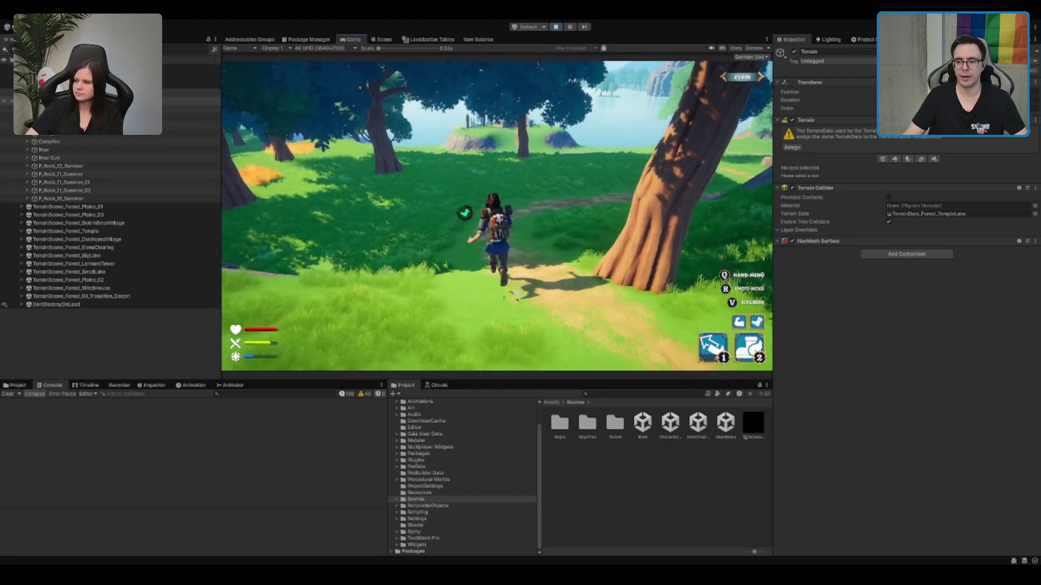
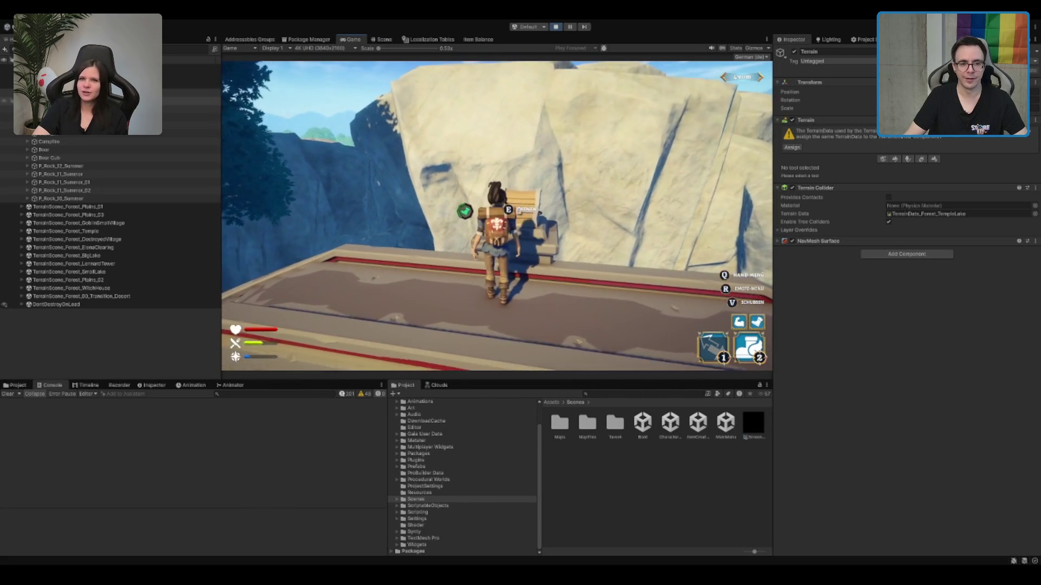
# Step: Take the bread and red torch from the chest into the second and third hand slots, then close the inventory
pyautogui.moveTo(331, 228)
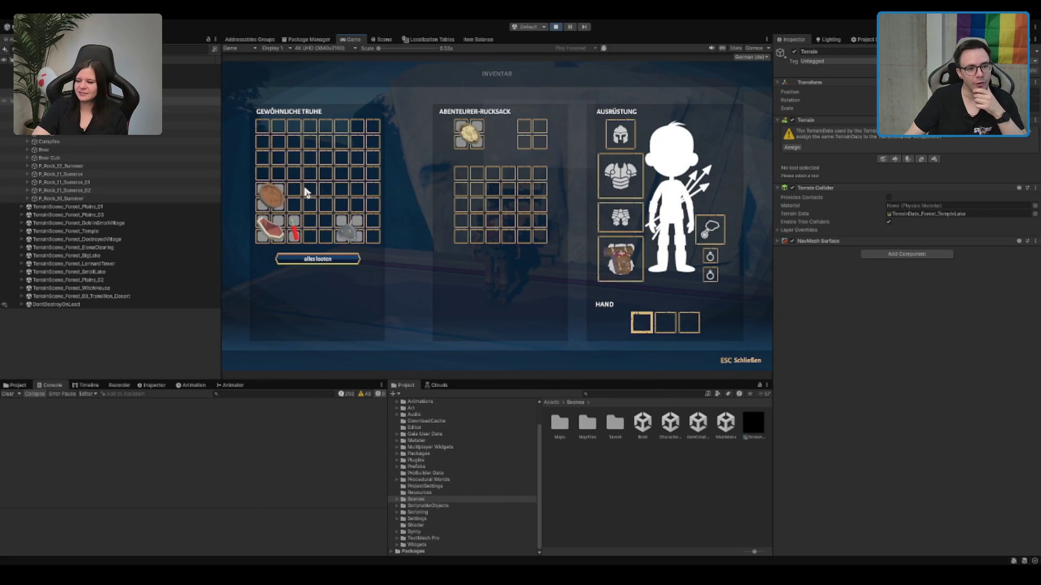
pyautogui.moveTo(274, 196); pyautogui.dragTo(531, 134)
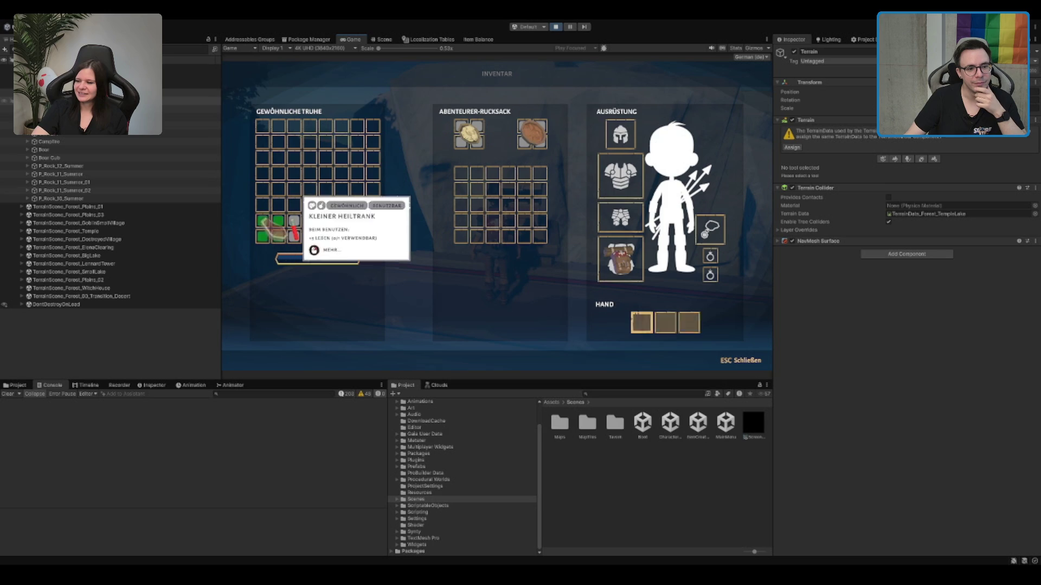
pyautogui.moveTo(672, 331); pyautogui.dragTo(666, 323)
pyautogui.moveTo(294, 228); pyautogui.dragTo(688, 323)
pyautogui.moveTo(350, 228); pyautogui.dragTo(619, 134)
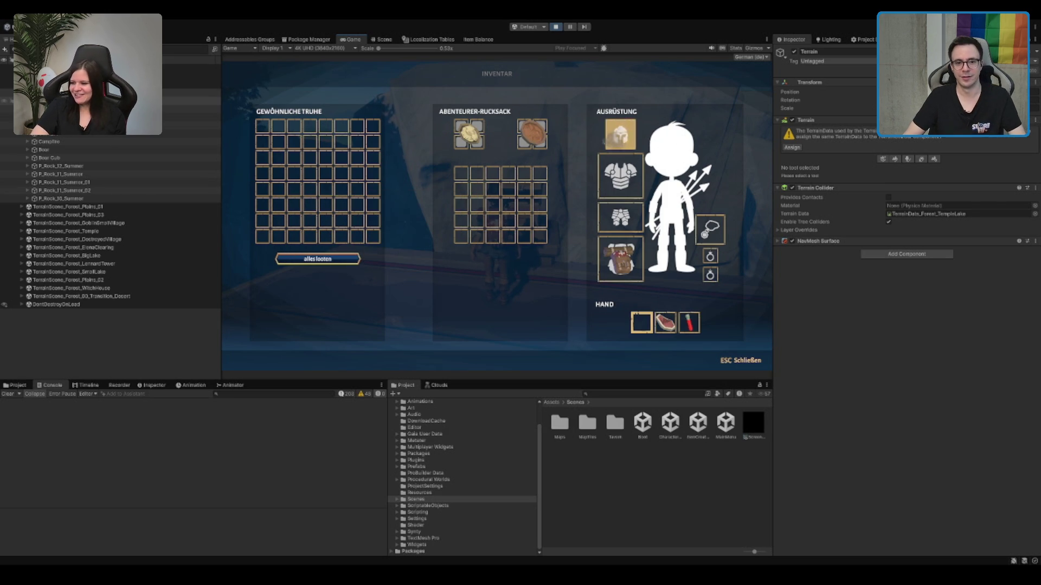
pyautogui.press('Escape')
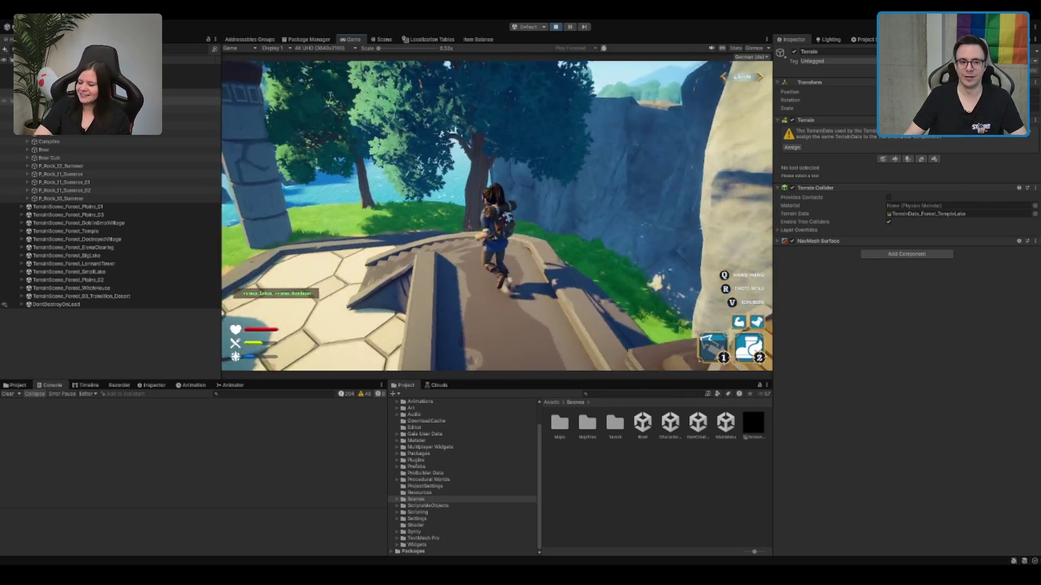
# Step: Run the character across the stone plaza, past the two pillars and along the bridge toward the lake
pyautogui.press('w')
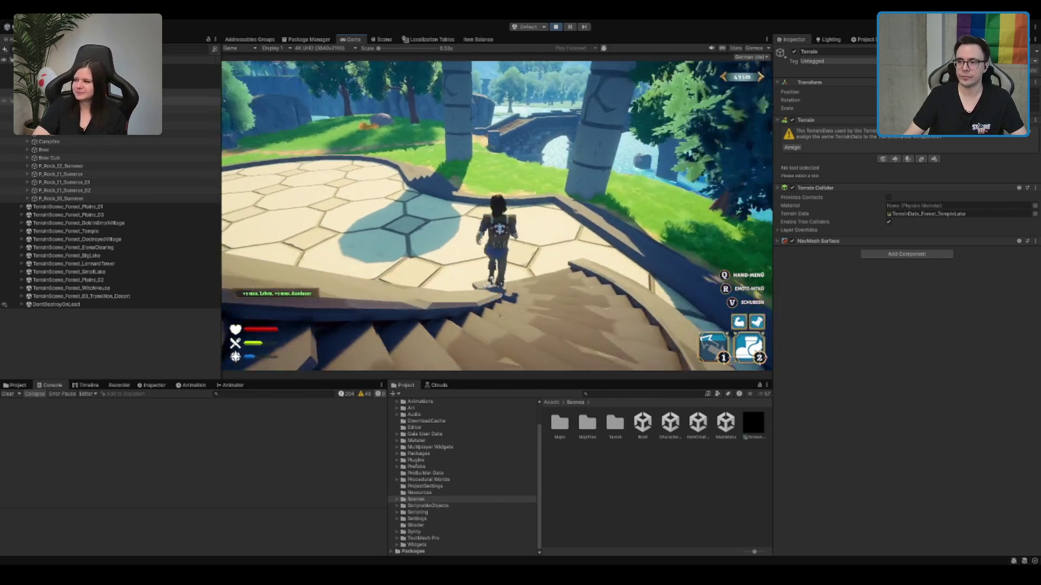
pyautogui.press('w')
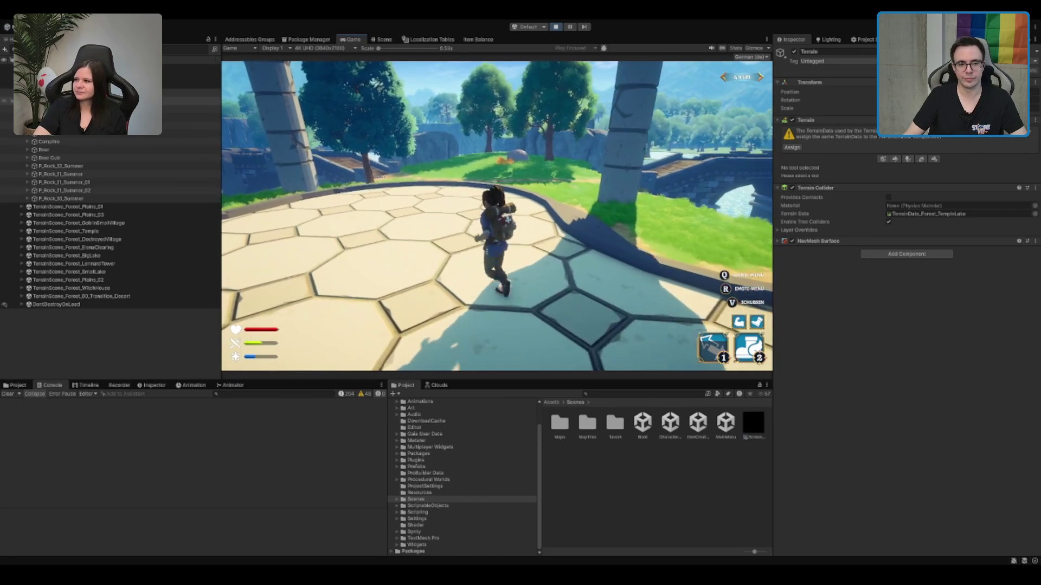
pyautogui.press('w')
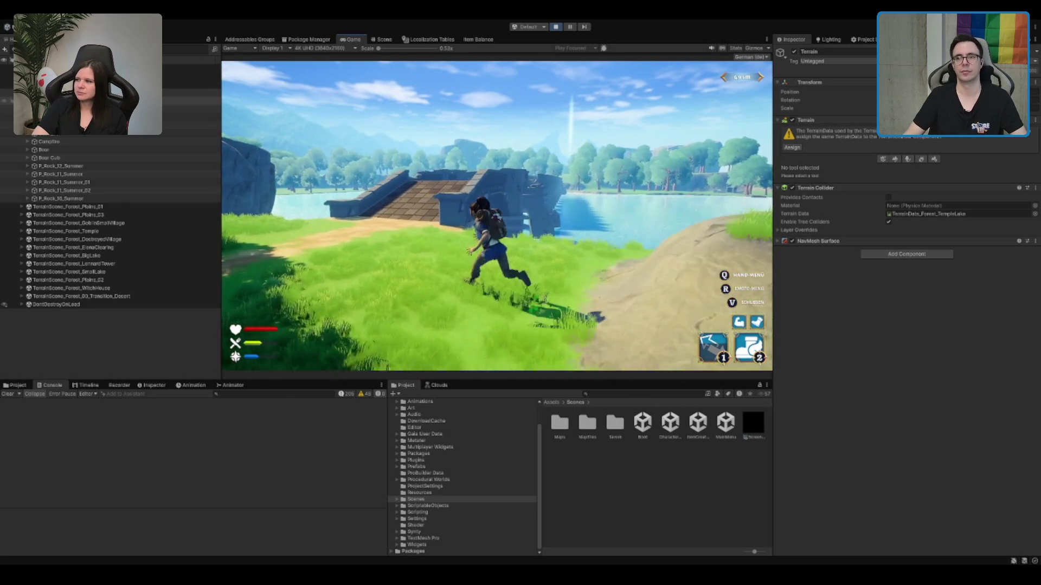
pyautogui.press('w')
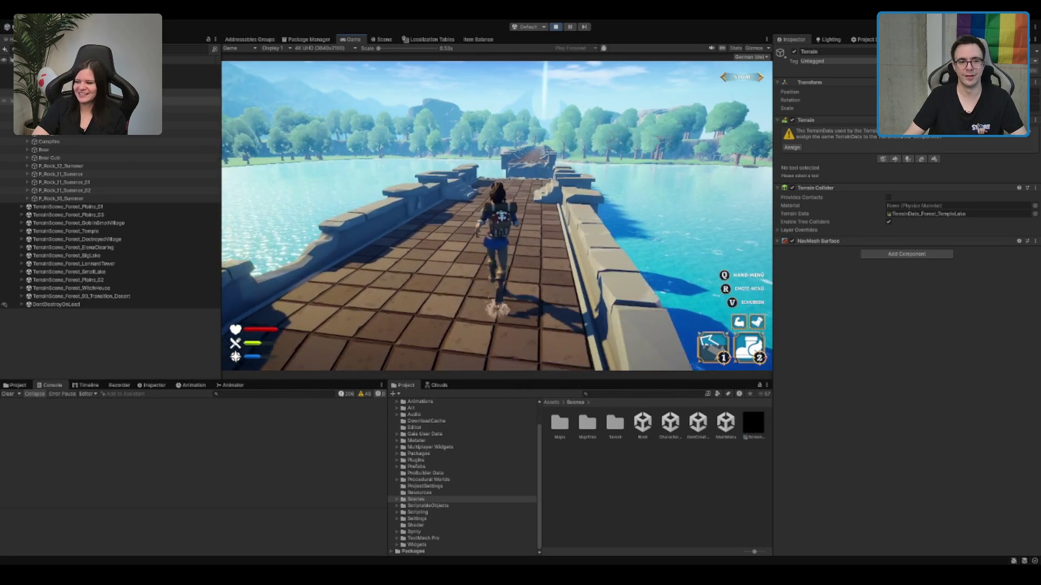
pyautogui.press('w')
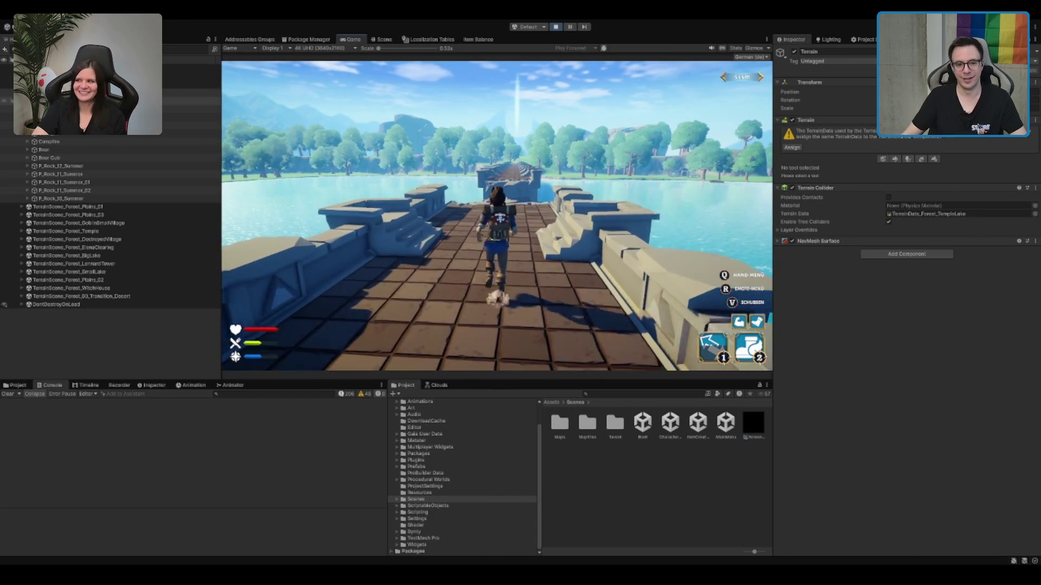
pyautogui.press('w')
pyautogui.press('w')
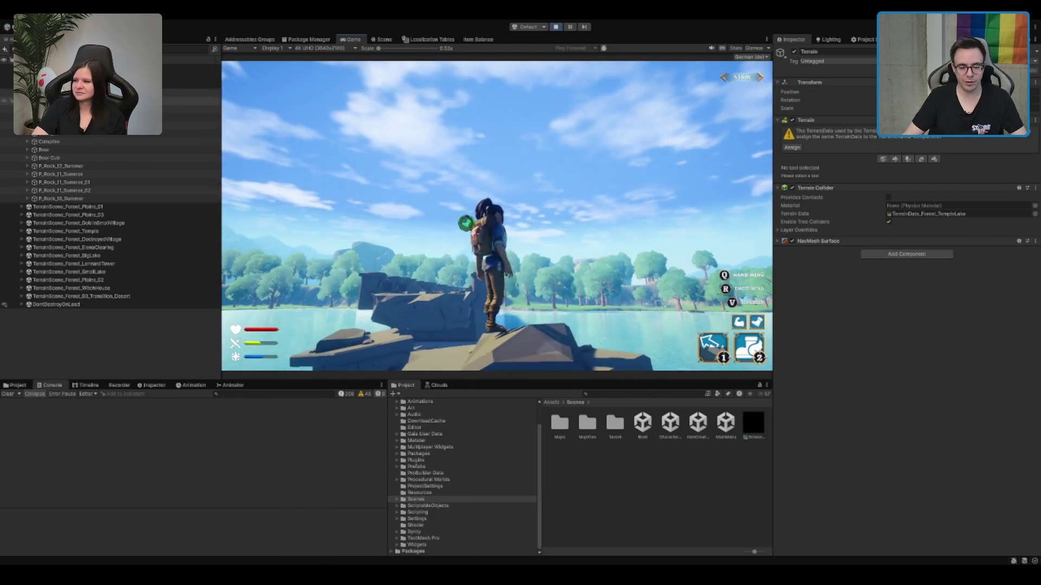
pyautogui.press('w')
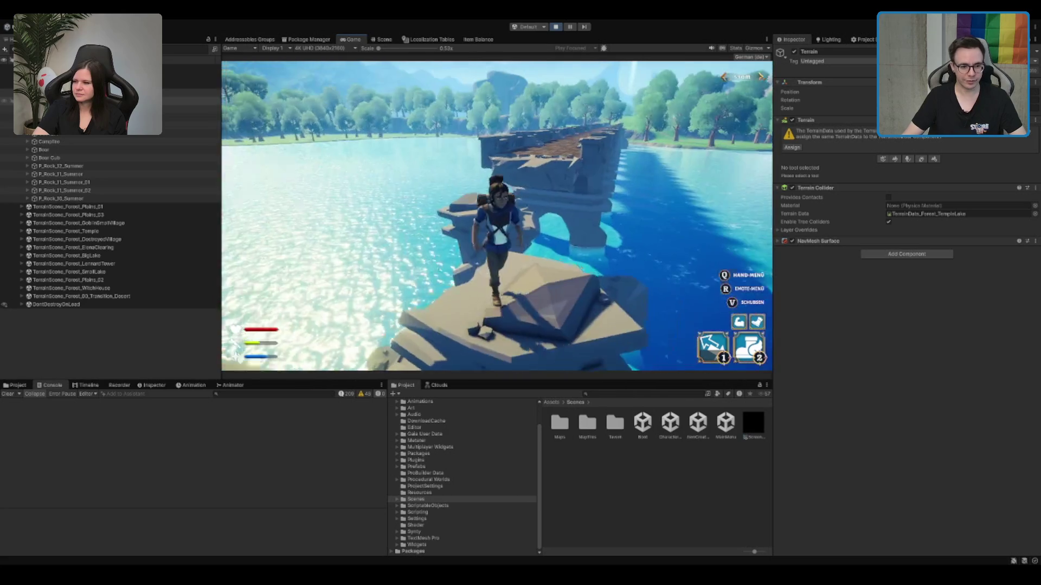
# Step: Head back toward the bridge, get the fallen character up, and run out along the pier
pyautogui.press('w')
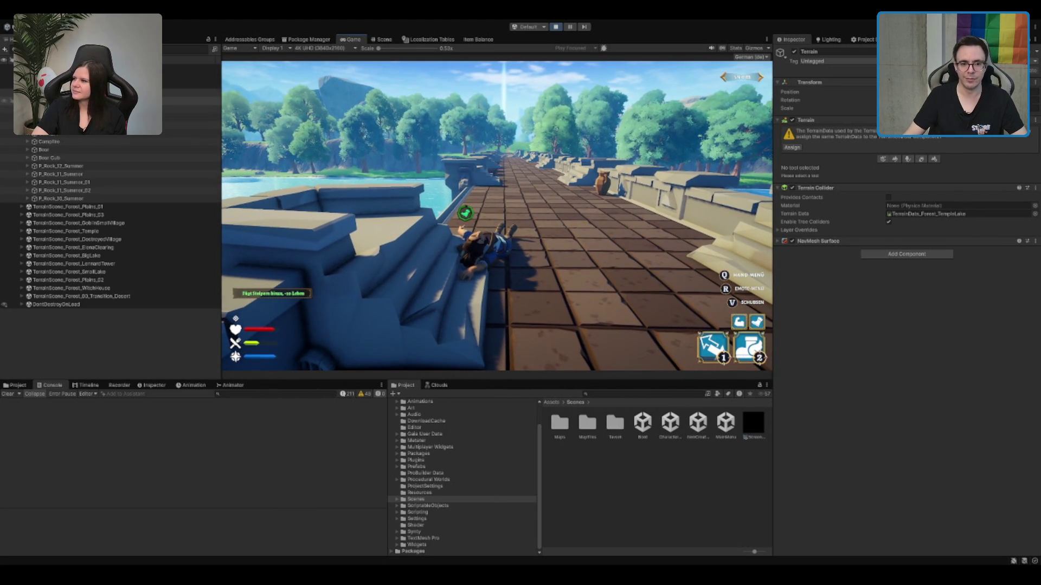
pyautogui.press('w')
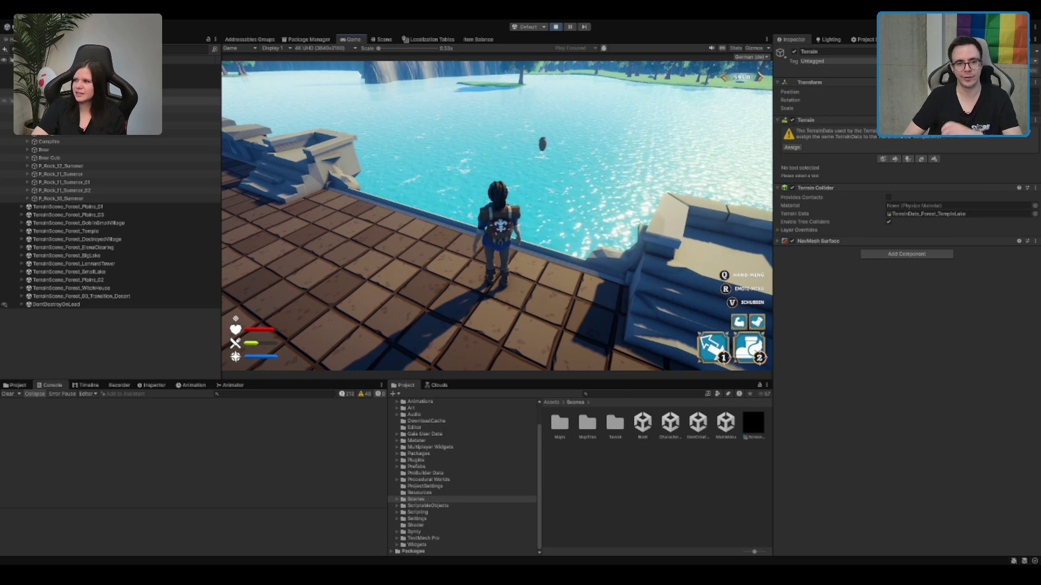
pyautogui.press('w')
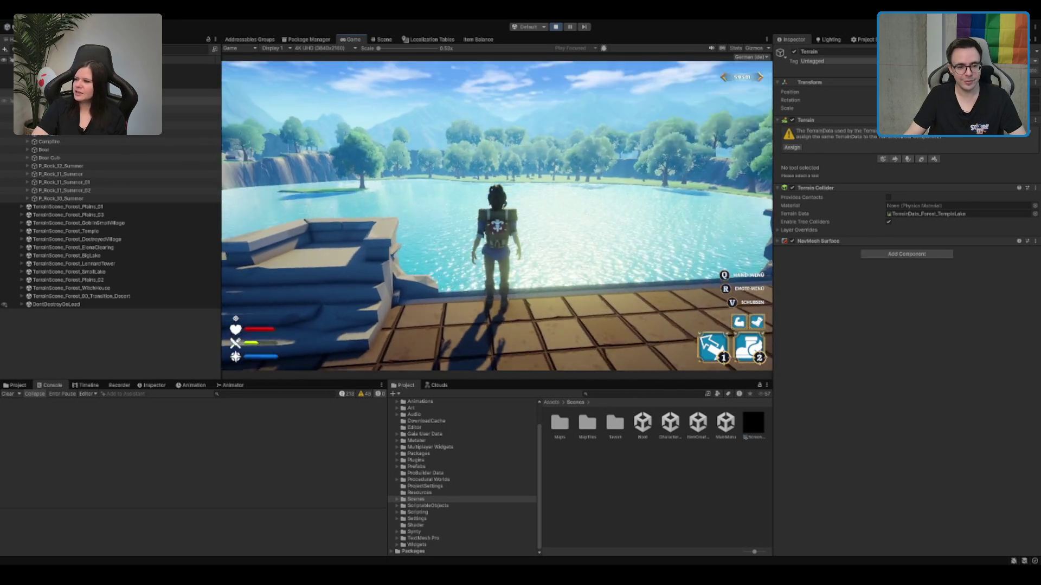
pyautogui.press('w')
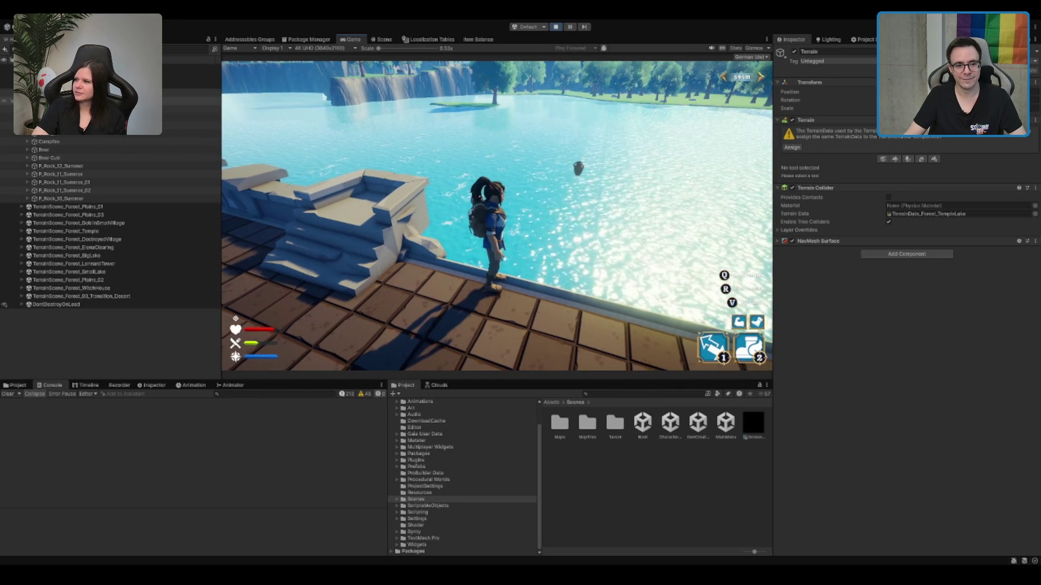
pyautogui.press('w')
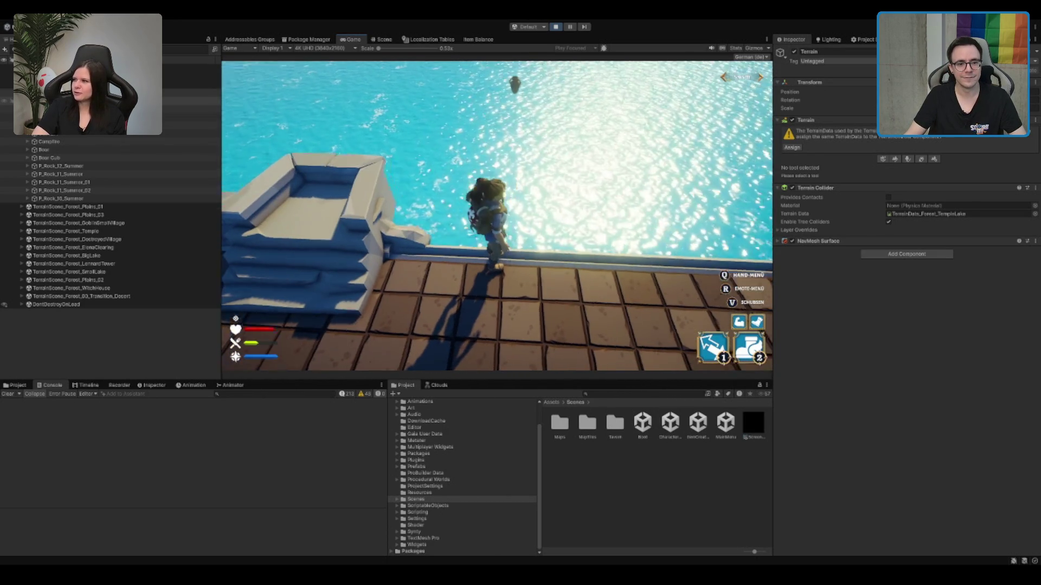
# Step: Walk the pier ledge facing the open water, then run back along the pier and down the bridge
pyautogui.press('a')
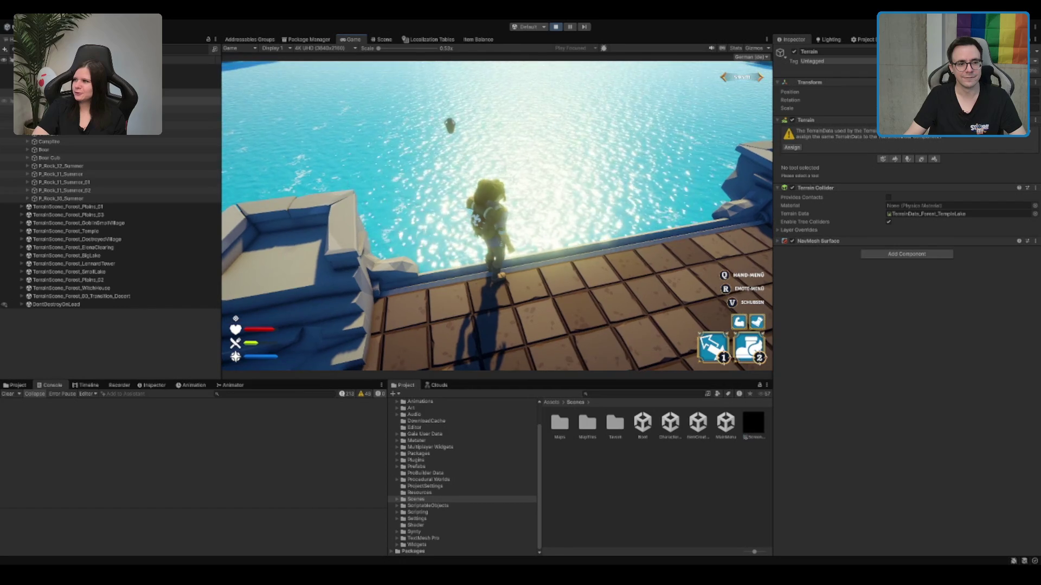
pyautogui.press('d')
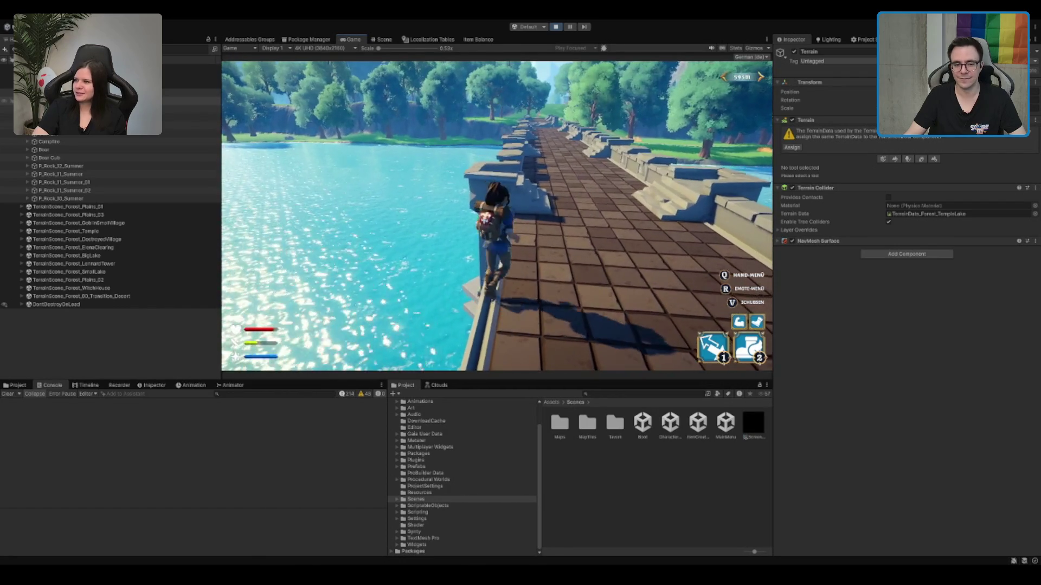
pyautogui.press('w')
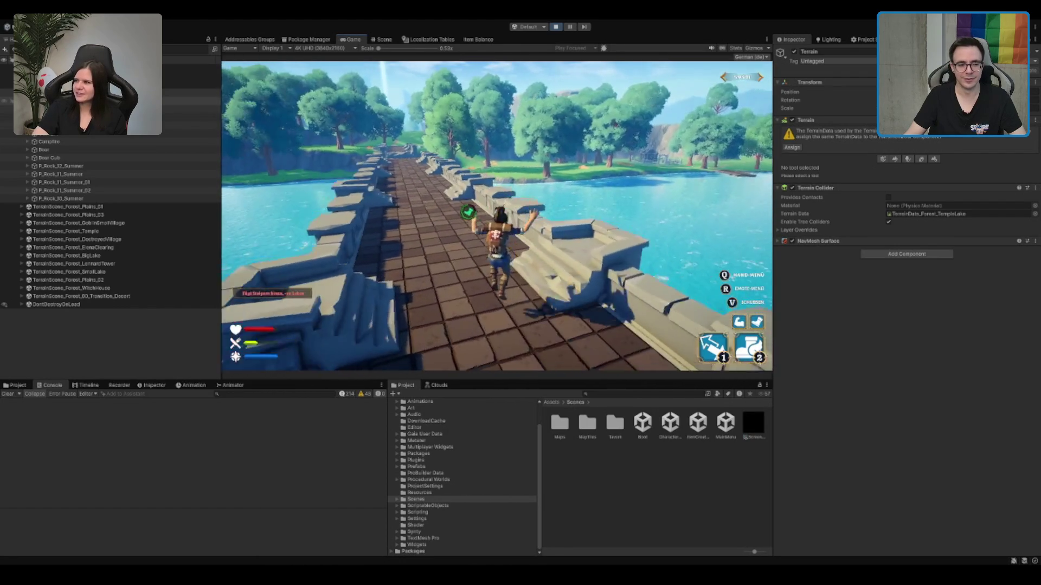
pyautogui.press('w')
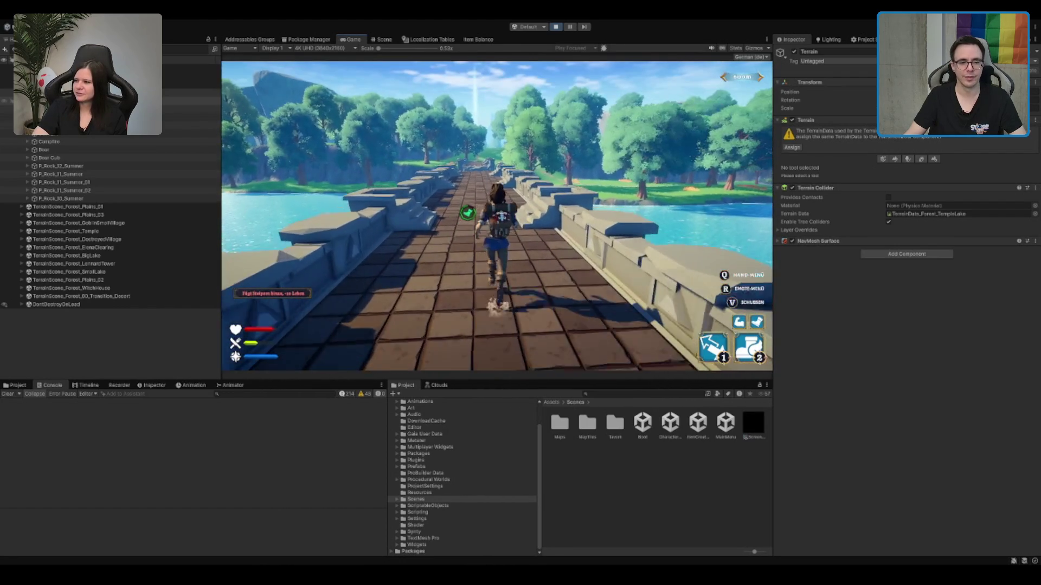
pyautogui.click(655, 393)
# Step: Find the FlyingVase prefab and open its hit status effect asset, PlayerStatusEffect_Snake_Easy
pyautogui.write('vo')
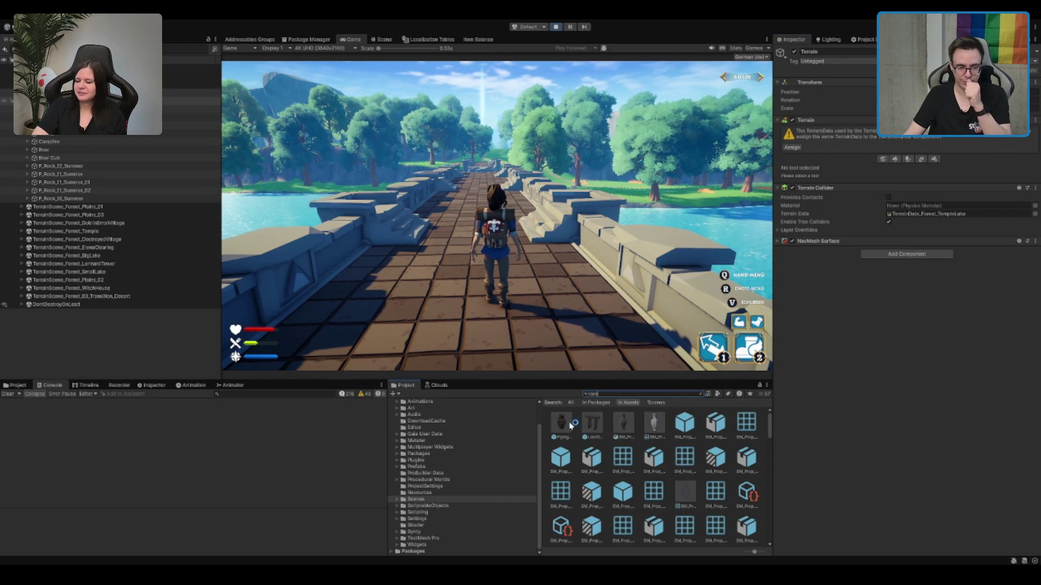
pyautogui.click(561, 424)
pyautogui.scroll(-6, 851, 269)
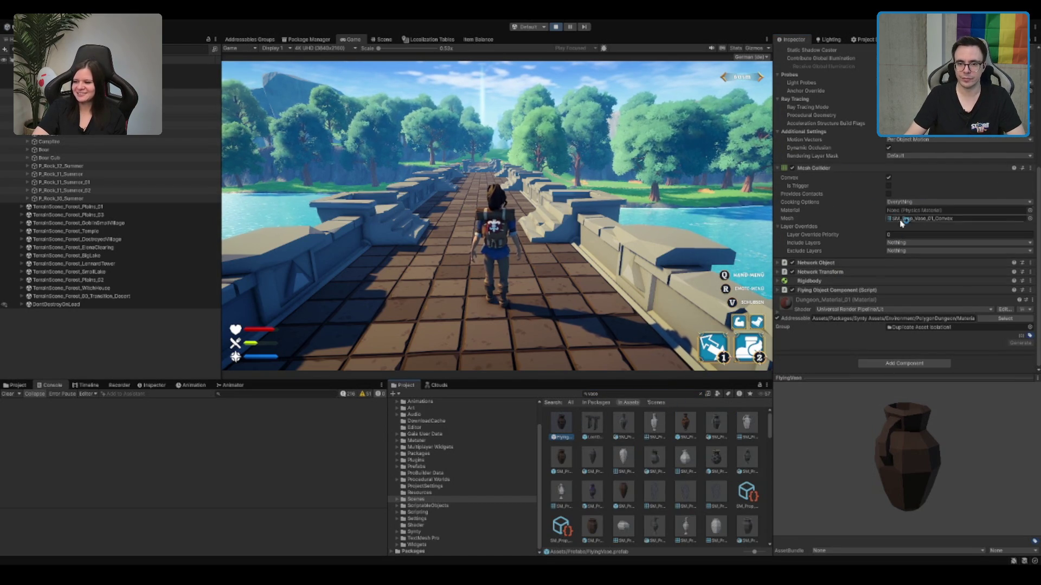
pyautogui.click(837, 167)
pyautogui.click(839, 290)
pyautogui.scroll(-6, 873, 283)
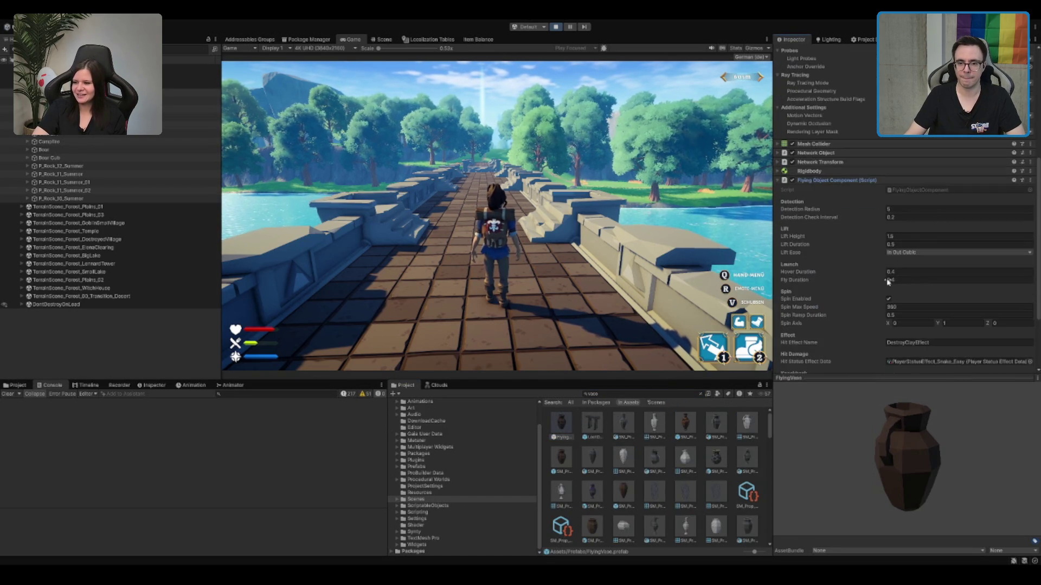
pyautogui.click(946, 275)
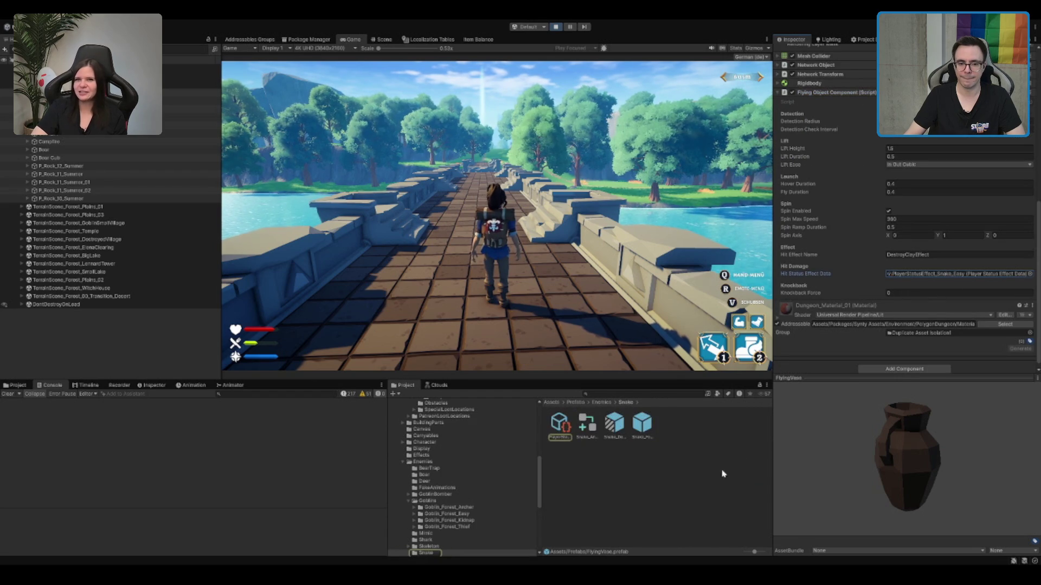
pyautogui.doubleClick(891, 275)
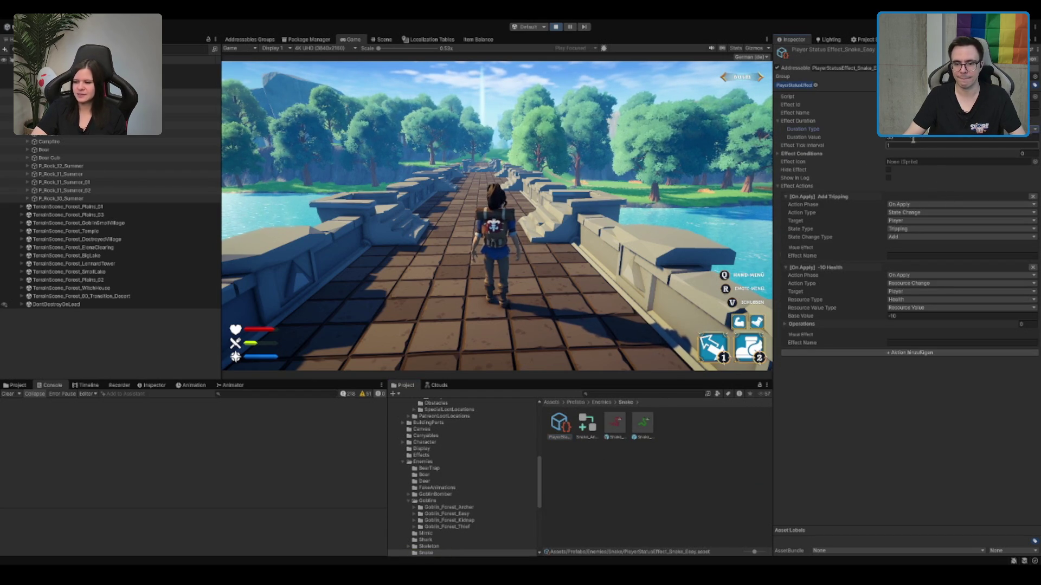
# Step: Attempt to save the scene and keep running the character forward along the bridge
pyautogui.hotkey('ctrl', 's')
pyautogui.press('w')
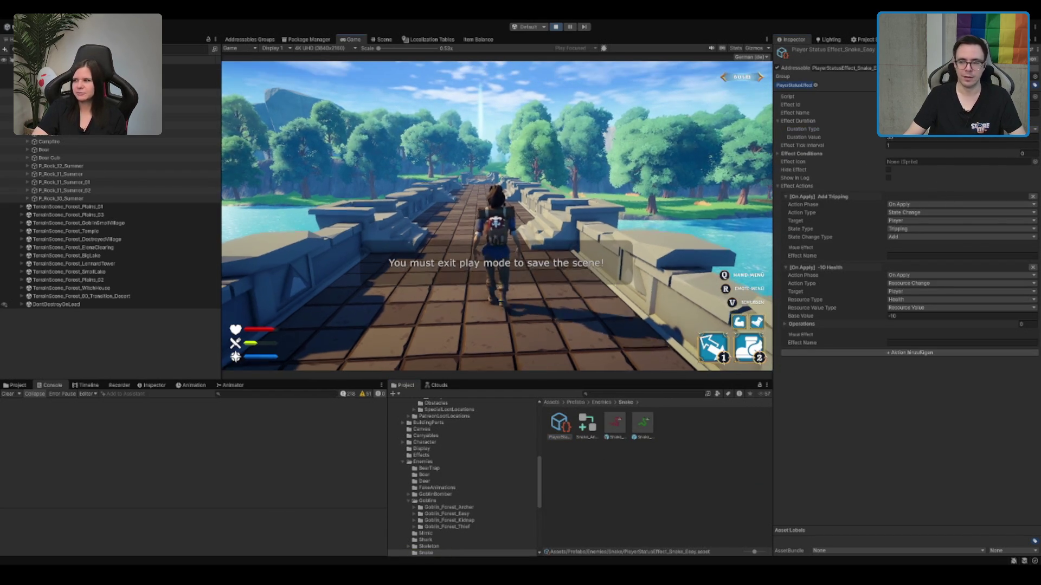
pyautogui.press('w')
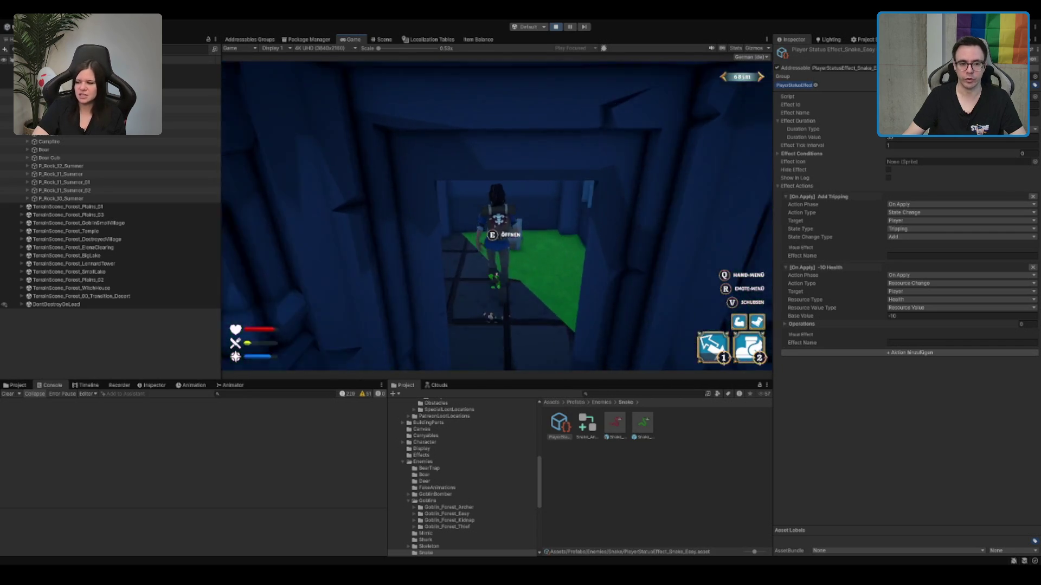
# Step: Take the Magisches Pulver and the meat from the chest, then close the inventory
pyautogui.press('e')
pyautogui.click(303, 207)
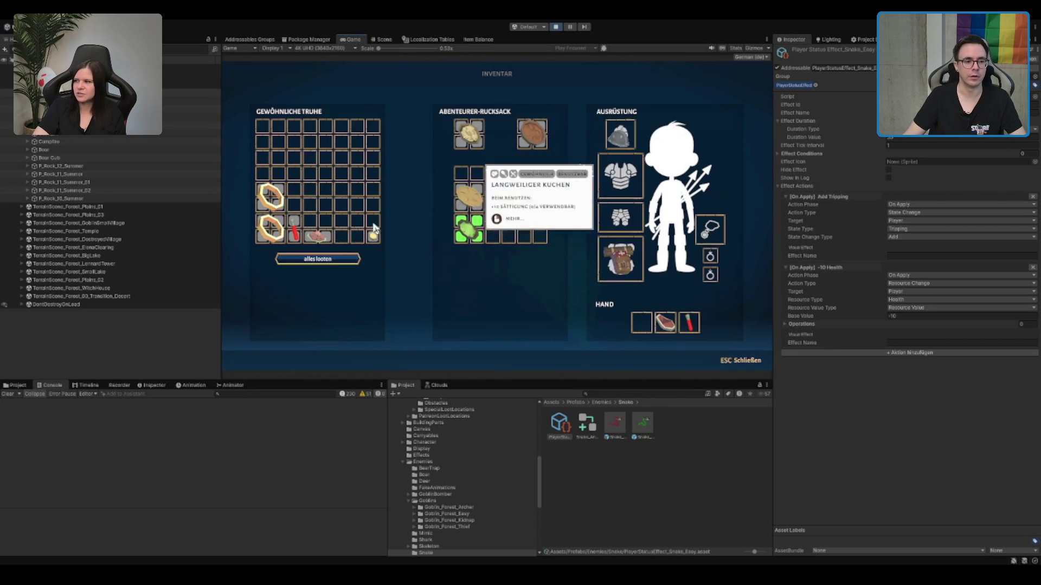
pyautogui.click(318, 237)
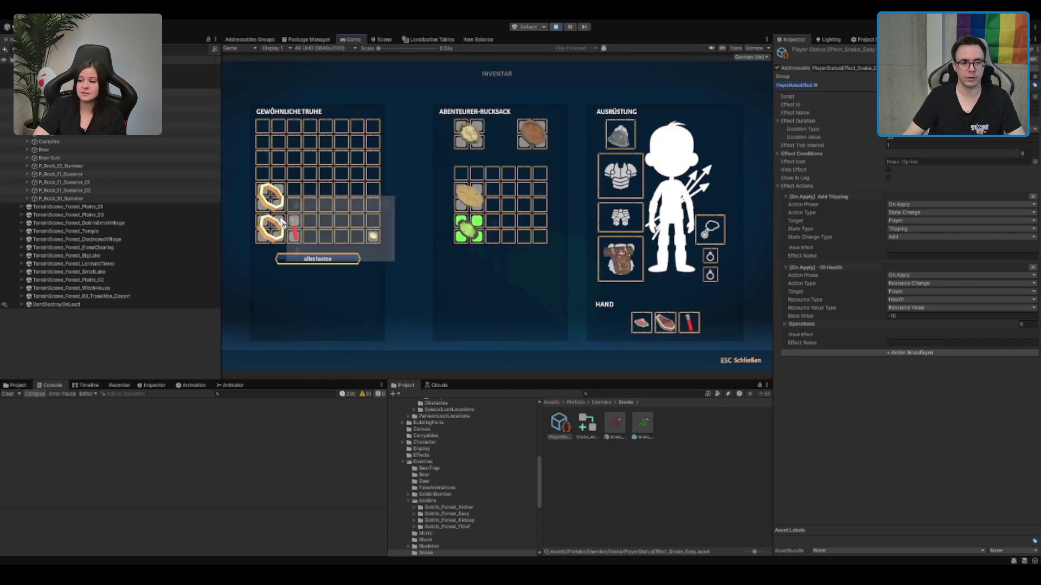
pyautogui.press('Escape')
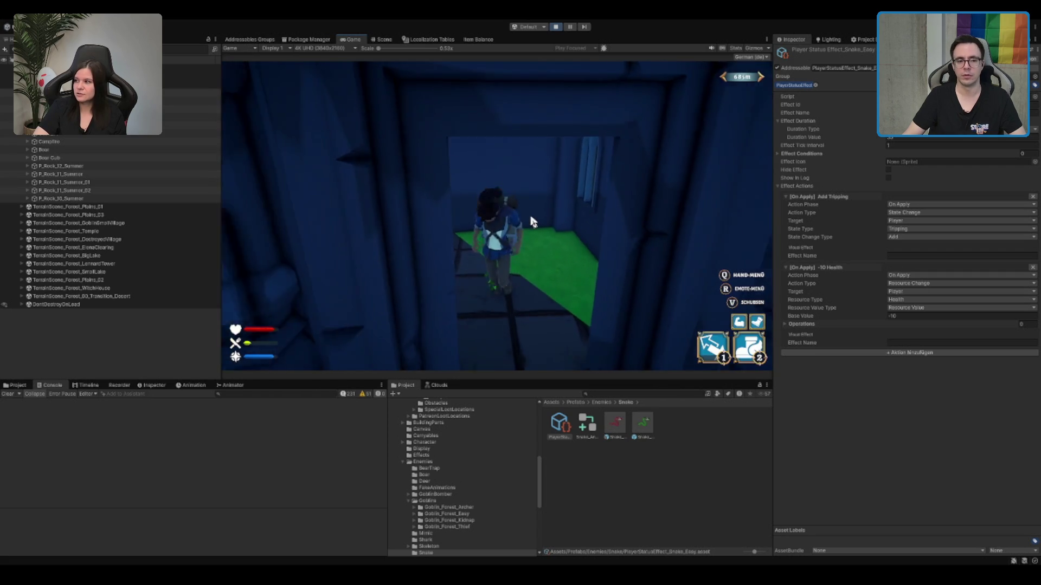
# Step: Eat two pieces of watermelon from the radial hand menu to restore satiety
pyautogui.press('q')
pyautogui.click(493, 127)
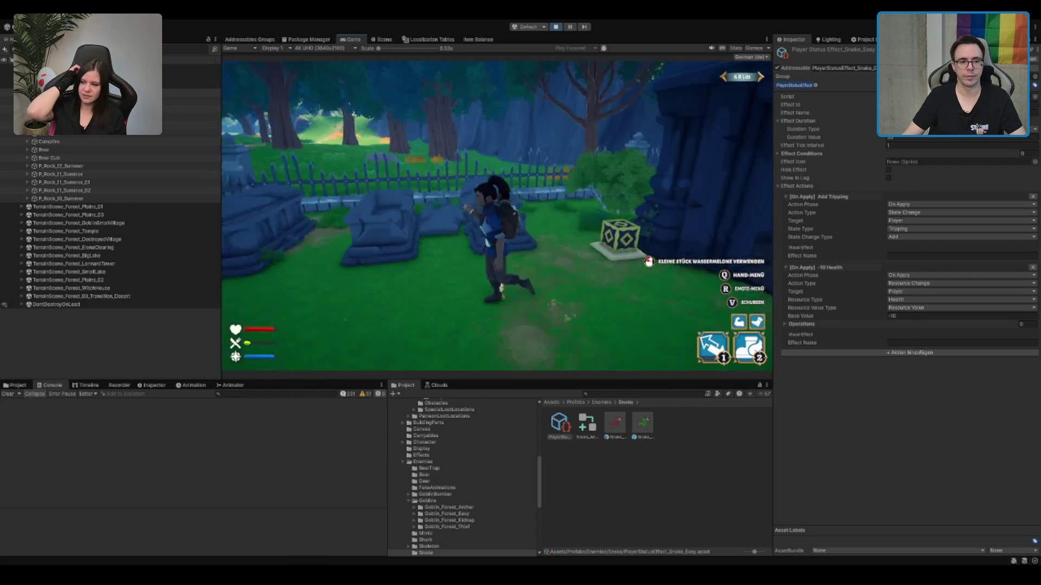
pyautogui.press('q')
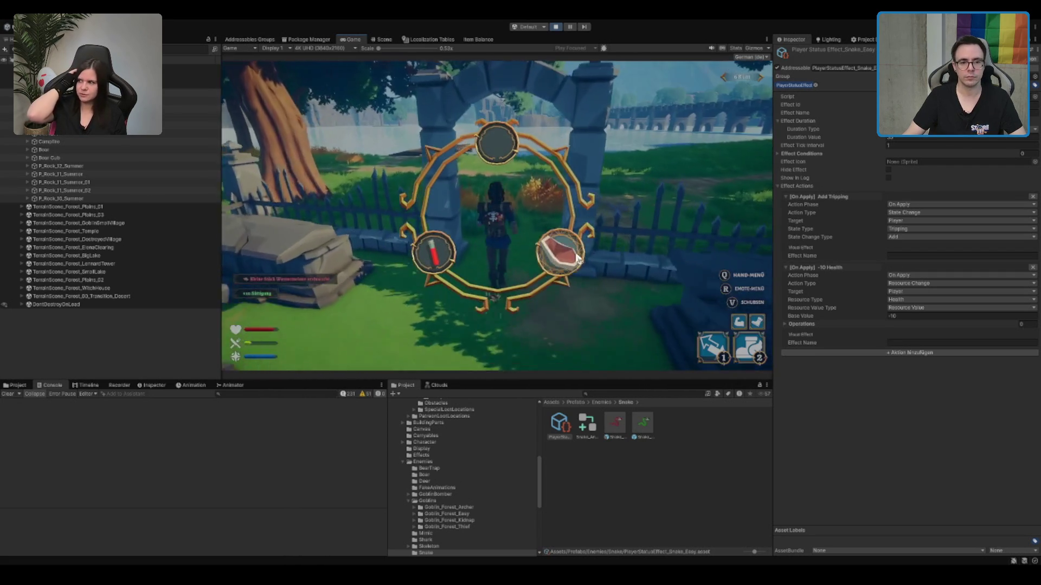
pyautogui.click(434, 250)
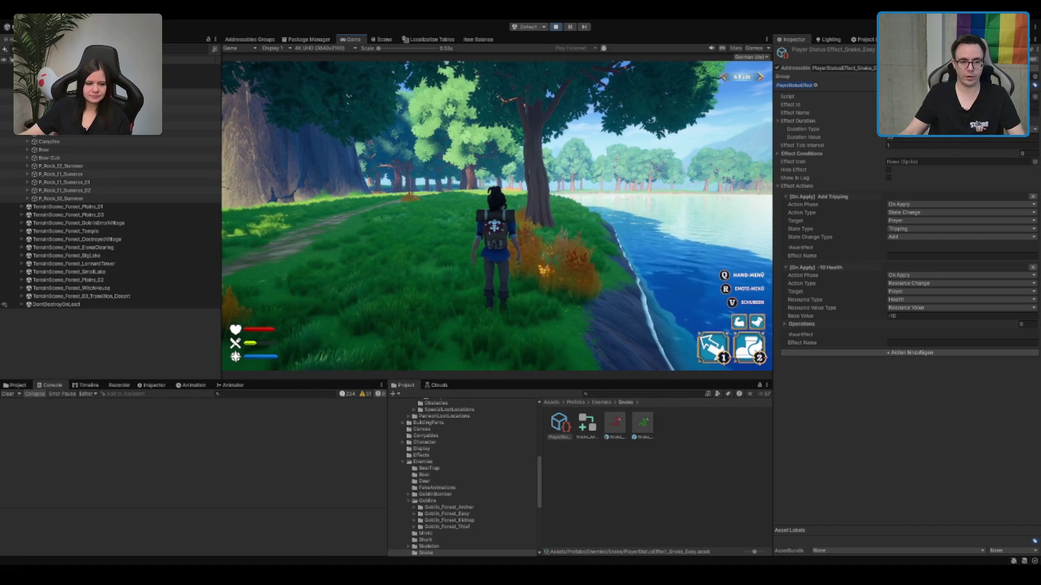
# Step: Walk along the lake shore to the dock, then stop play mode
pyautogui.press('a')
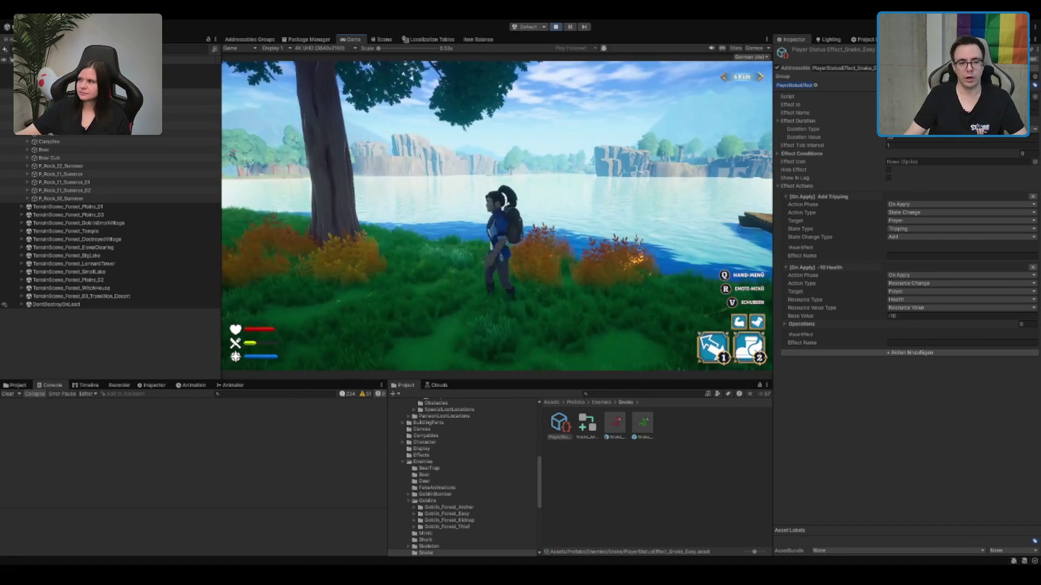
pyautogui.press('w')
pyautogui.press('w')
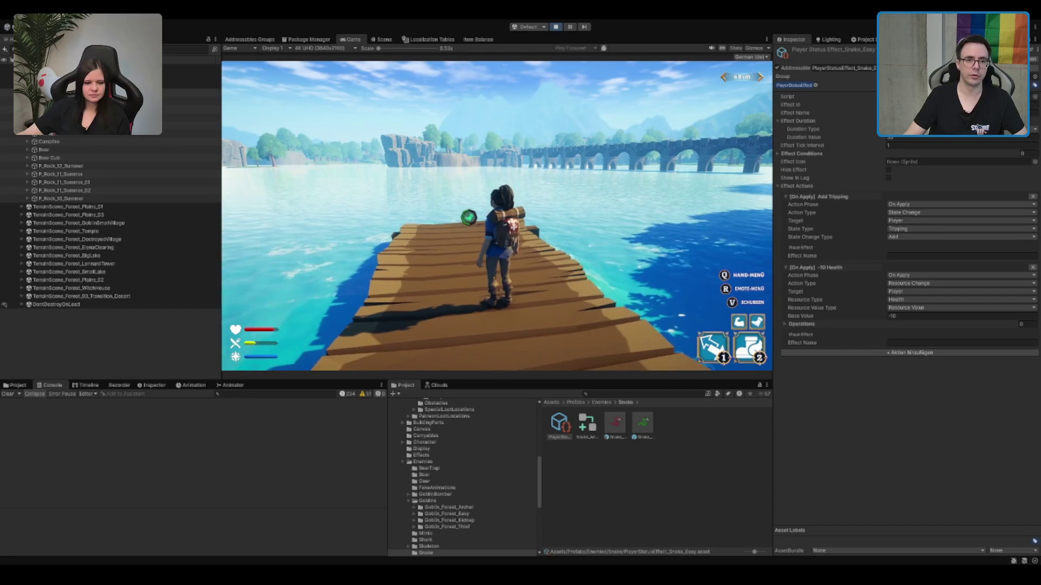
pyautogui.hotkey('ctrl', 'p')
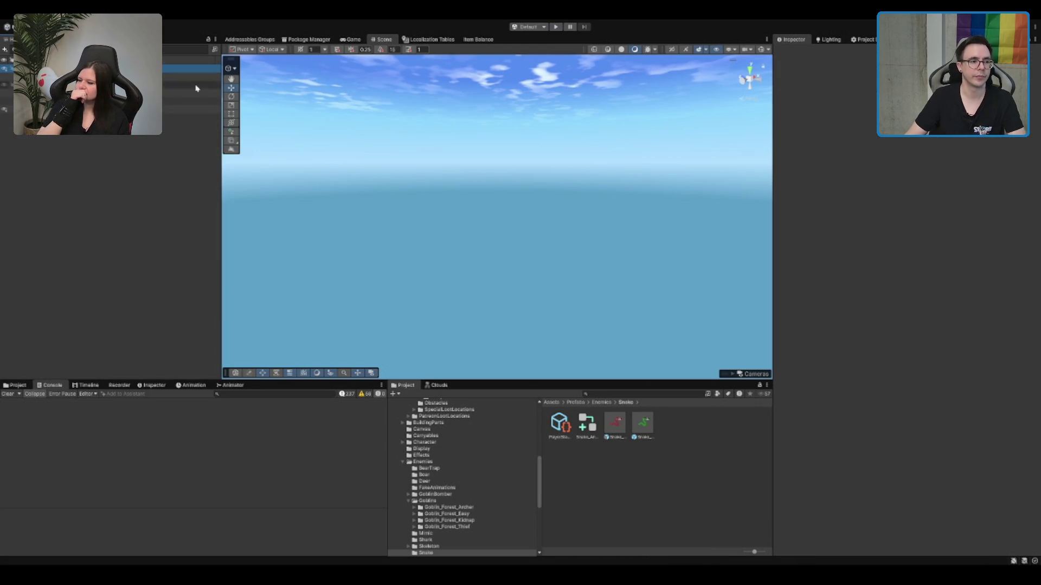
# Step: Collapse the Enemies folder and expand Scenes > MapTiles to reveal the Forest subfolders
pyautogui.click(458, 455)
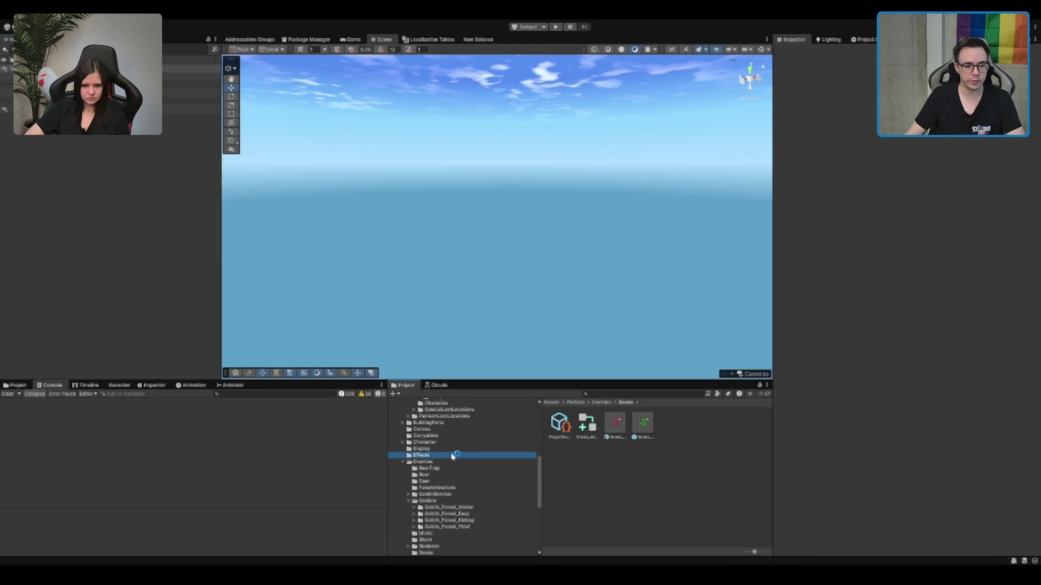
pyautogui.press('Left')
pyautogui.press('Up')
pyautogui.click(458, 504)
pyautogui.press('Right')
pyautogui.press('Right')
pyautogui.press('Down')
pyautogui.press('Down')
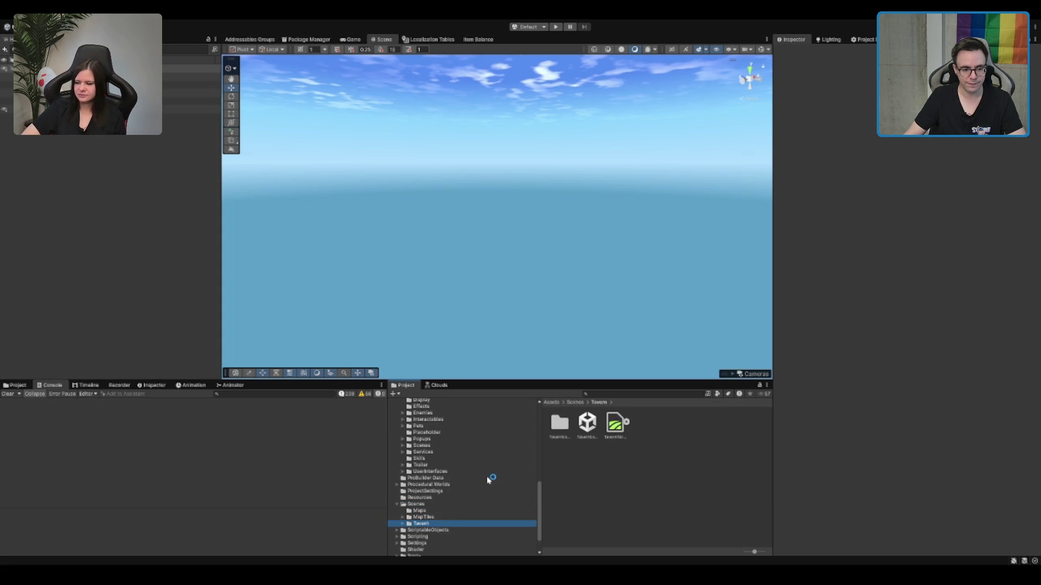
pyautogui.press('Up')
pyautogui.press('Right')
# Step: Open Forest > WIP > Forest_TempleLake and select the TempleLake scene asset
pyautogui.scroll(-5, 471, 519)
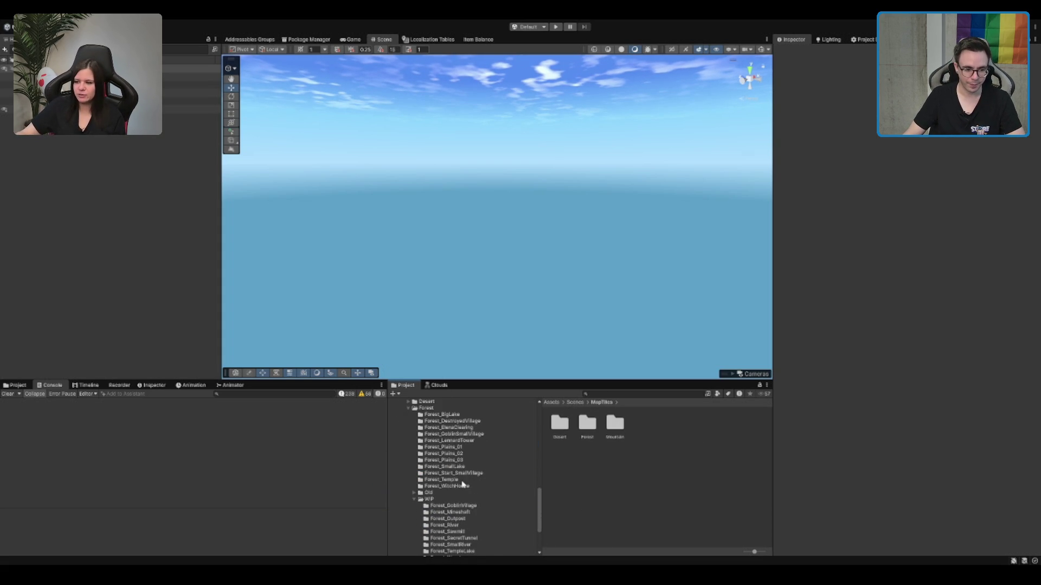
pyautogui.click(453, 499)
pyautogui.scroll(-5, 455, 500)
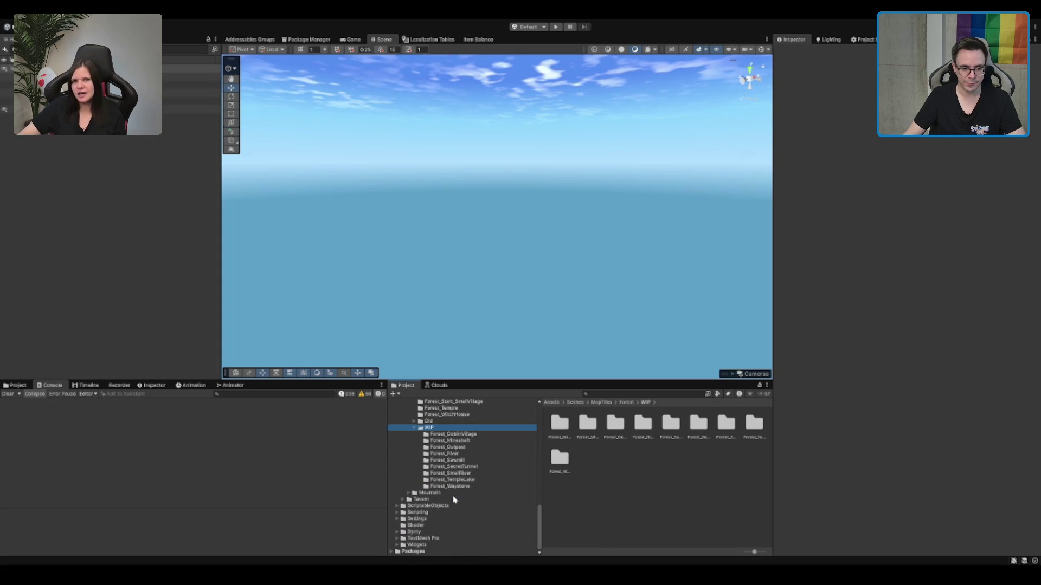
pyautogui.click(469, 481)
pyautogui.click(587, 422)
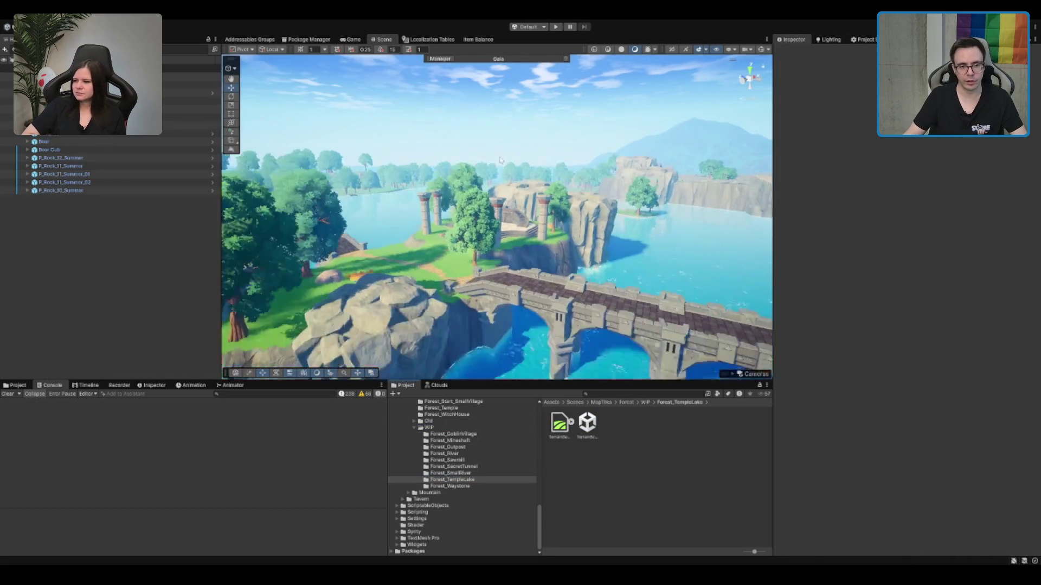
# Step: Fly over the island's bridge, pillars and grass path, then select the terrain and frame it
pyautogui.moveTo(654, 285); pyautogui.dragTo(613, 246)
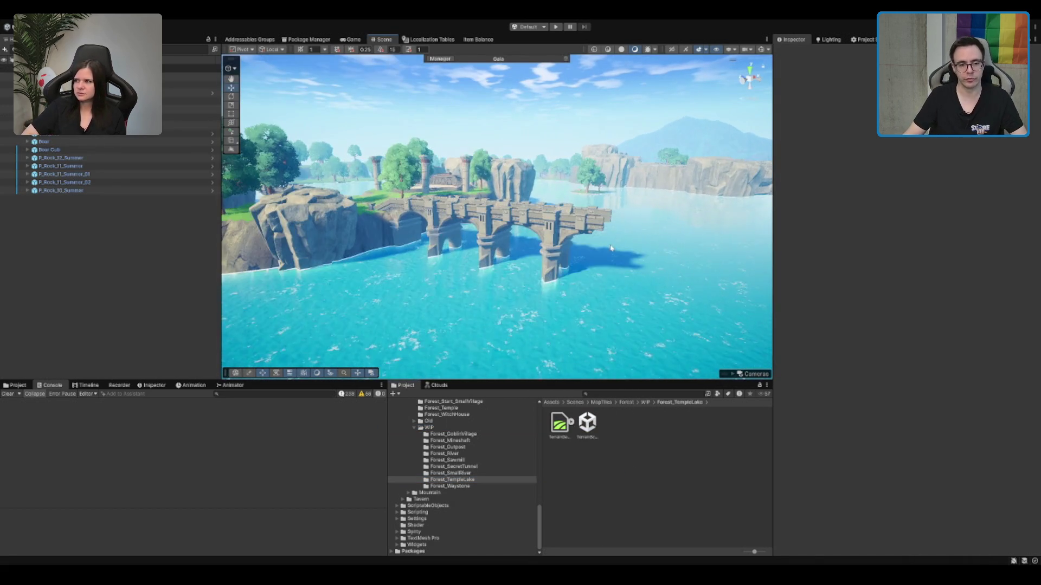
pyautogui.press('w')
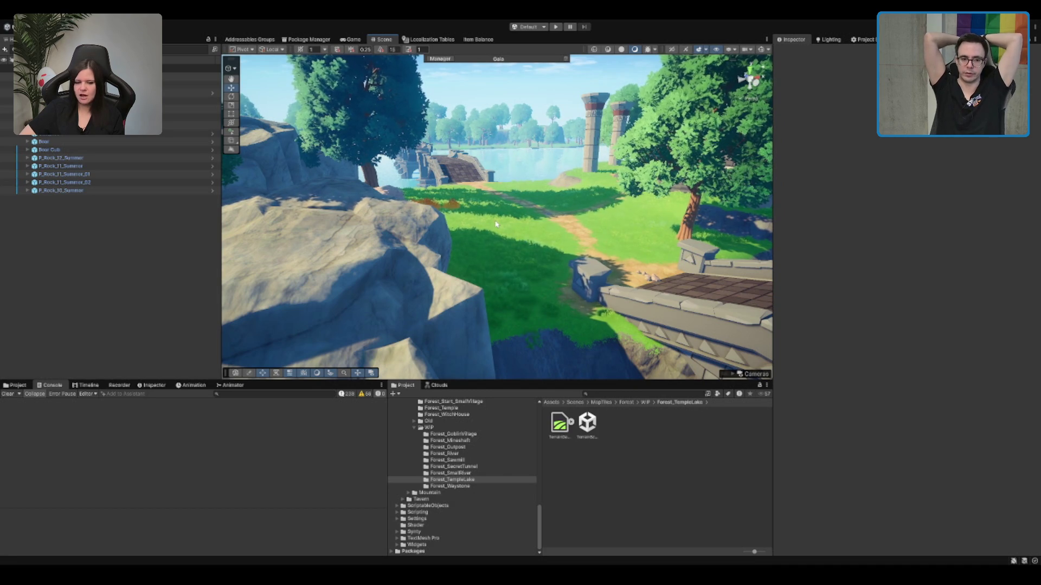
pyautogui.press('w')
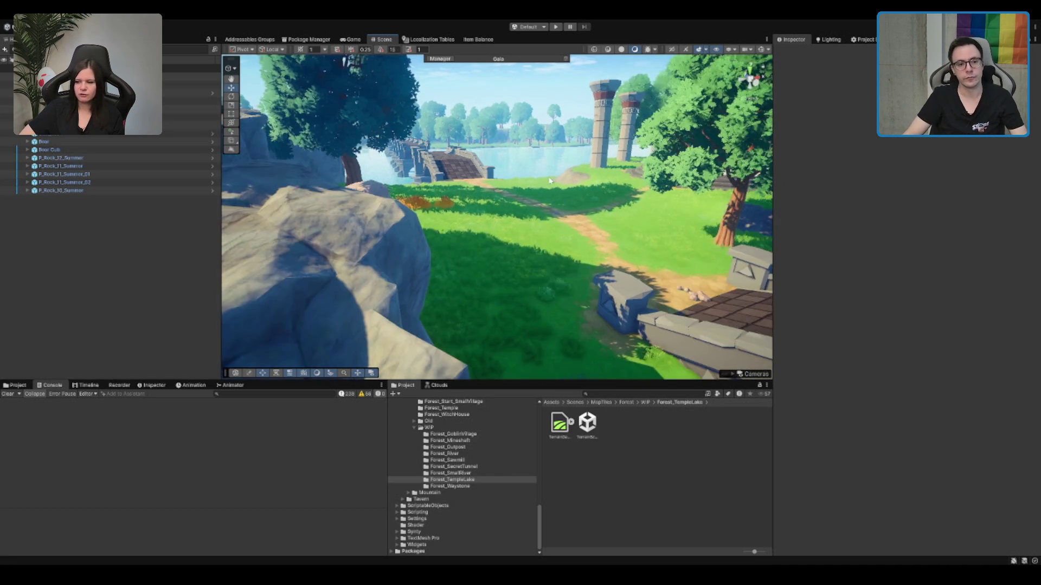
pyautogui.press('s')
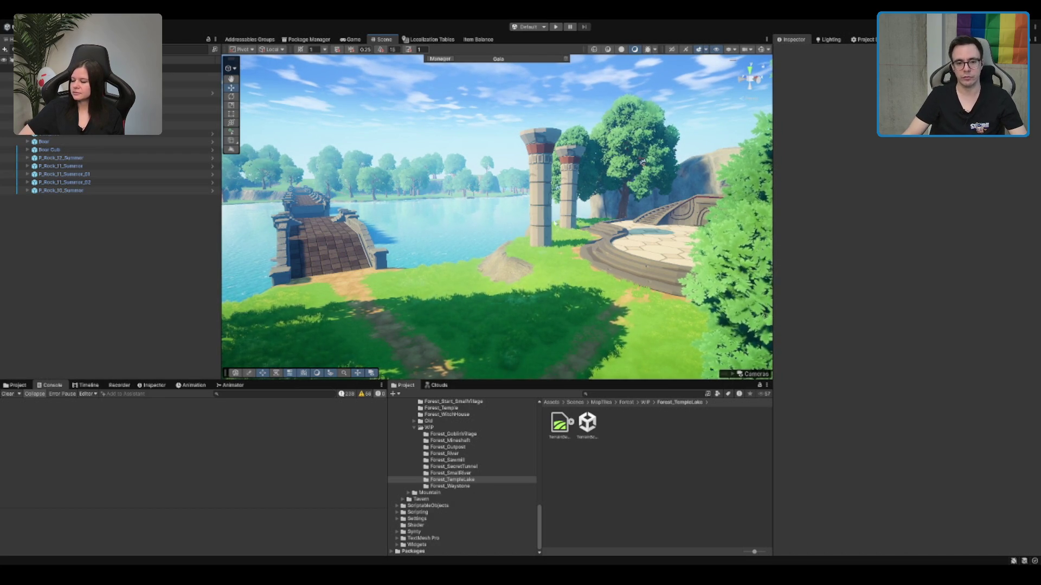
pyautogui.scroll(5, 610, 174)
pyautogui.scroll(-3, 616, 235)
pyautogui.moveTo(617, 235); pyautogui.dragTo(542, 249)
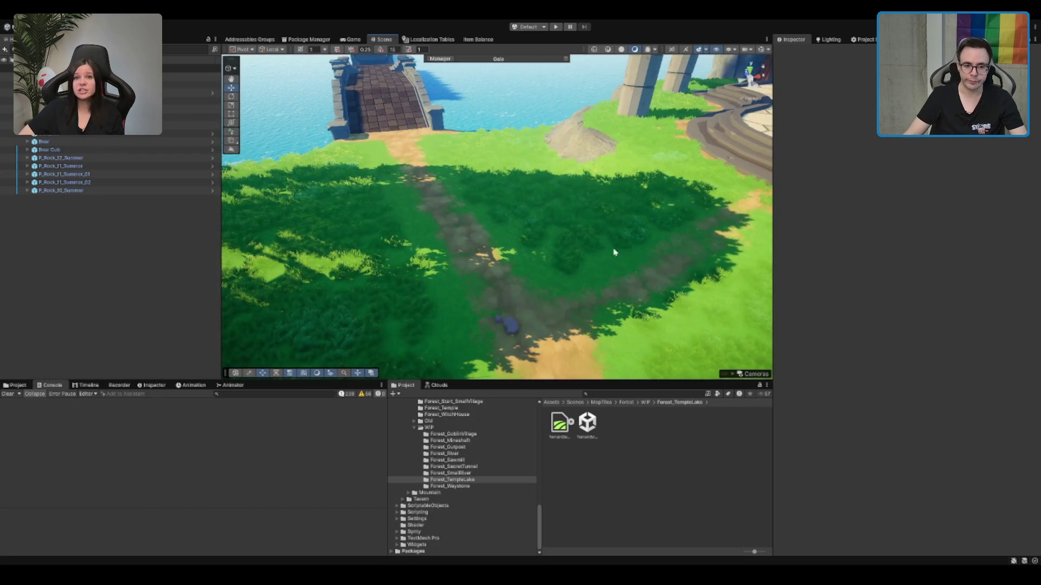
pyautogui.click(649, 236)
pyautogui.press('f')
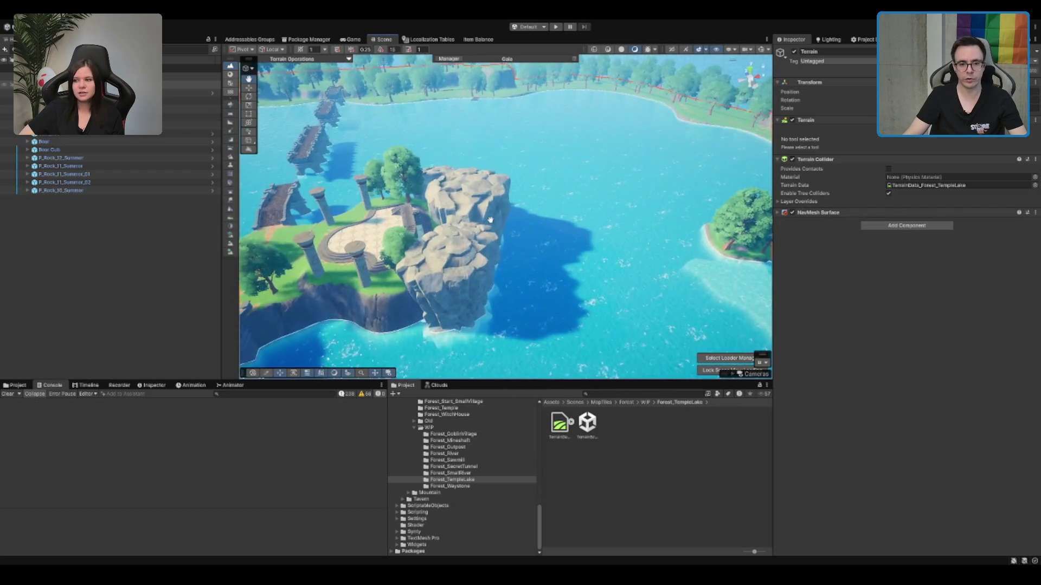
# Step: Expand the LootLocations group, select LootLocation_Climb and ping its source prefab
pyautogui.click(108, 84)
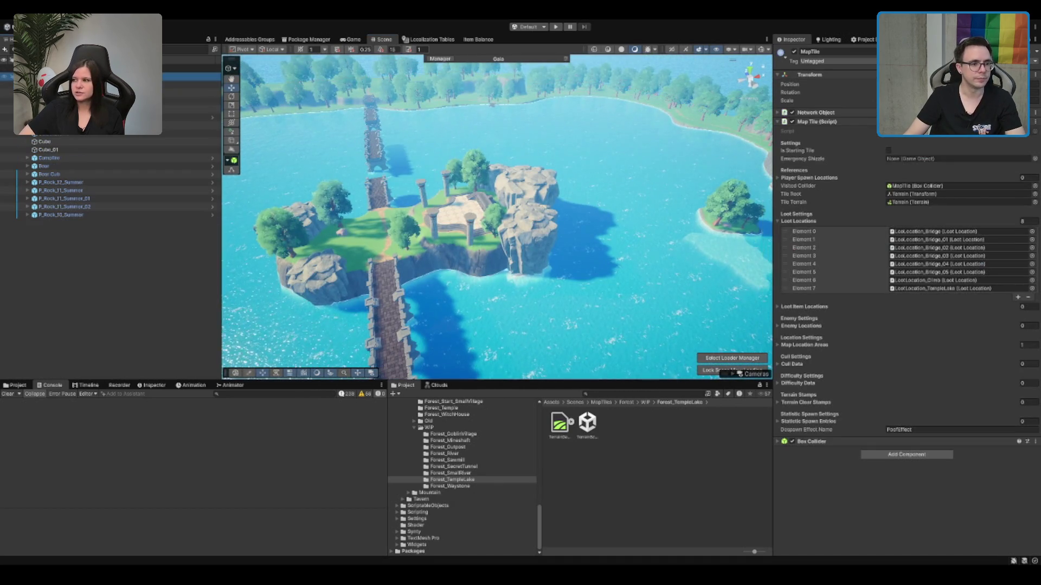
pyautogui.click(109, 93)
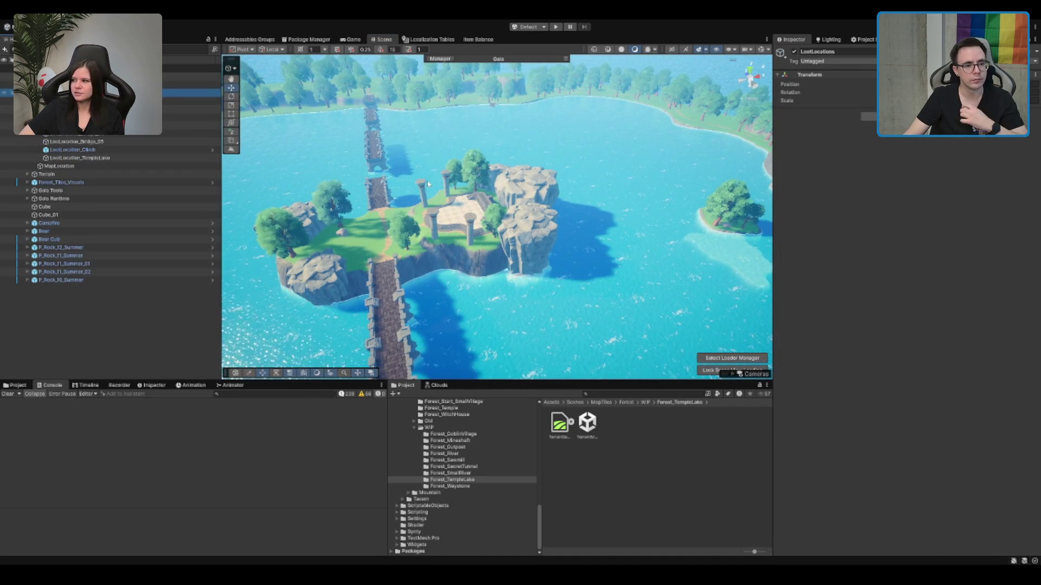
pyautogui.scroll(2, 490, 447)
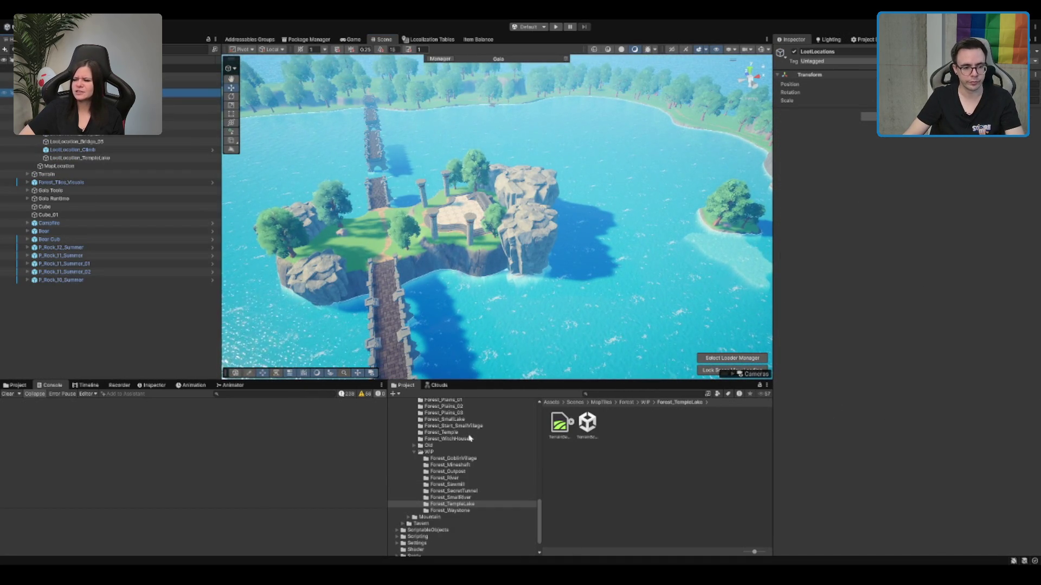
pyautogui.click(72, 149)
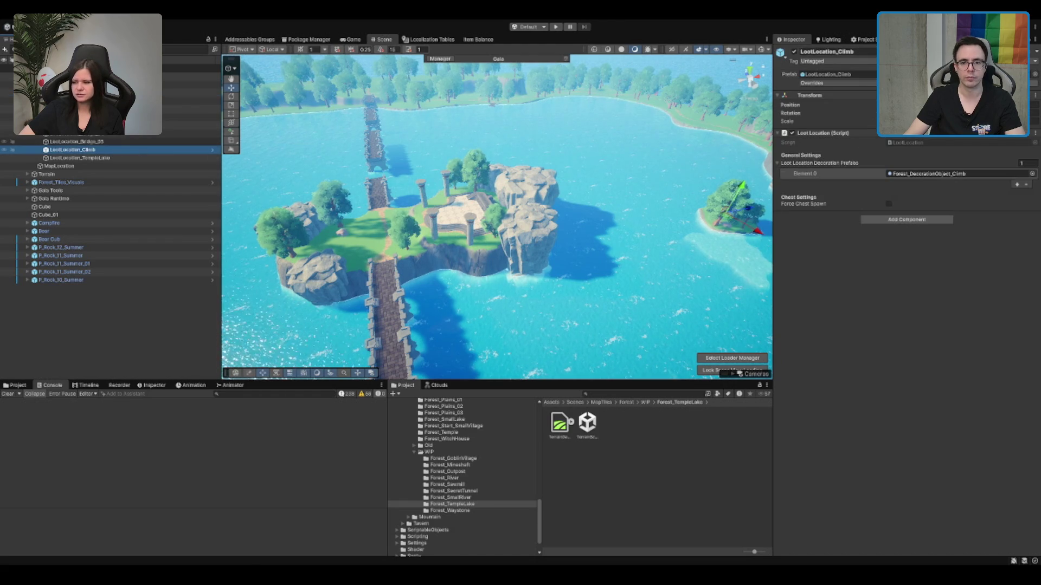
pyautogui.doubleClick(826, 74)
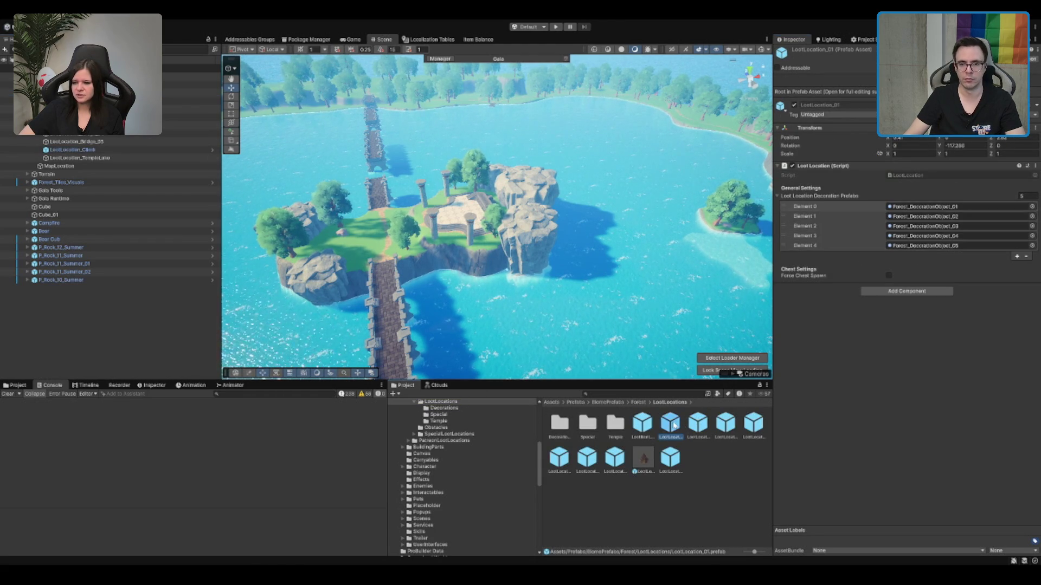
# Step: Place a LootLocation_Difficulty_1_01 prefab instance onto the temple island
pyautogui.press('Right')
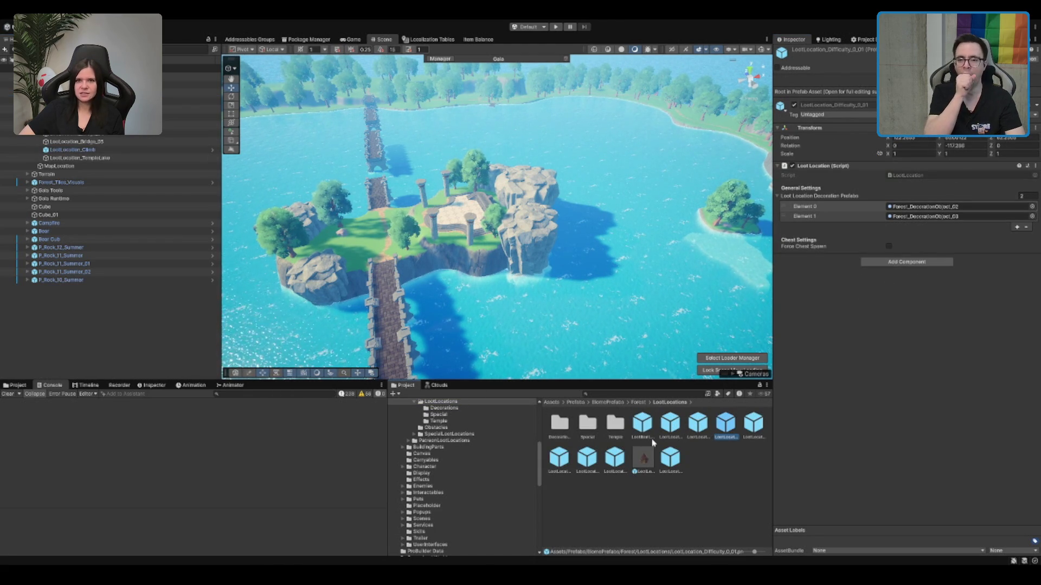
pyautogui.press('Right')
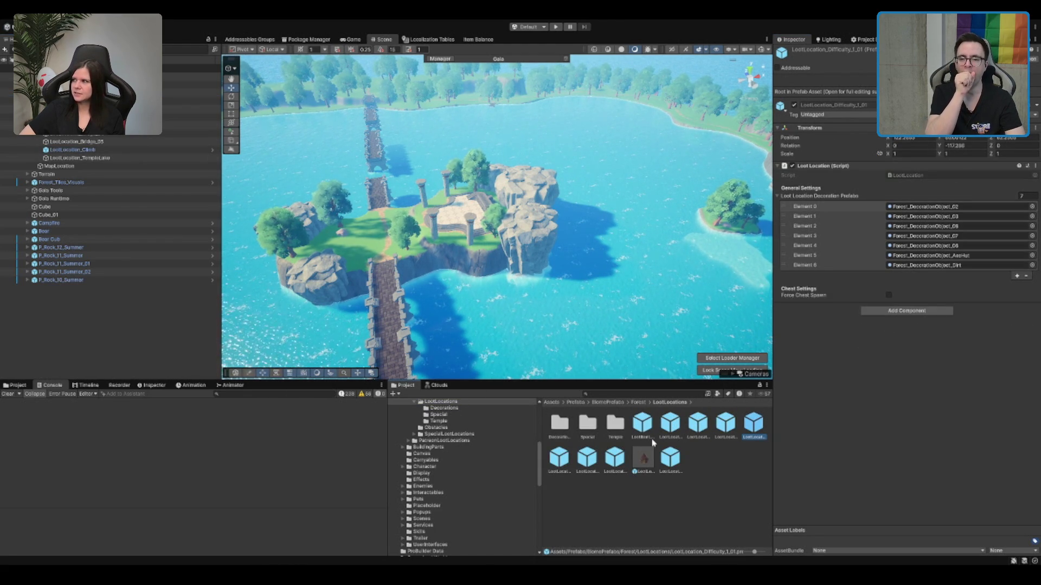
pyautogui.moveTo(758, 421)
pyautogui.mouseDown()
pyautogui.moveTo(195, 111)
pyautogui.moveTo(162, 157)
pyautogui.moveTo(443, 244)
pyautogui.mouseUp()
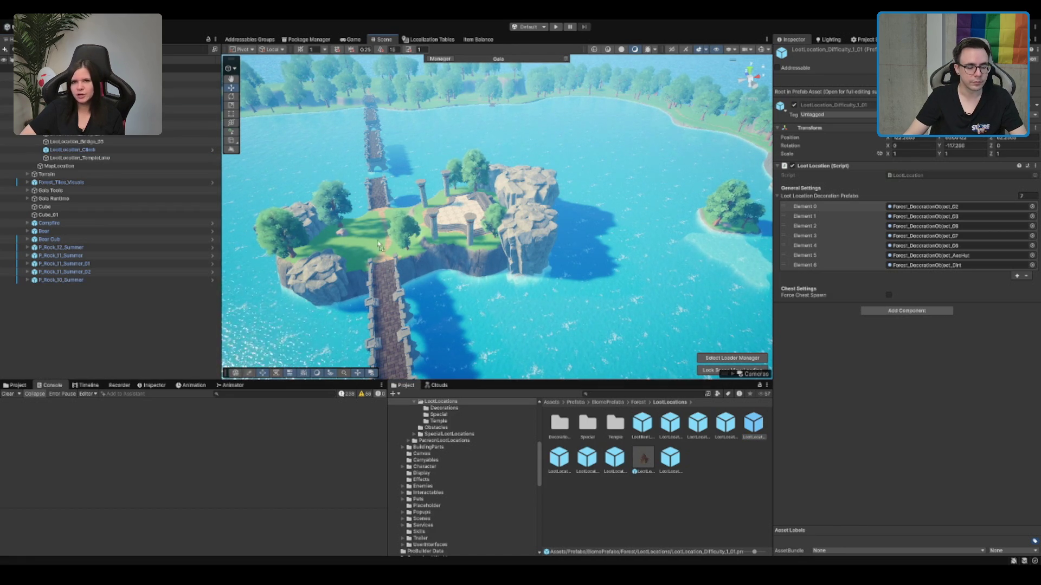
pyautogui.moveTo(369, 249); pyautogui.dragTo(359, 250)
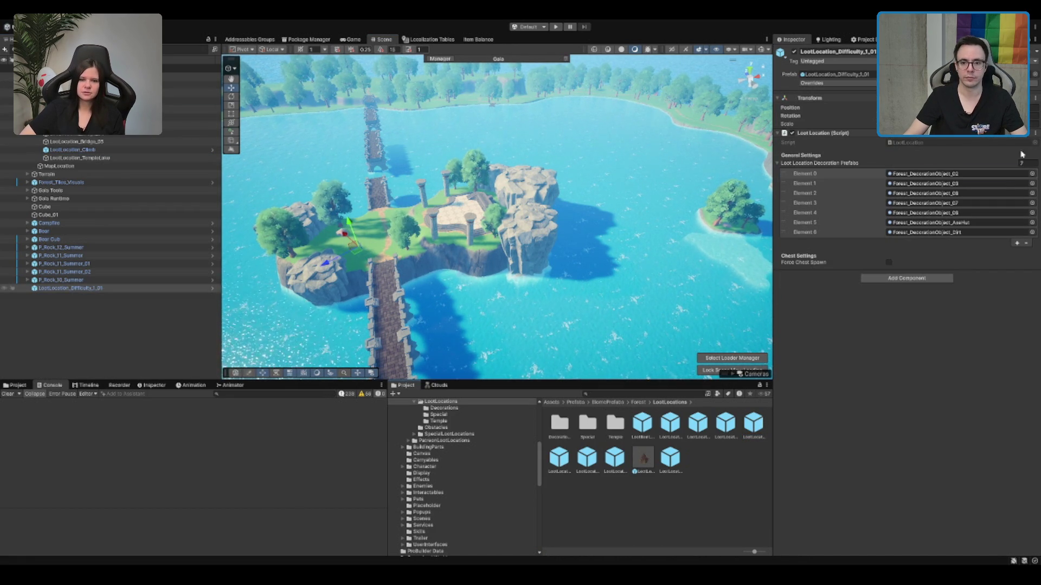
# Step: Parent Forest_DecorationObject_02 under the new loot location, ordered after LootLocation_TempleLake
pyautogui.click(927, 174)
pyautogui.moveTo(626, 478)
pyautogui.mouseDown()
pyautogui.moveTo(373, 254)
pyautogui.moveTo(101, 291)
pyautogui.moveTo(86, 153)
pyautogui.moveTo(106, 156)
pyautogui.mouseUp()
pyautogui.click(101, 174)
pyautogui.click(105, 166)
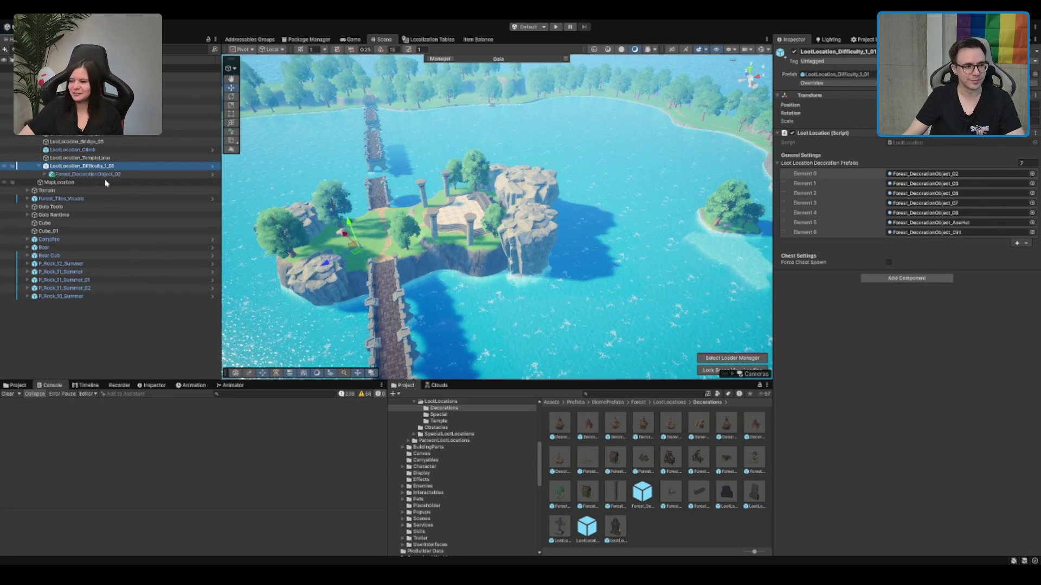
# Step: Reposition the hut decoration on the island and frame the loot location to check it
pyautogui.click(87, 174)
pyautogui.moveTo(476, 209)
pyautogui.mouseDown()
pyautogui.moveTo(386, 271)
pyautogui.moveTo(349, 235)
pyautogui.mouseUp()
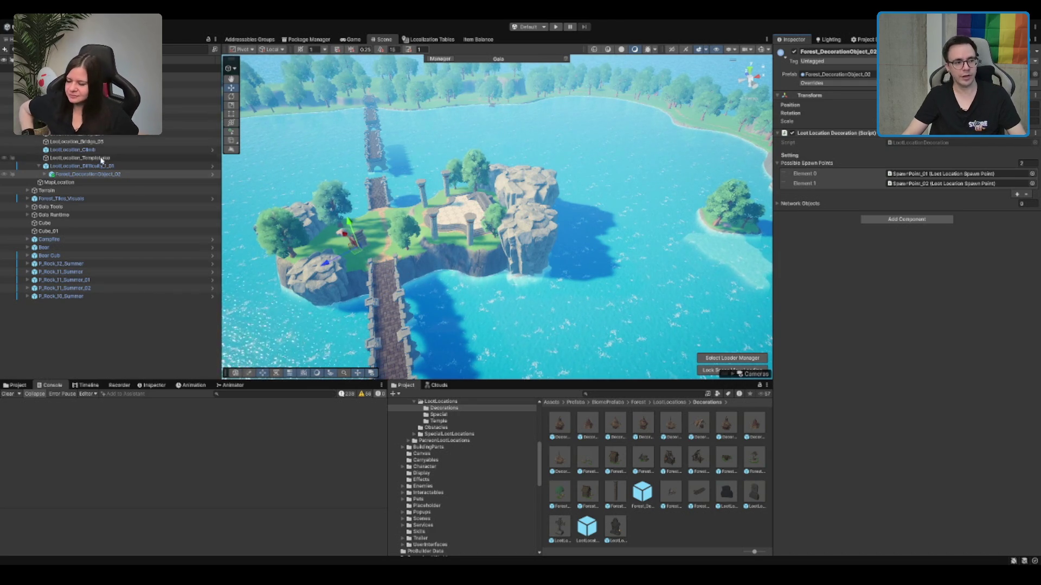
pyautogui.click(81, 166)
pyautogui.press('f')
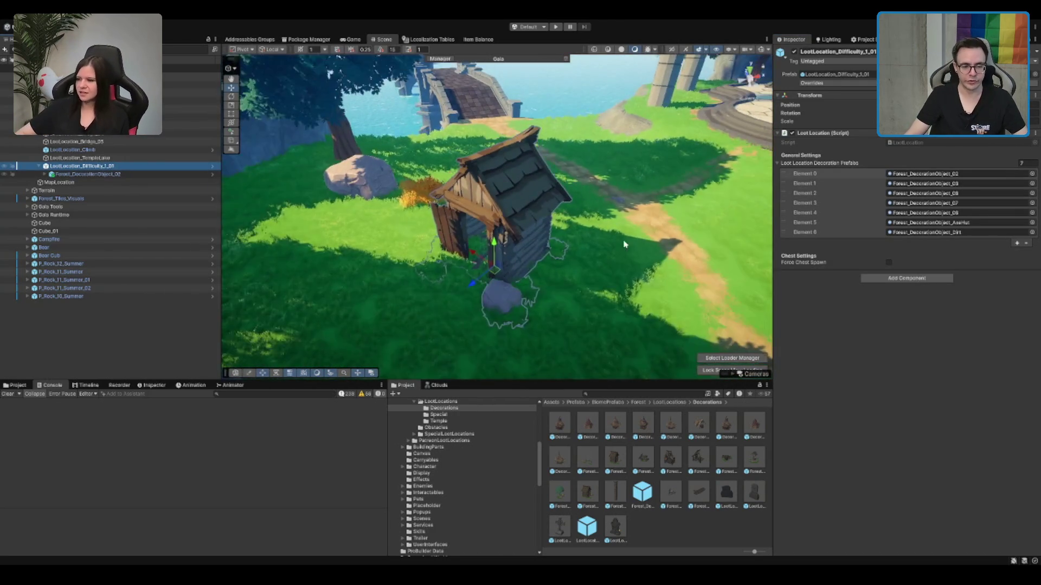
pyautogui.moveTo(607, 235)
pyautogui.mouseDown()
pyautogui.moveTo(549, 199)
pyautogui.moveTo(670, 259)
pyautogui.moveTo(671, 271)
pyautogui.moveTo(683, 258)
pyautogui.mouseUp()
pyautogui.click(549, 199)
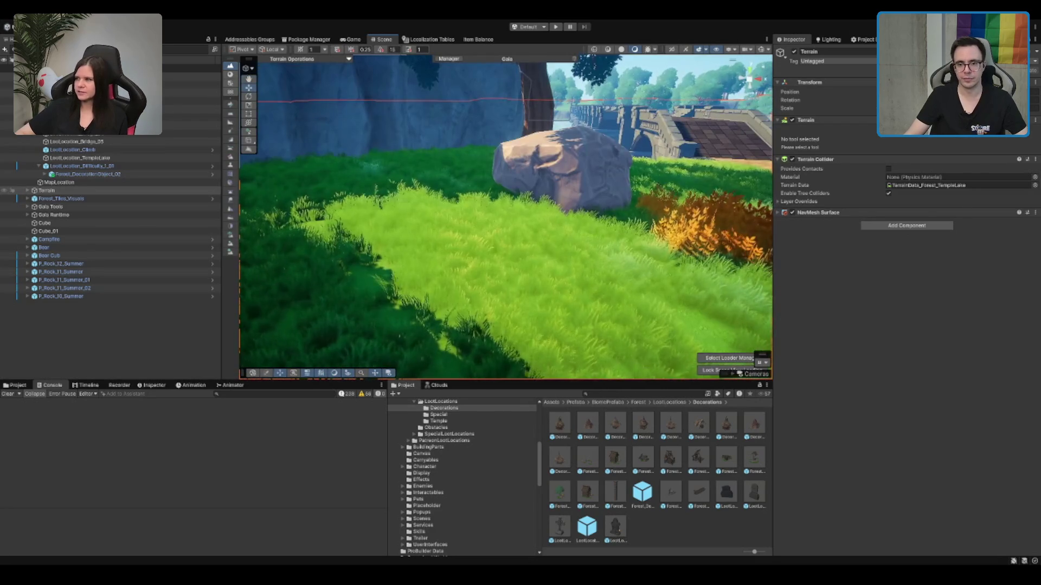
# Step: With a soft brush in Paint Details, erase the grass from a patch beside the rock
pyautogui.click(231, 74)
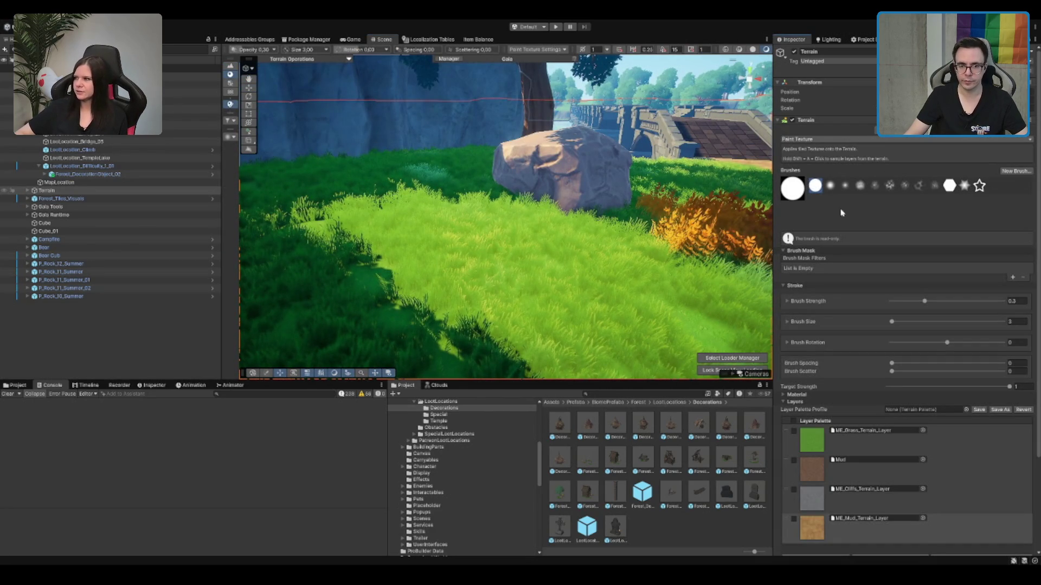
pyautogui.press('F3')
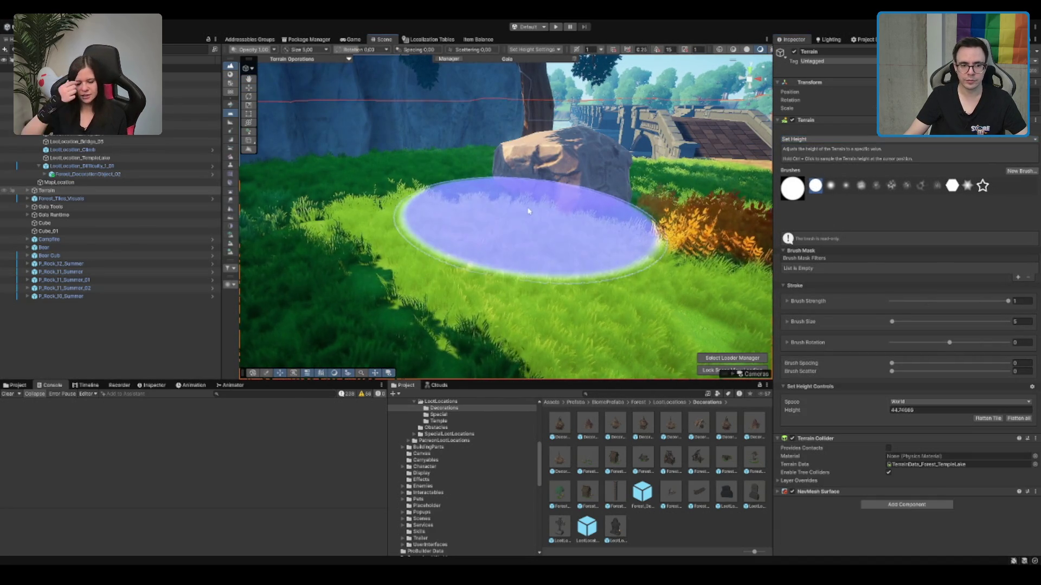
pyautogui.click(844, 186)
pyautogui.moveTo(581, 178)
pyautogui.mouseDown()
pyautogui.moveTo(539, 97)
pyautogui.moveTo(459, 199)
pyautogui.mouseUp()
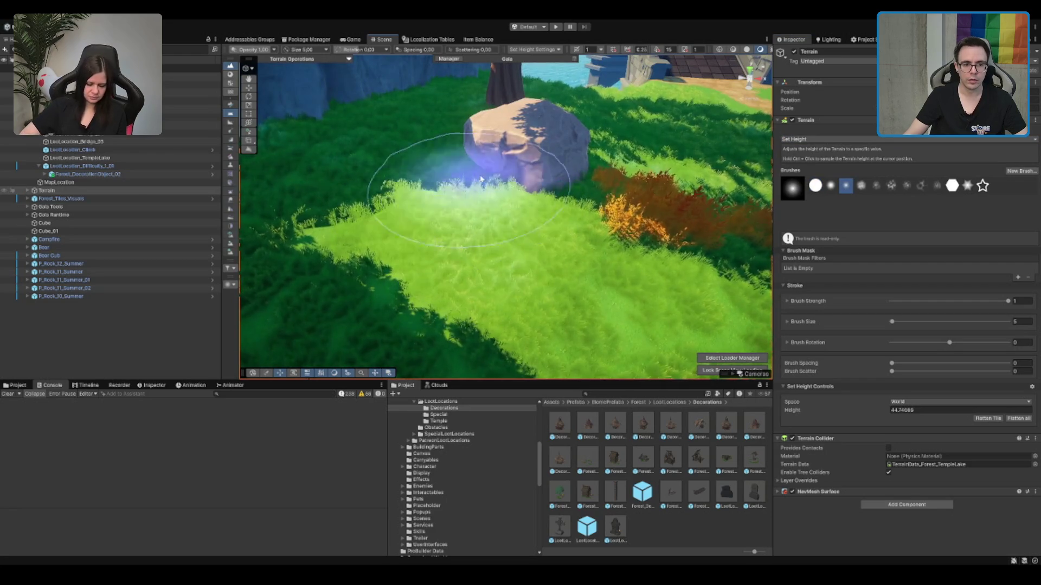
pyautogui.moveTo(618, 265)
pyautogui.mouseDown()
pyautogui.moveTo(628, 153)
pyautogui.moveTo(551, 114)
pyautogui.moveTo(576, 168)
pyautogui.moveTo(569, 163)
pyautogui.mouseUp()
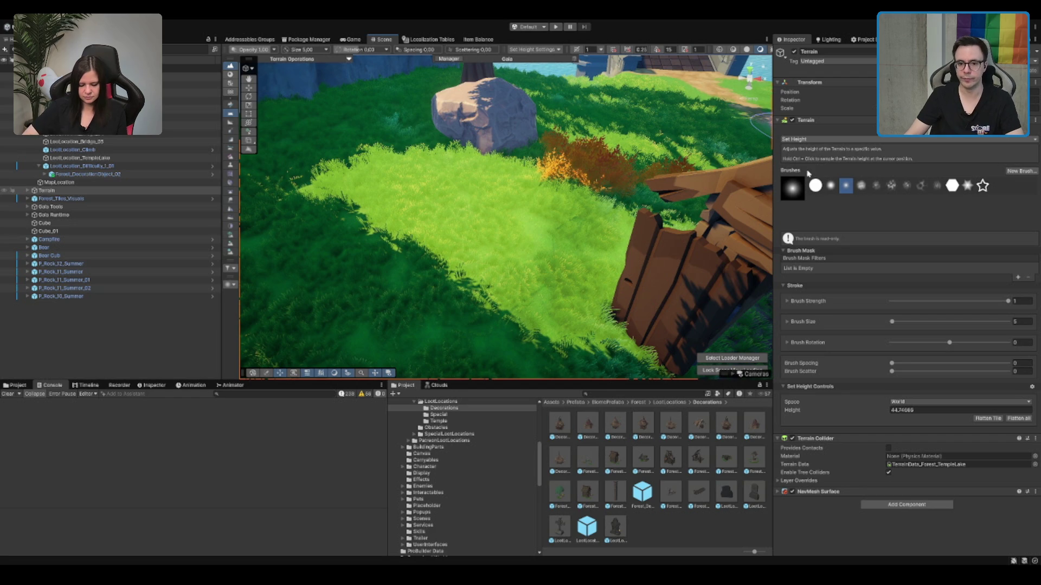
pyautogui.click(230, 75)
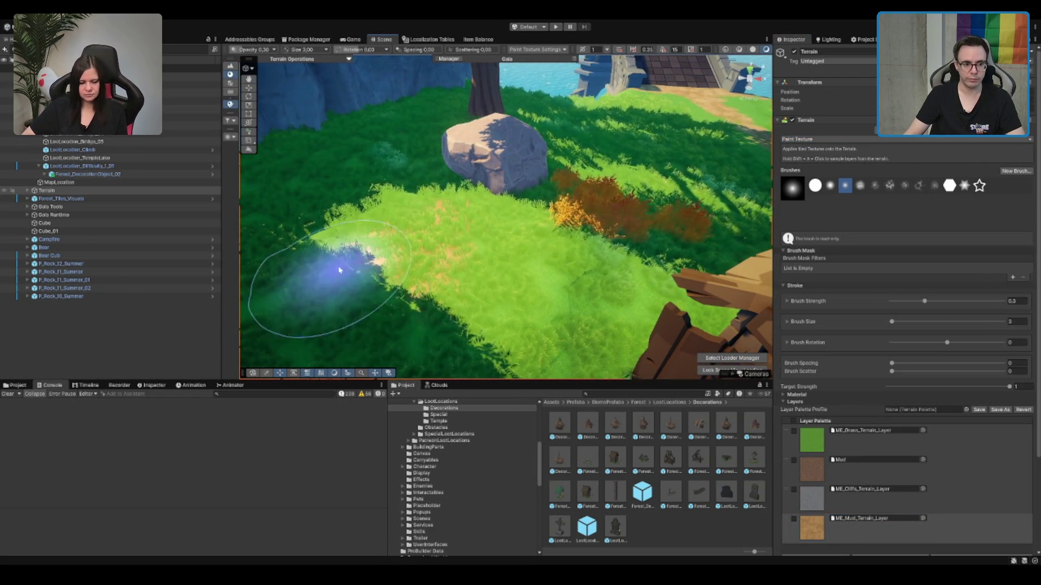
pyautogui.moveTo(619, 206); pyautogui.dragTo(521, 196)
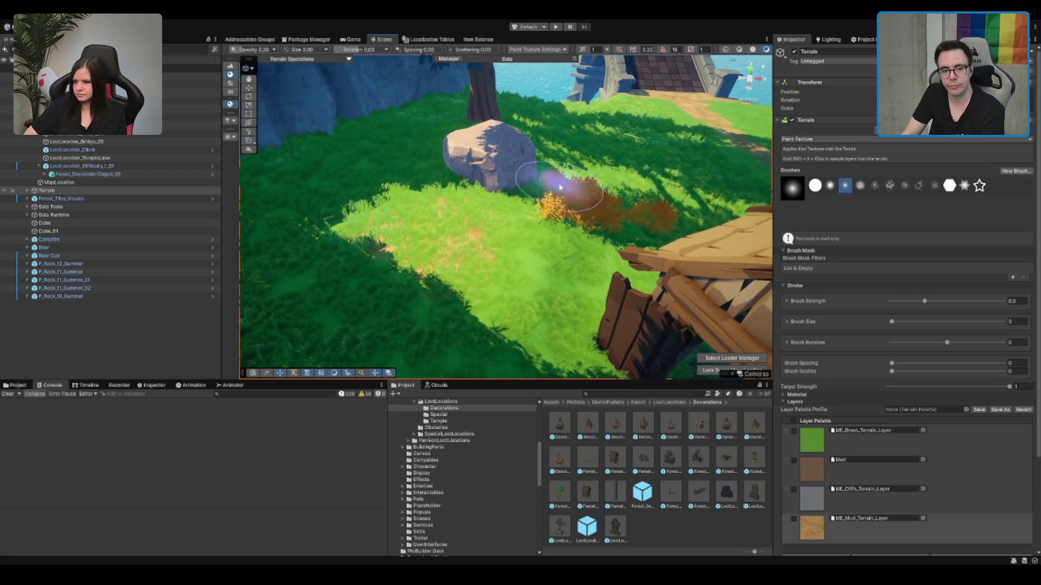
pyautogui.moveTo(574, 236)
pyautogui.mouseDown()
pyautogui.moveTo(569, 220)
pyautogui.moveTo(601, 217)
pyautogui.mouseUp()
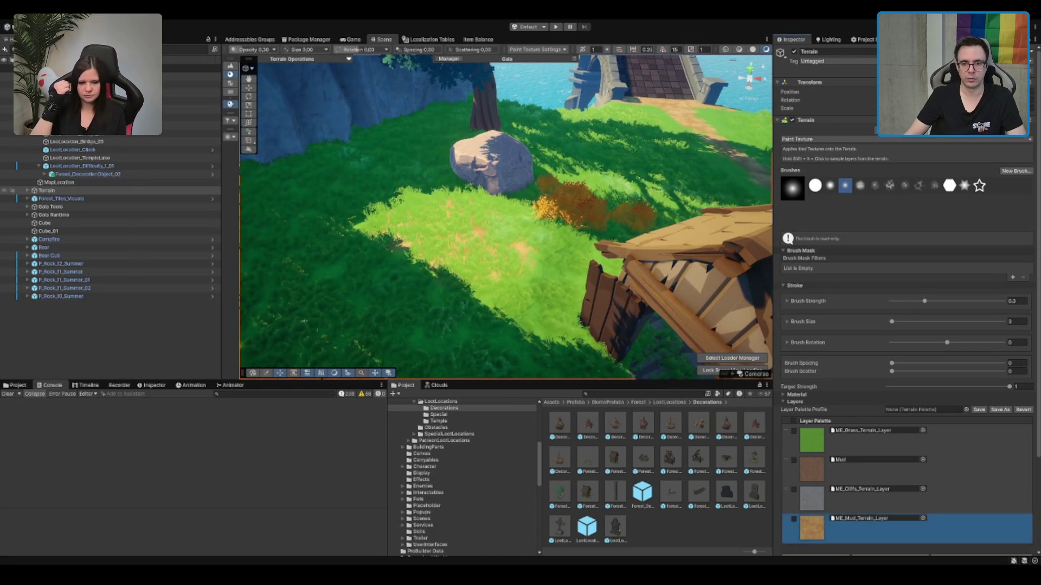
pyautogui.click(922, 130)
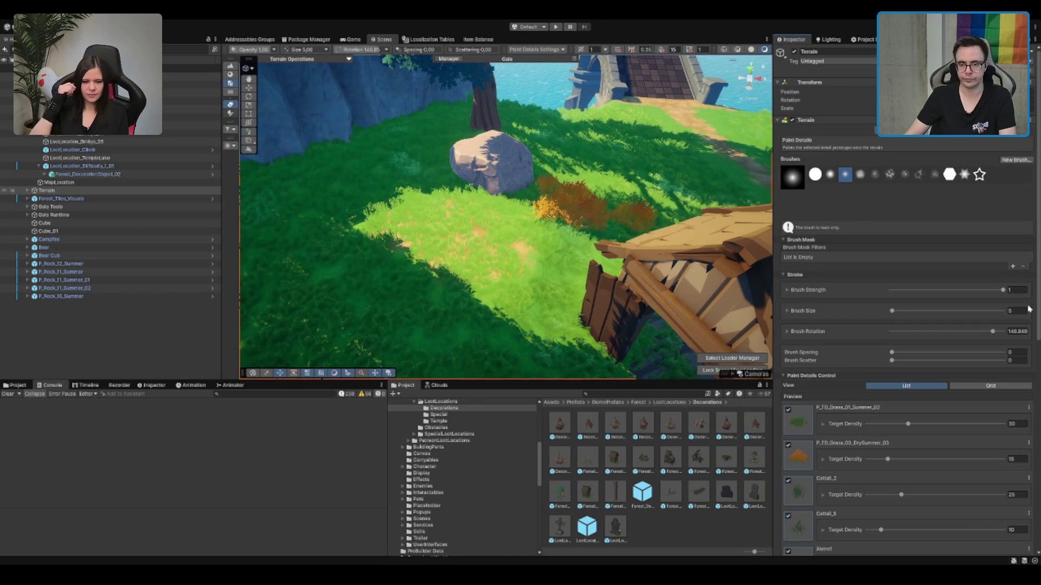
pyautogui.moveTo(456, 214); pyautogui.dragTo(450, 222)
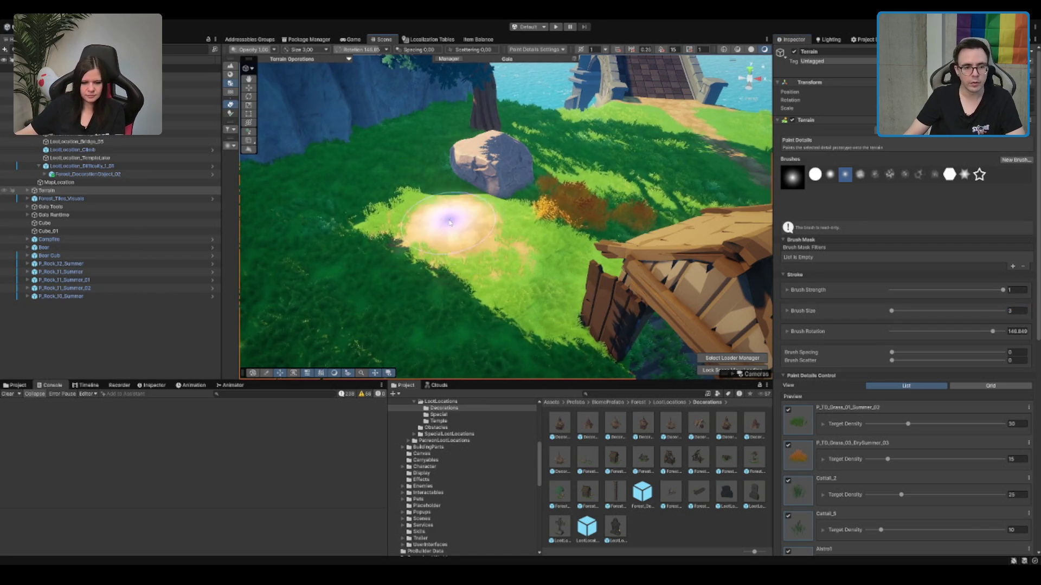
# Step: Untick DrySummer_03, Cattail_5, Cattail_2, Alstro1, Alstro2, SM_Env_Branch_02/04 and the cover plant details
pyautogui.click(788, 445)
pyautogui.scroll(-2, 797, 434)
pyautogui.click(787, 472)
pyautogui.scroll(-5, 793, 488)
pyautogui.click(787, 305)
pyautogui.click(788, 375)
pyautogui.click(787, 411)
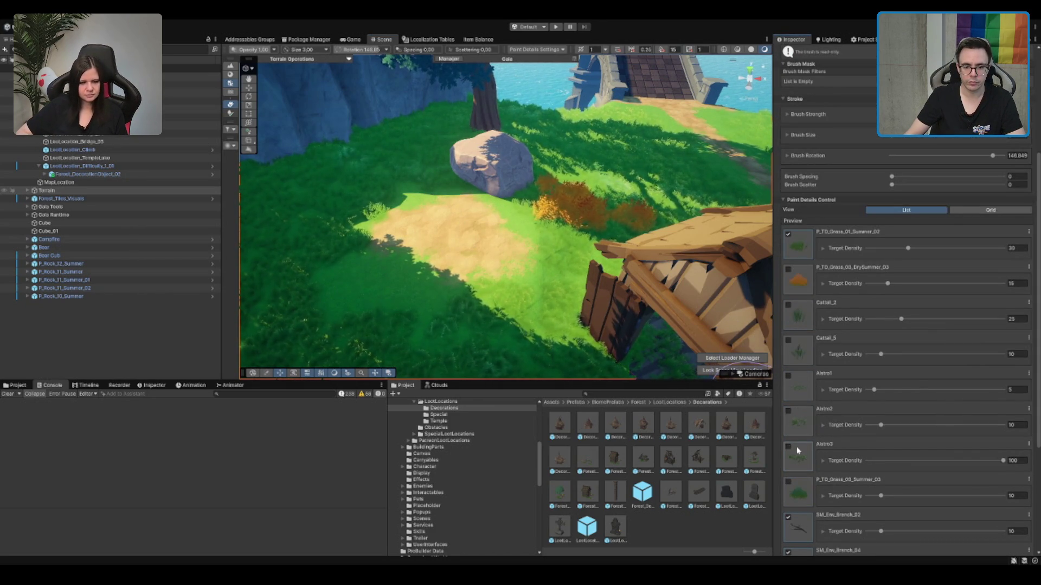
pyautogui.scroll(-4, 797, 450)
pyautogui.click(788, 429)
pyautogui.click(787, 465)
pyautogui.click(788, 500)
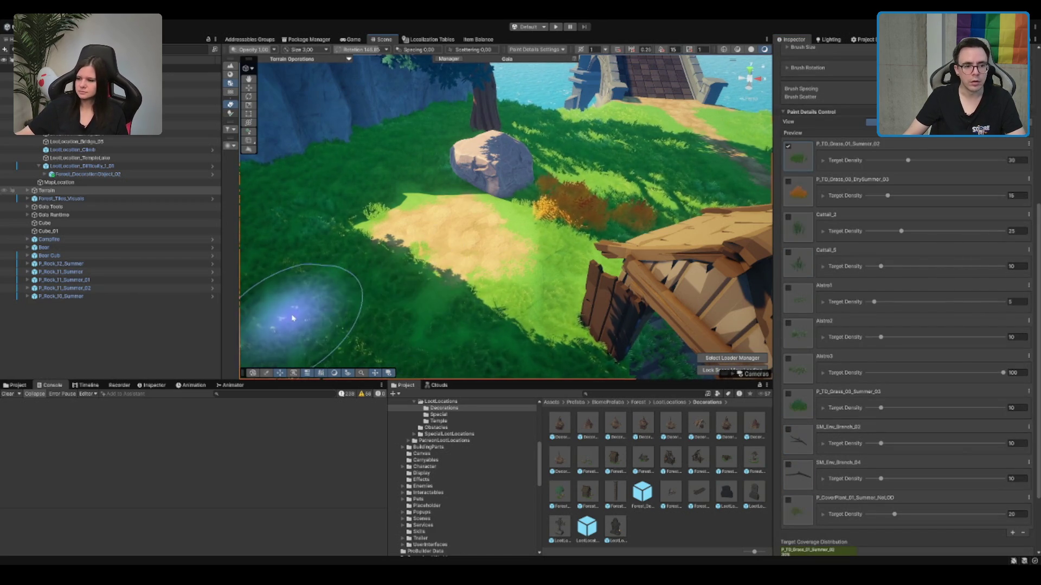
# Step: Frame LootLocation_Difficulty_1_01 and rotate the hut into a more upright pose
pyautogui.press('w')
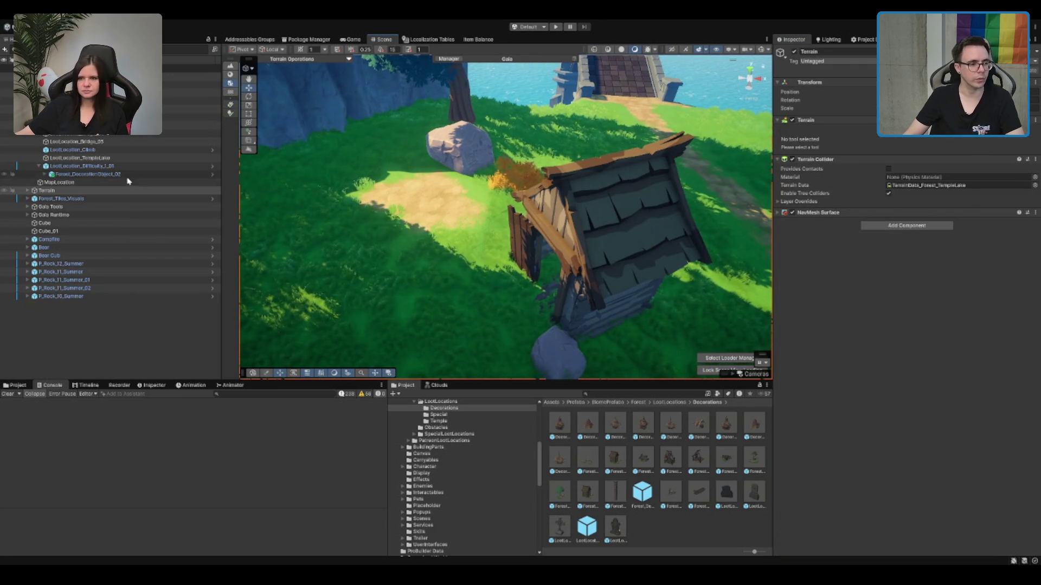
pyautogui.click(109, 166)
pyautogui.press('f')
pyautogui.moveTo(470, 287)
pyautogui.mouseDown()
pyautogui.moveTo(397, 199)
pyautogui.moveTo(359, 214)
pyautogui.moveTo(341, 207)
pyautogui.moveTo(458, 182)
pyautogui.mouseUp()
pyautogui.moveTo(400, 201); pyautogui.dragTo(413, 191)
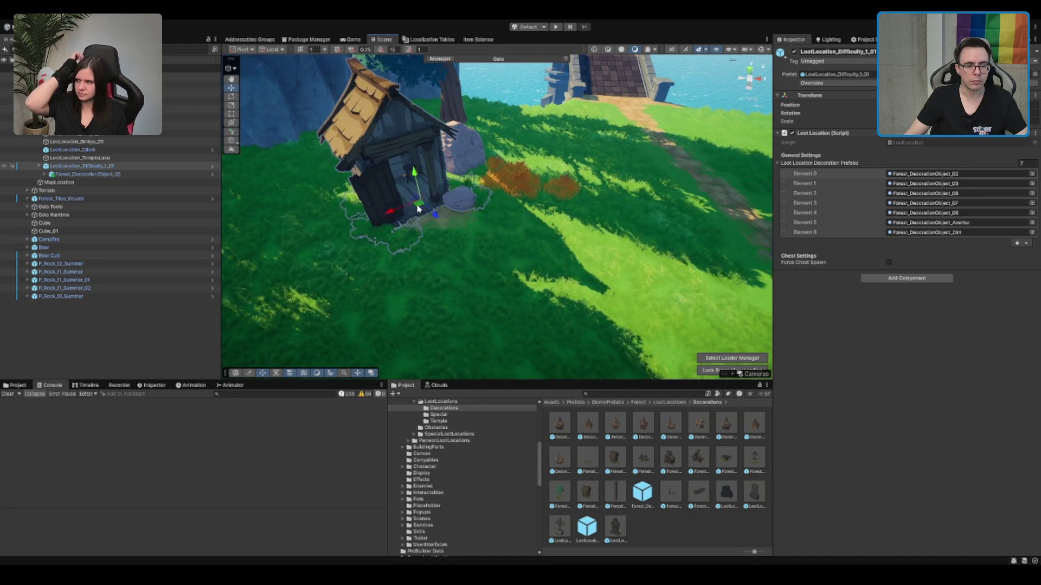
pyautogui.moveTo(440, 185); pyautogui.dragTo(524, 200)
# Step: Lower the nearby rock beside the hut and reselect the hut's parent loot location
pyautogui.click(552, 163)
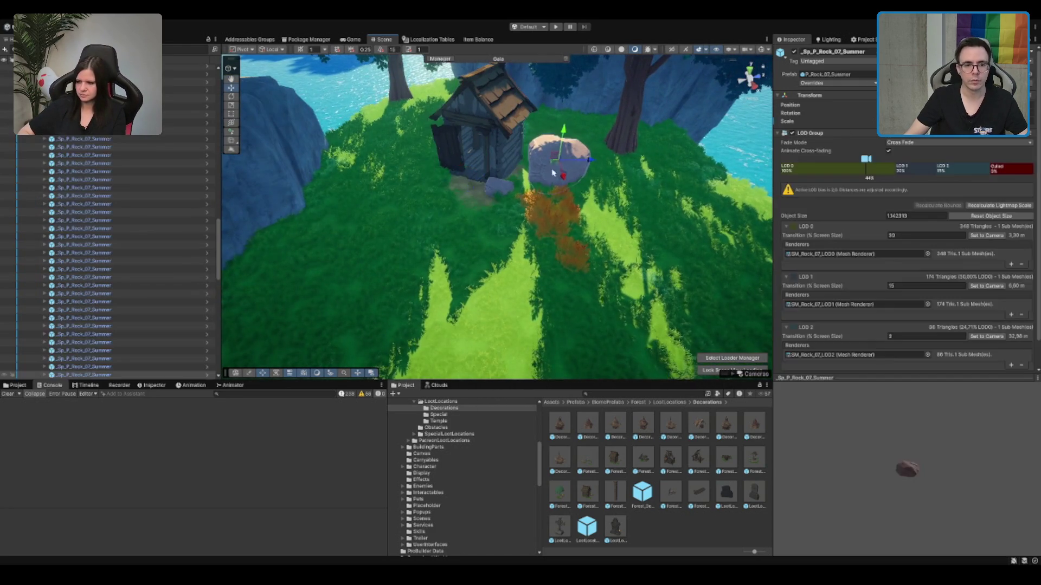
pyautogui.moveTo(553, 165); pyautogui.dragTo(601, 169)
pyautogui.moveTo(627, 122)
pyautogui.mouseDown()
pyautogui.moveTo(616, 143)
pyautogui.moveTo(519, 199)
pyautogui.mouseUp()
pyautogui.click(409, 225)
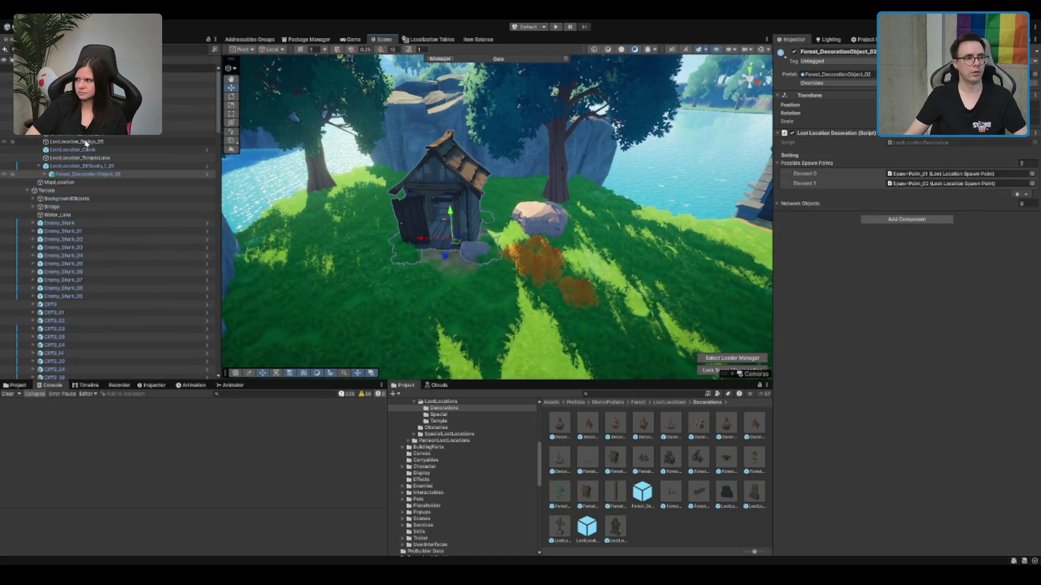
pyautogui.click(162, 166)
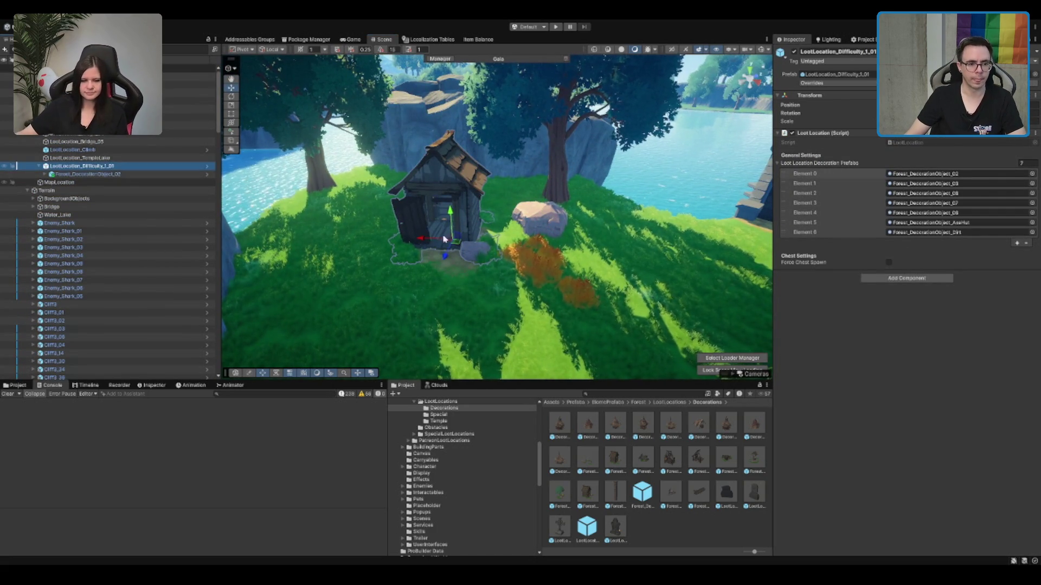
# Step: Fly the view over the cliff and across the lake to the shore
pyautogui.moveTo(464, 247); pyautogui.dragTo(699, 183)
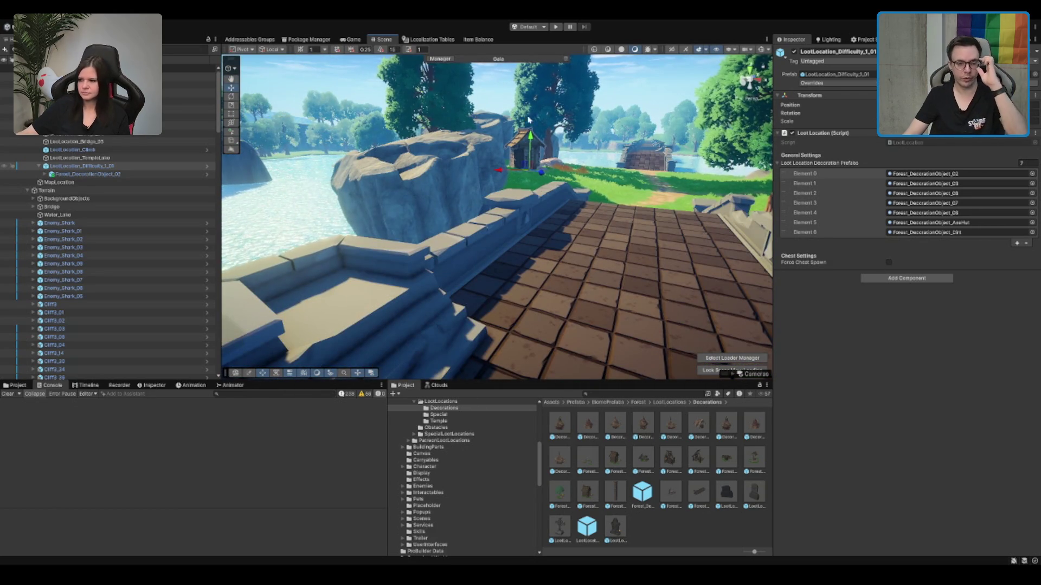
pyautogui.scroll(-10, 524, 126)
pyautogui.moveTo(500, 126)
pyautogui.mouseDown()
pyautogui.moveTo(571, 156)
pyautogui.moveTo(602, 127)
pyautogui.mouseUp()
# Step: Duplicate the loot hut as LootLocation_Difficulty_1_02, place it in the clearing and rotate it
pyautogui.hotkey('ctrl', 'd')
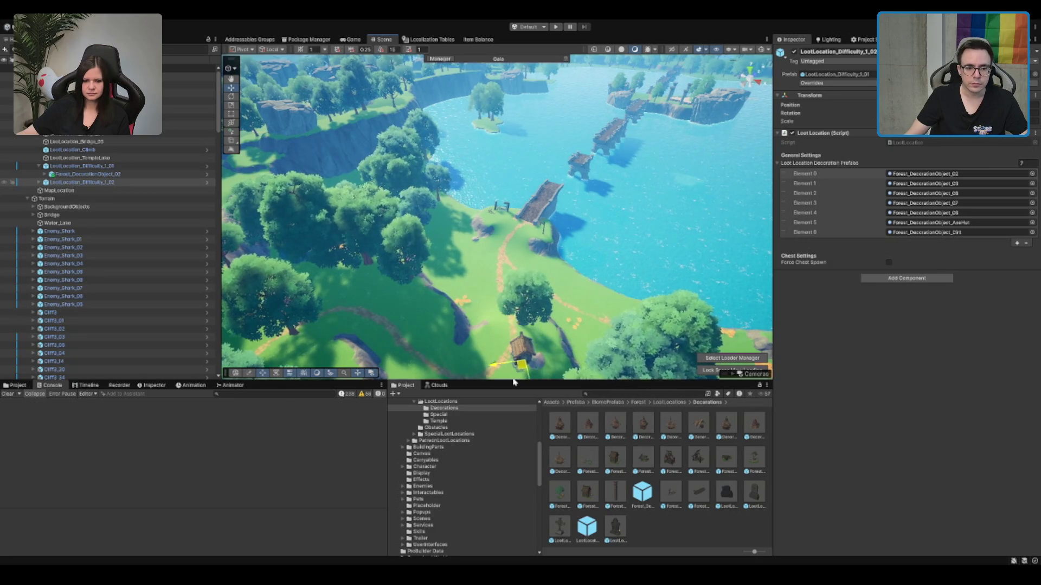
pyautogui.scroll(10, 458, 239)
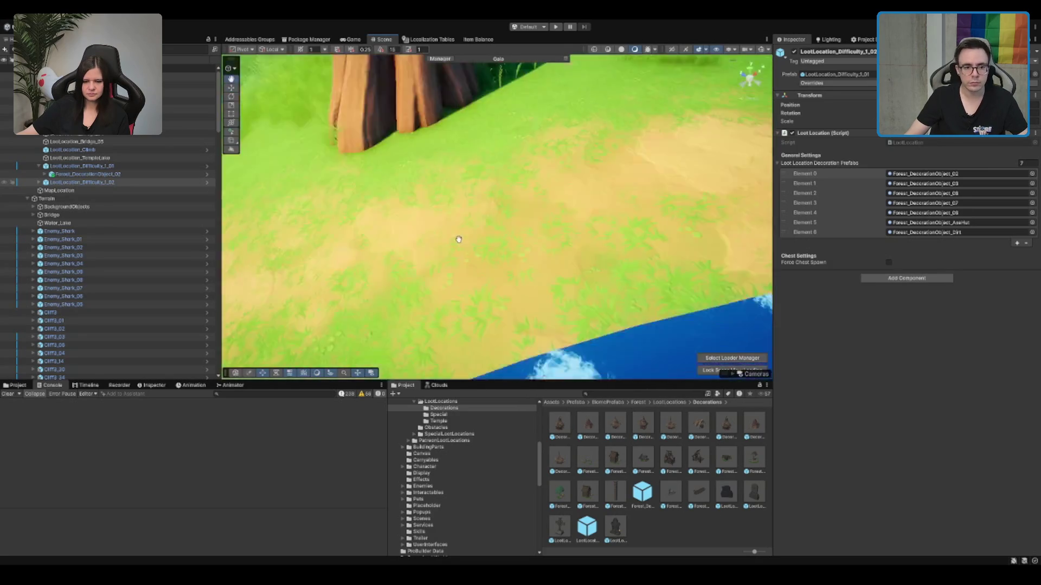
pyautogui.press('f')
pyautogui.press('w')
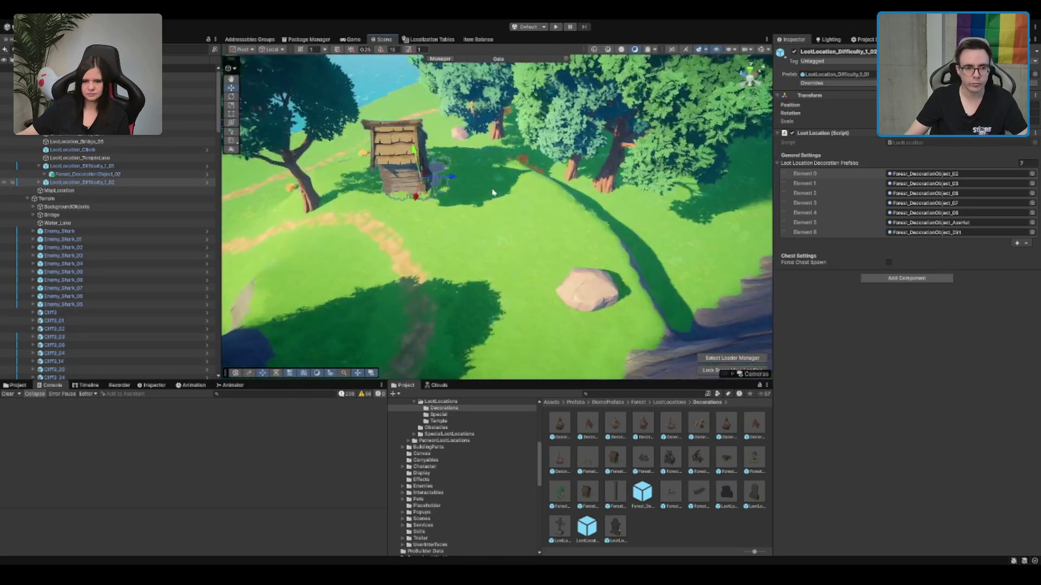
pyautogui.scroll(5, 494, 192)
pyautogui.press('e')
pyautogui.moveTo(466, 223)
pyautogui.mouseDown()
pyautogui.moveTo(453, 203)
pyautogui.moveTo(550, 210)
pyautogui.moveTo(550, 200)
pyautogui.moveTo(546, 228)
pyautogui.mouseUp()
pyautogui.click(550, 210)
pyautogui.click(555, 187)
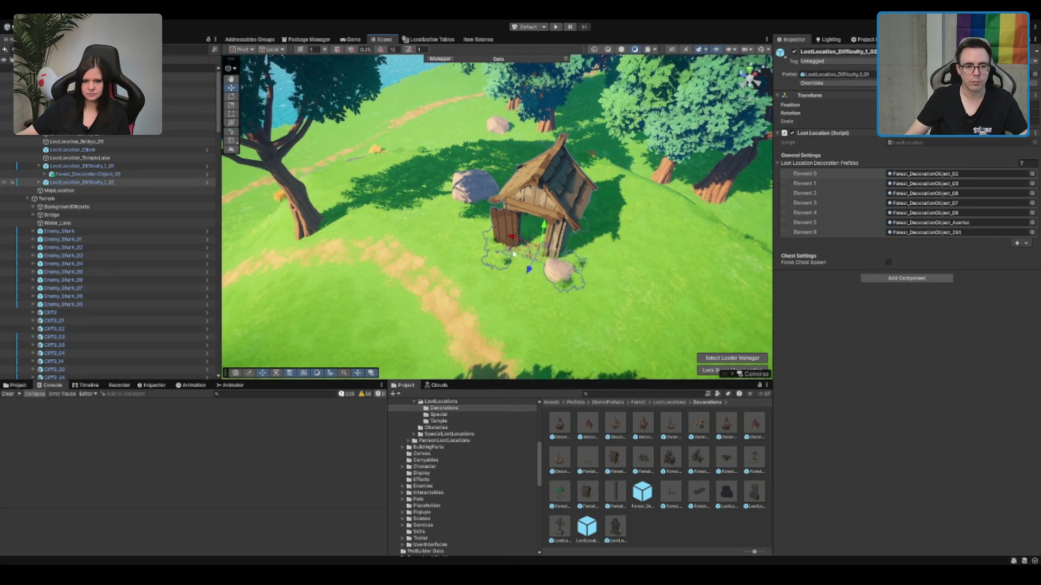
# Step: Select the Terrain and activate its Paint Texture tool
pyautogui.scroll(2, 356, 305)
pyautogui.click(492, 253)
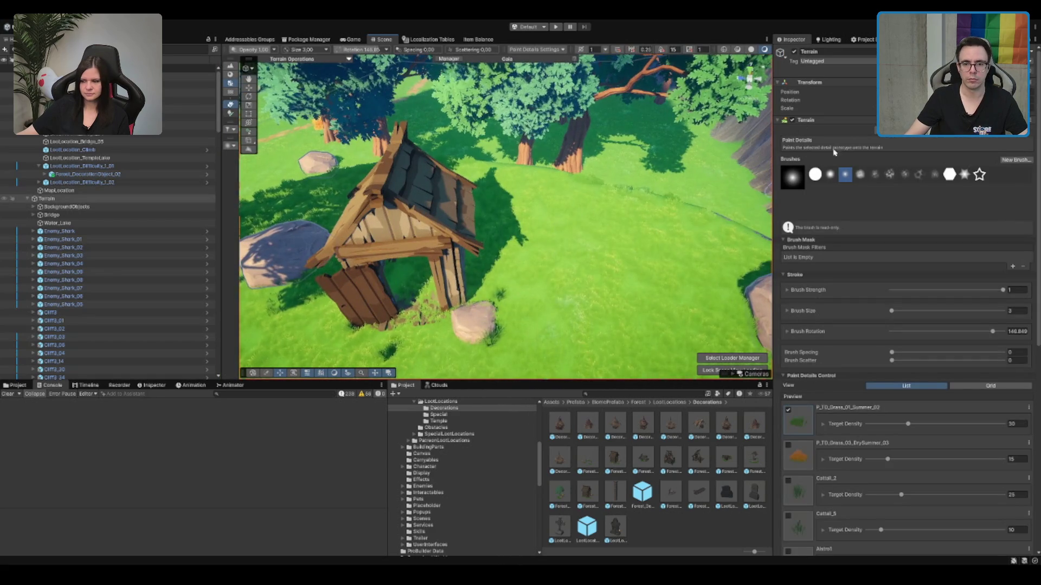
pyautogui.click(893, 138)
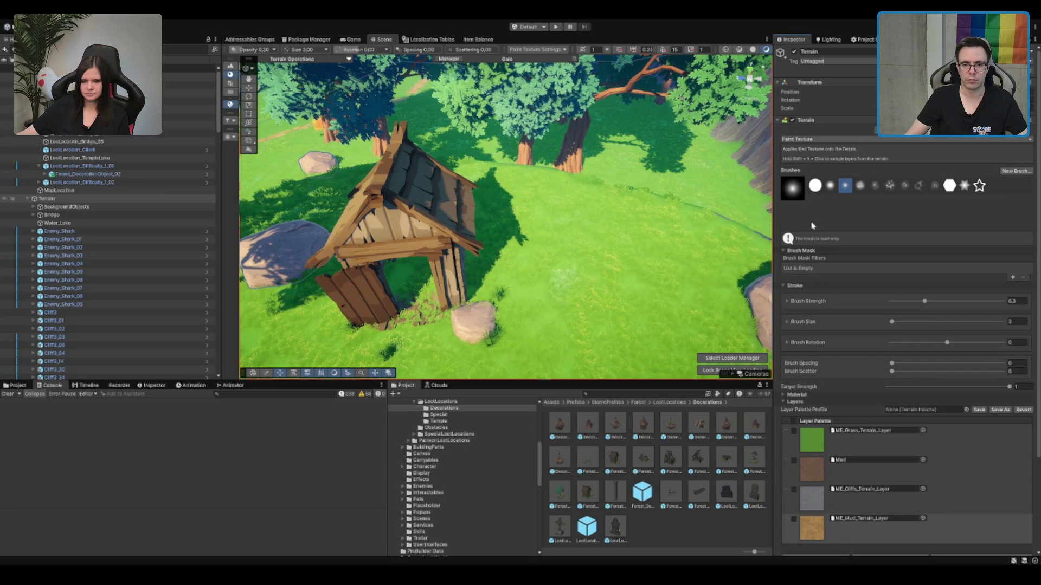
# Step: Pick the ME_Mud_Terrain_Layer texture and lower the brush strength to 0.2
pyautogui.press('F3')
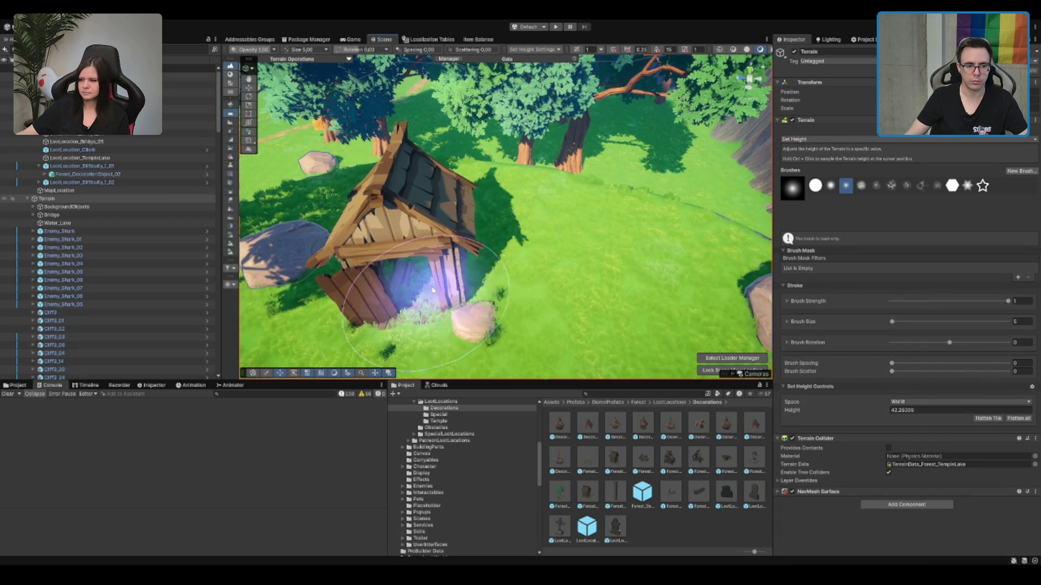
pyautogui.moveTo(448, 294); pyautogui.dragTo(481, 275)
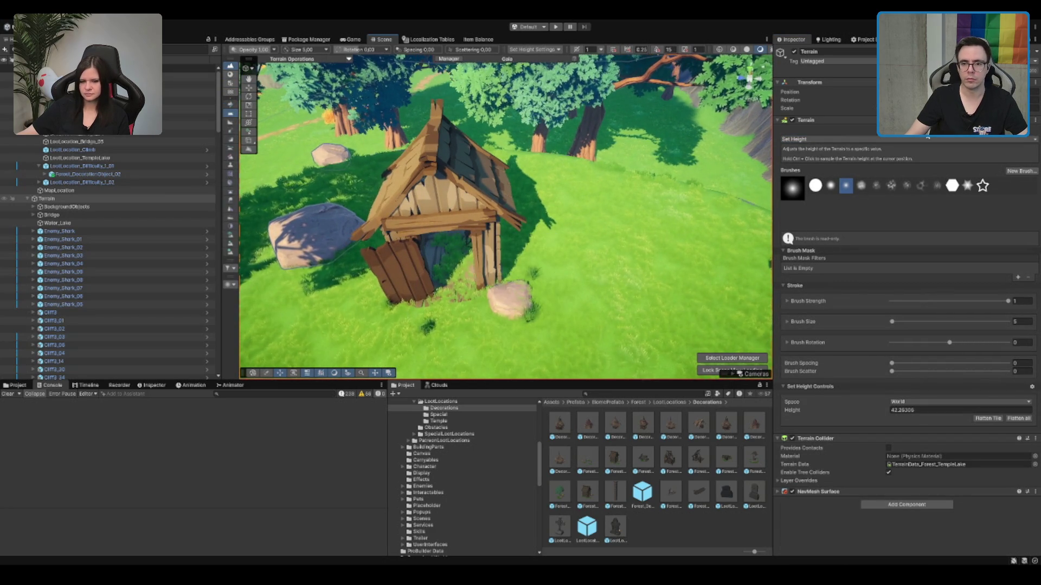
pyautogui.press('F2')
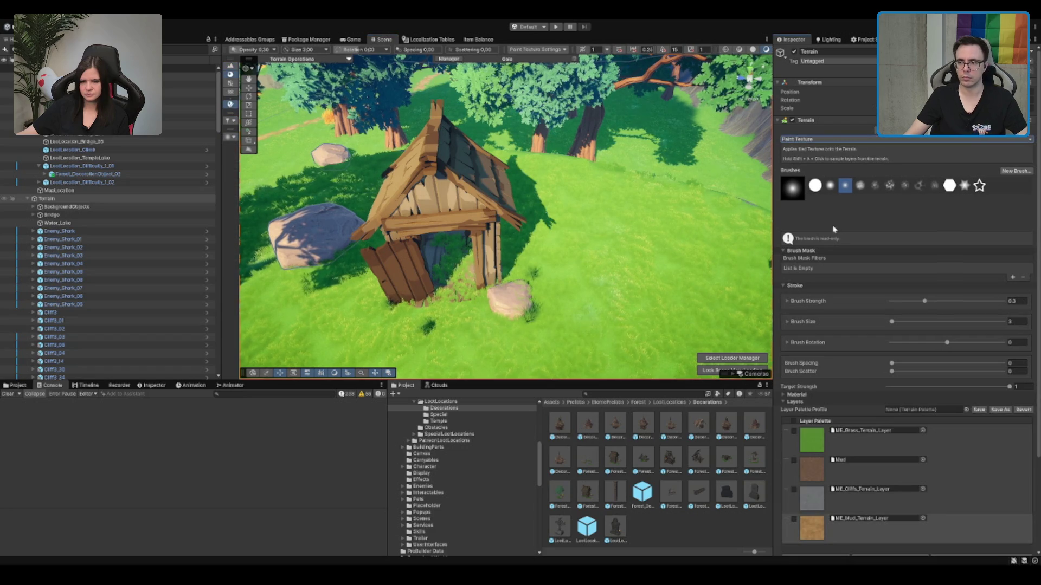
pyautogui.scroll(-3, 910, 425)
pyautogui.click(868, 439)
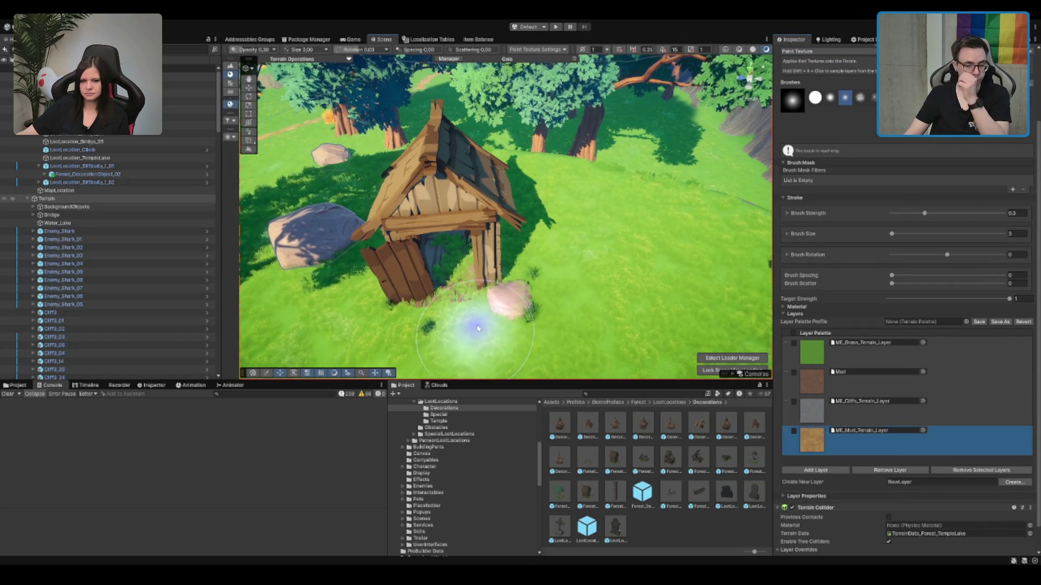
pyautogui.doubleClick(1011, 213)
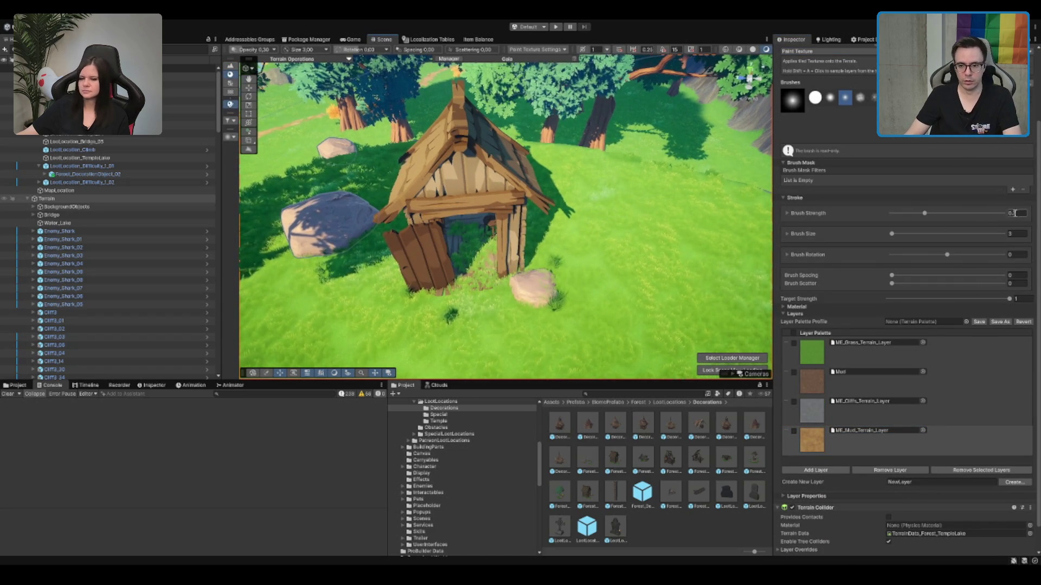
pyautogui.write('0.2')
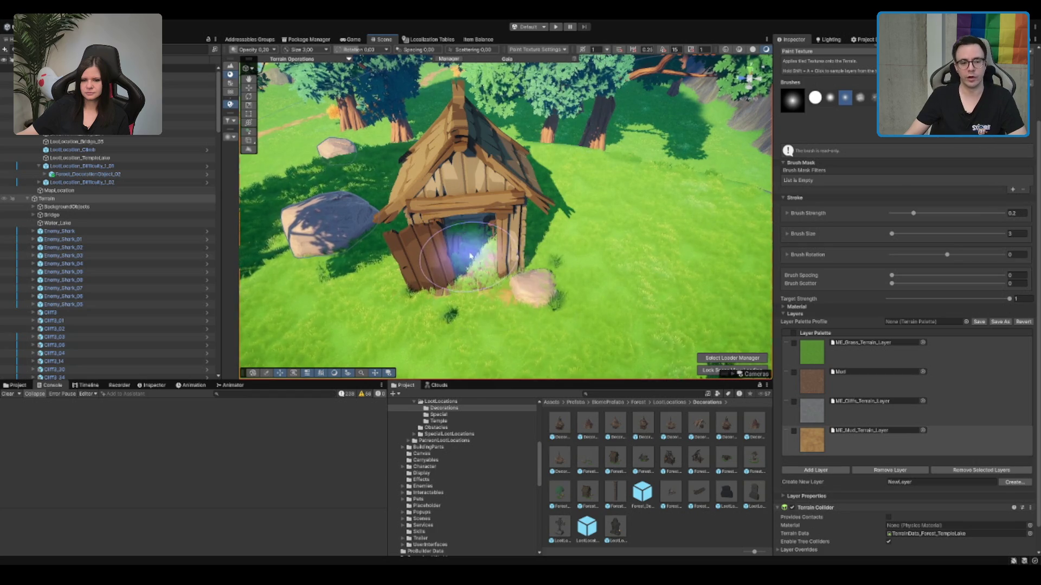
pyautogui.scroll(-3, 469, 255)
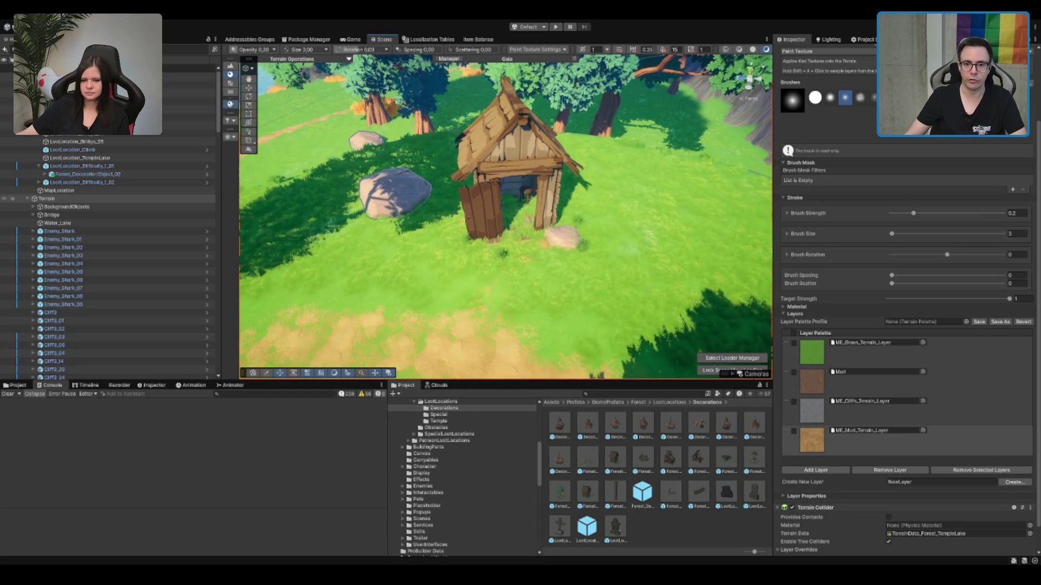
# Step: Paint grass details across the lawn beside the hut, then exit painting
pyautogui.press('F4')
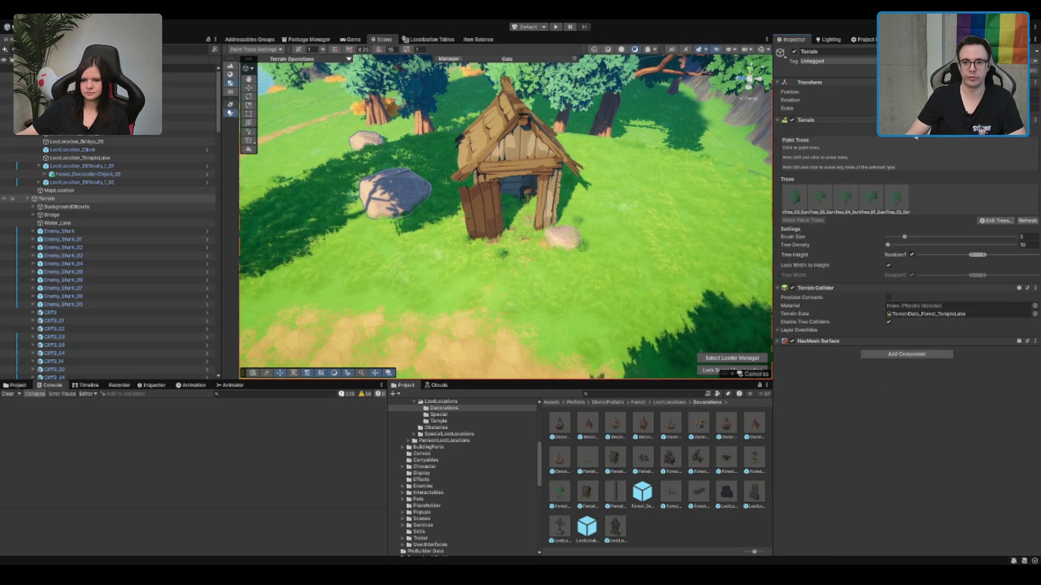
pyautogui.click(914, 136)
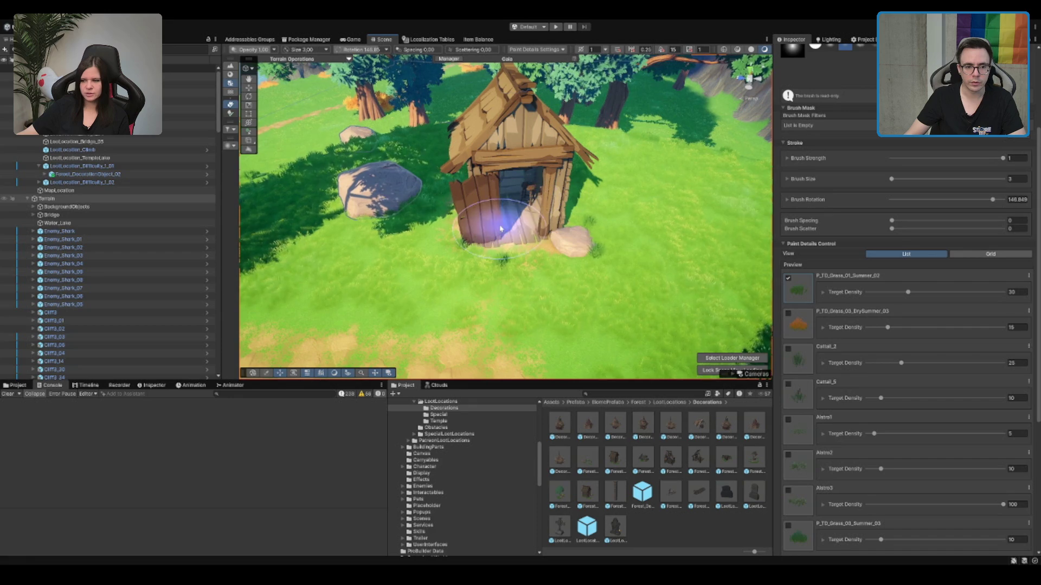
pyautogui.scroll(5, 888, 223)
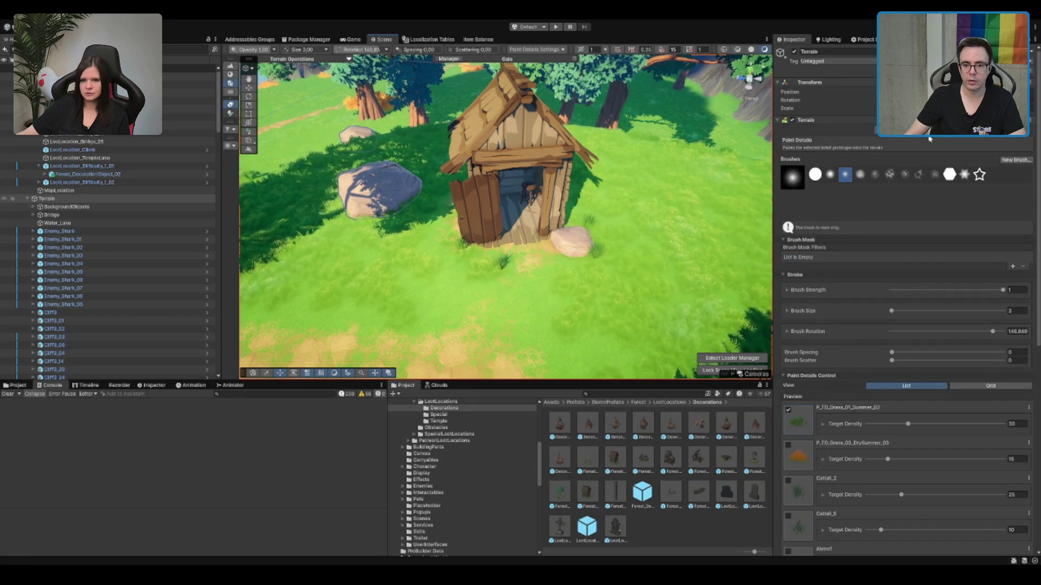
pyautogui.moveTo(584, 315)
pyautogui.mouseDown()
pyautogui.moveTo(418, 297)
pyautogui.moveTo(499, 330)
pyautogui.moveTo(480, 314)
pyautogui.moveTo(450, 346)
pyautogui.moveTo(471, 278)
pyautogui.mouseUp()
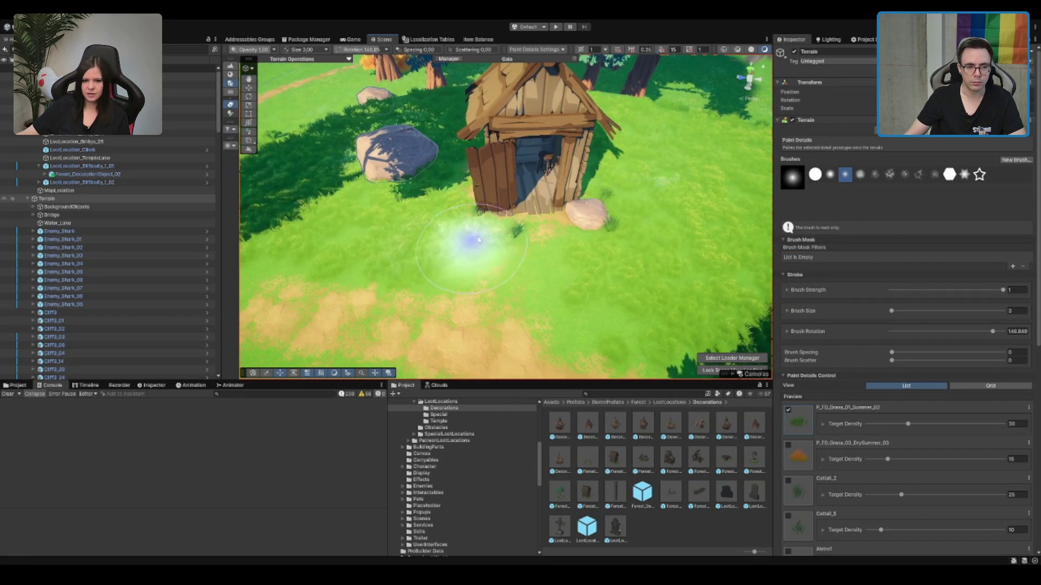
pyautogui.moveTo(512, 192)
pyautogui.mouseDown()
pyautogui.moveTo(615, 290)
pyautogui.moveTo(546, 151)
pyautogui.moveTo(511, 232)
pyautogui.moveTo(495, 216)
pyautogui.moveTo(662, 128)
pyautogui.moveTo(432, 181)
pyautogui.moveTo(716, 168)
pyautogui.moveTo(600, 177)
pyautogui.mouseUp()
pyautogui.press('q')
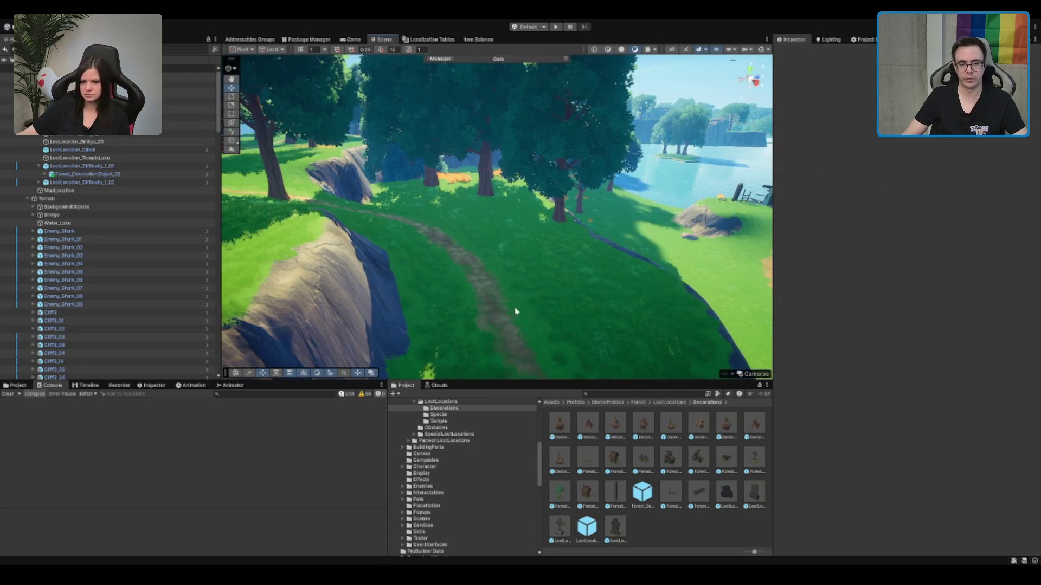
# Step: Fly along the forest path to the lakeside hut, then frame the whole temple-lake terrain
pyautogui.click(504, 247)
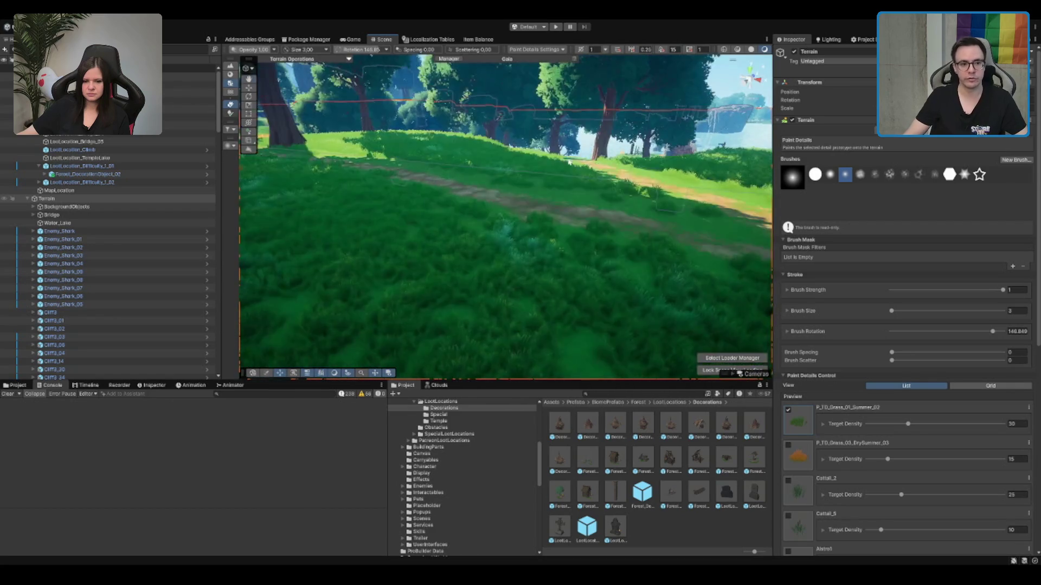
pyautogui.moveTo(531, 197); pyautogui.dragTo(607, 210)
pyautogui.moveTo(536, 189); pyautogui.dragTo(541, 139)
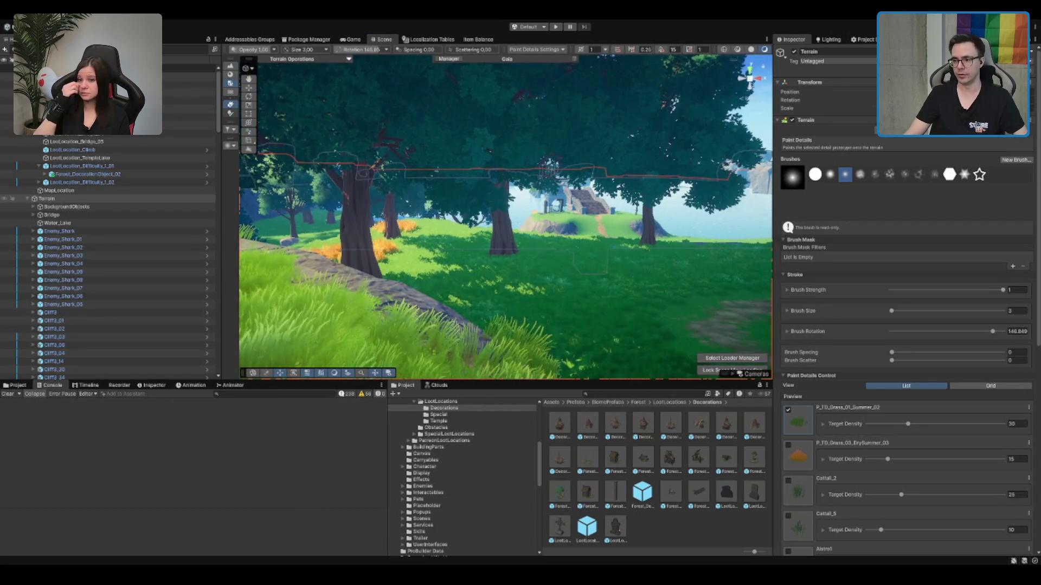
pyautogui.moveTo(623, 141); pyautogui.dragTo(649, 103)
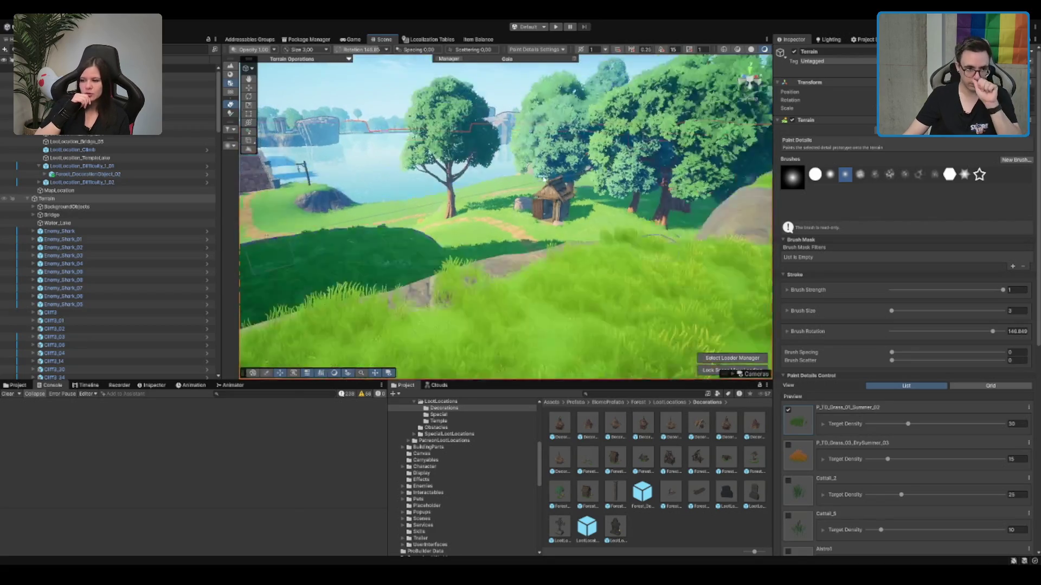
pyautogui.moveTo(492, 222)
pyautogui.mouseDown()
pyautogui.moveTo(402, 210)
pyautogui.moveTo(445, 268)
pyautogui.mouseUp()
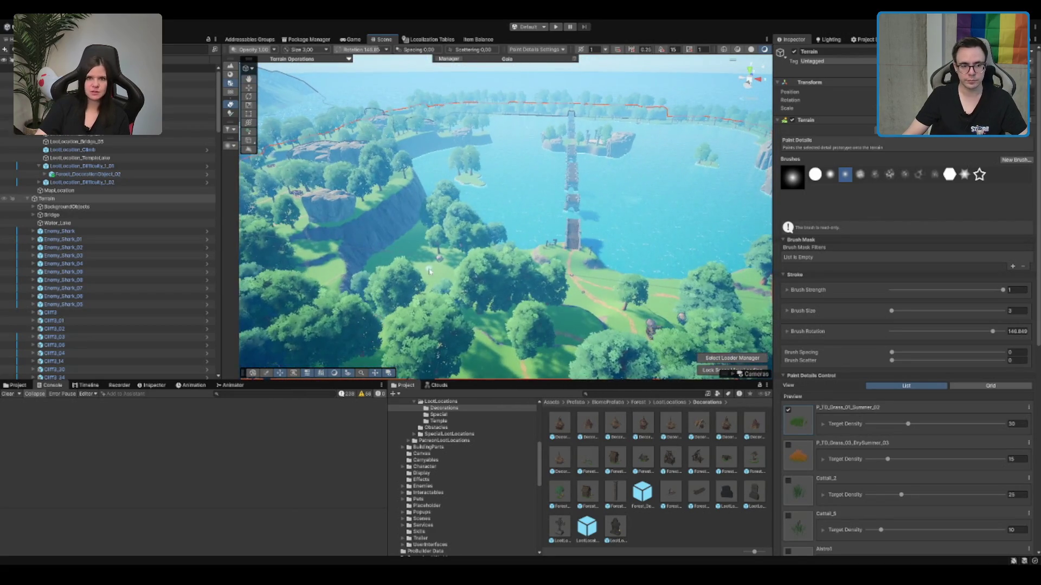
pyautogui.doubleClick(191, 200)
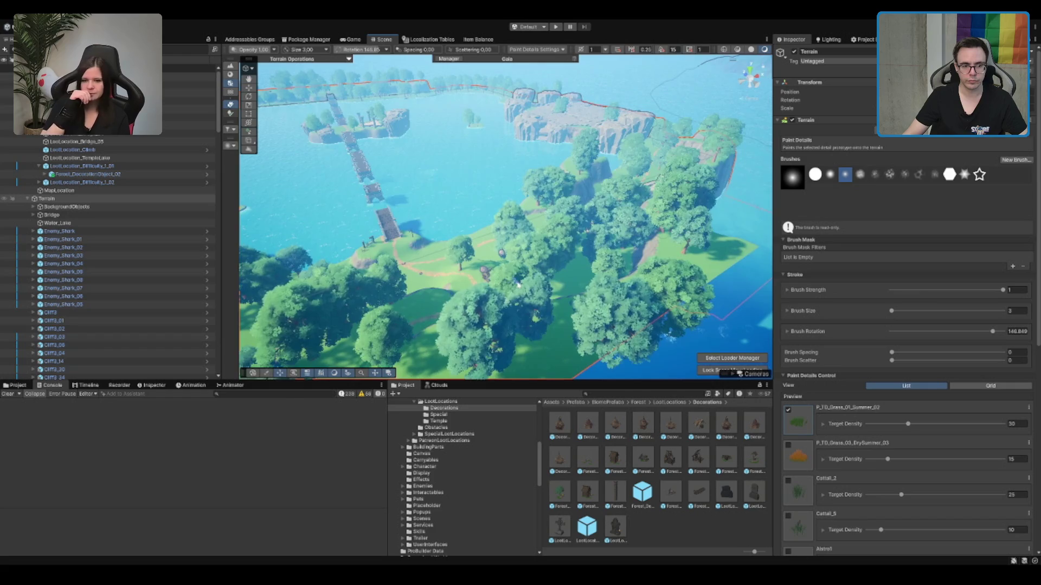
pyautogui.click(162, 166)
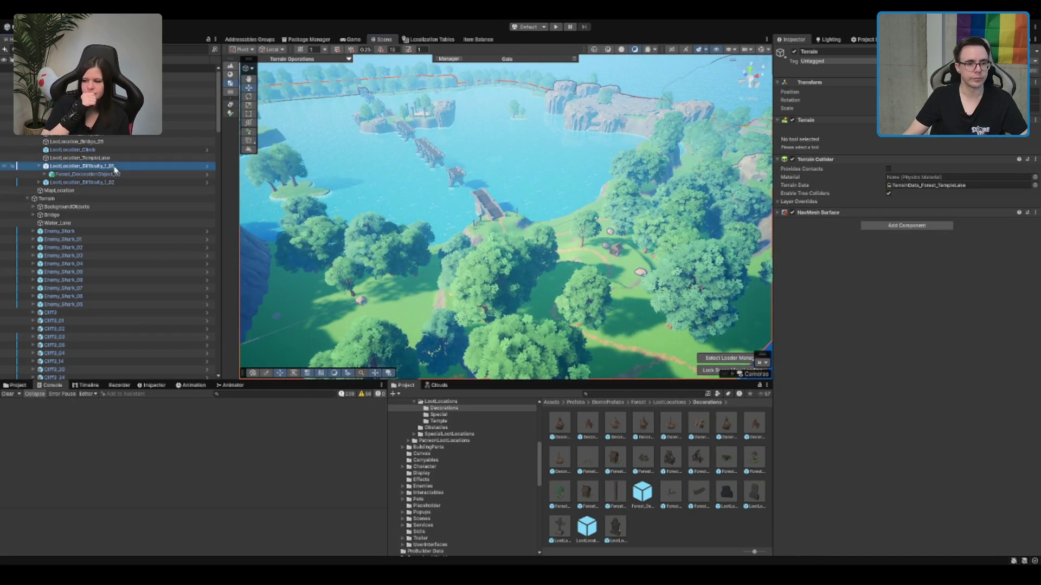
# Step: Duplicate LootLocation_Difficulty_1_02 into LootLocation_Difficulty_1_03, move it left into the forest and frame it
pyautogui.click(591, 237)
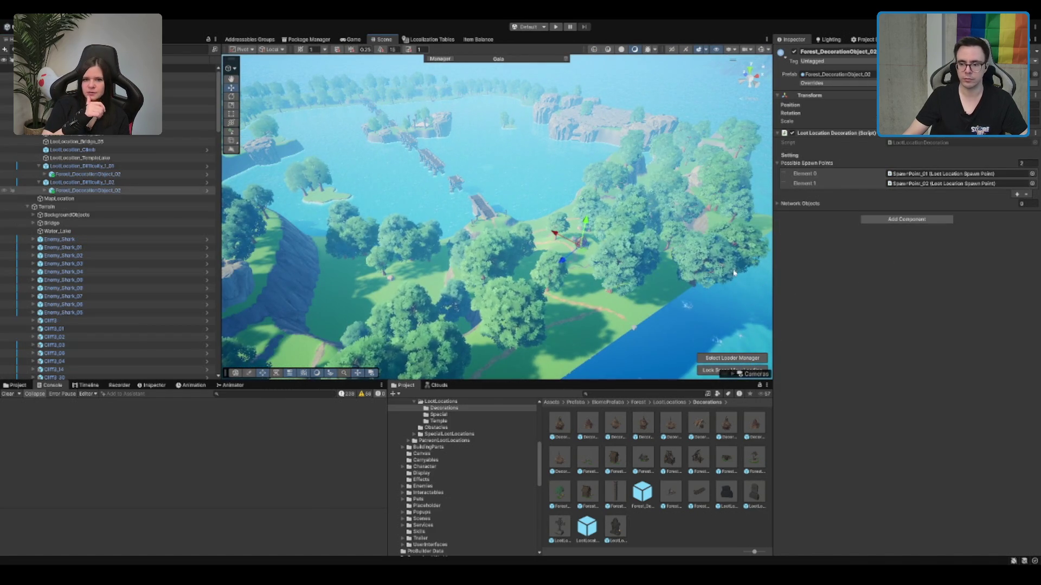
pyautogui.click(116, 183)
pyautogui.scroll(-3, 456, 183)
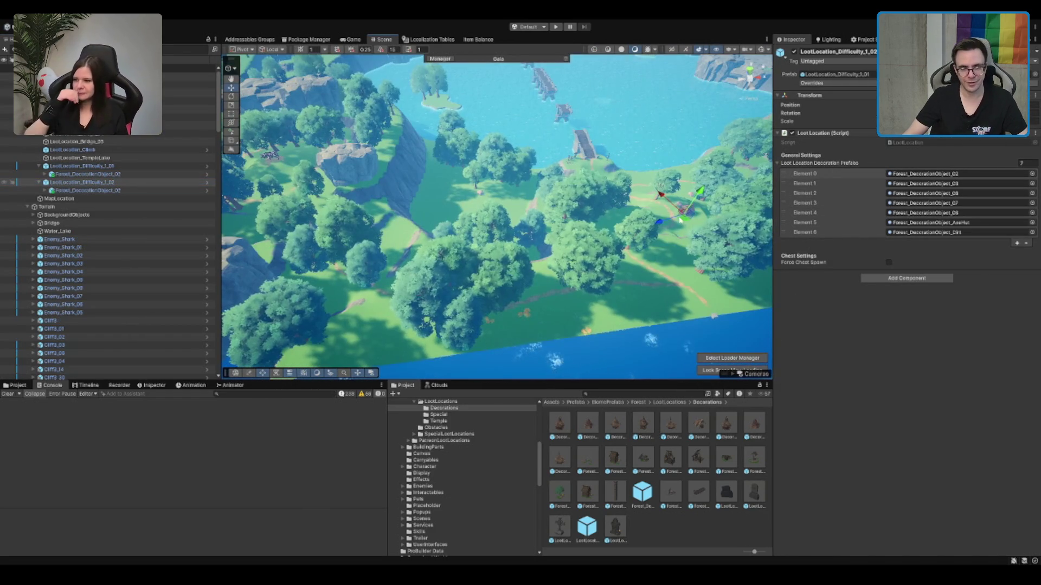
pyautogui.hotkey('ctrl', 'd')
pyautogui.moveTo(682, 214); pyautogui.dragTo(610, 246)
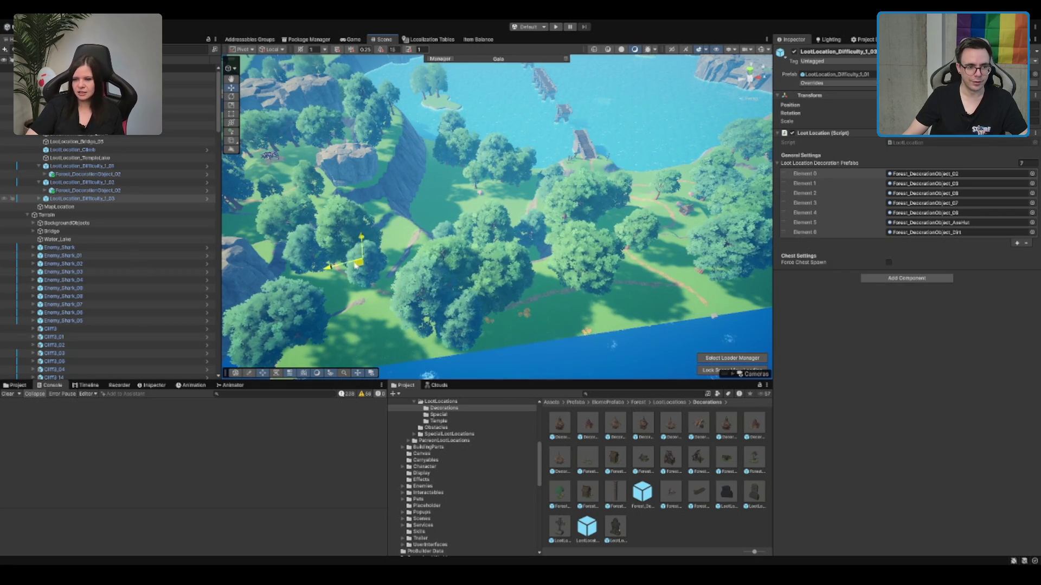
pyautogui.press('f')
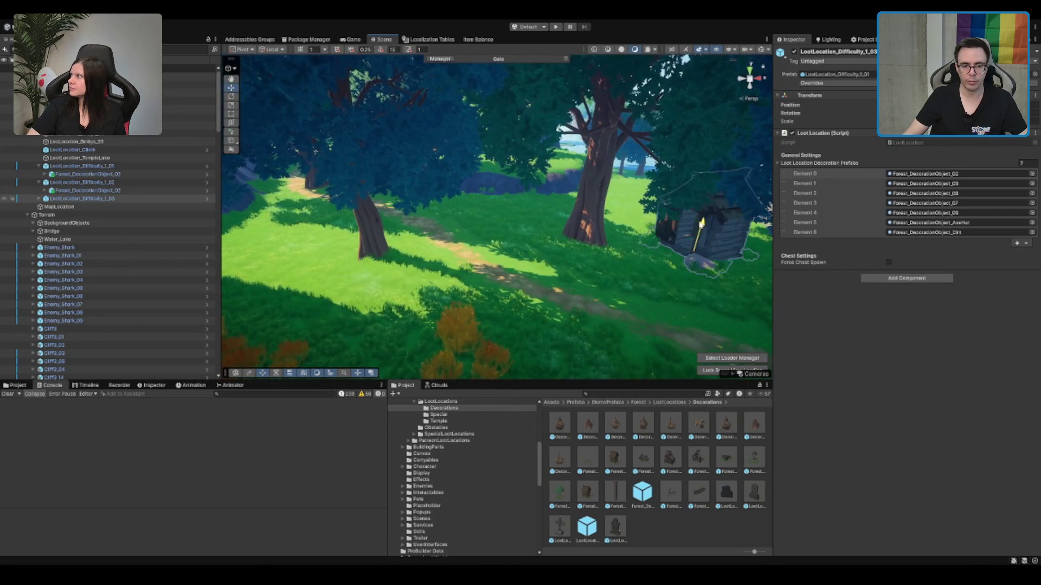
pyautogui.press('f')
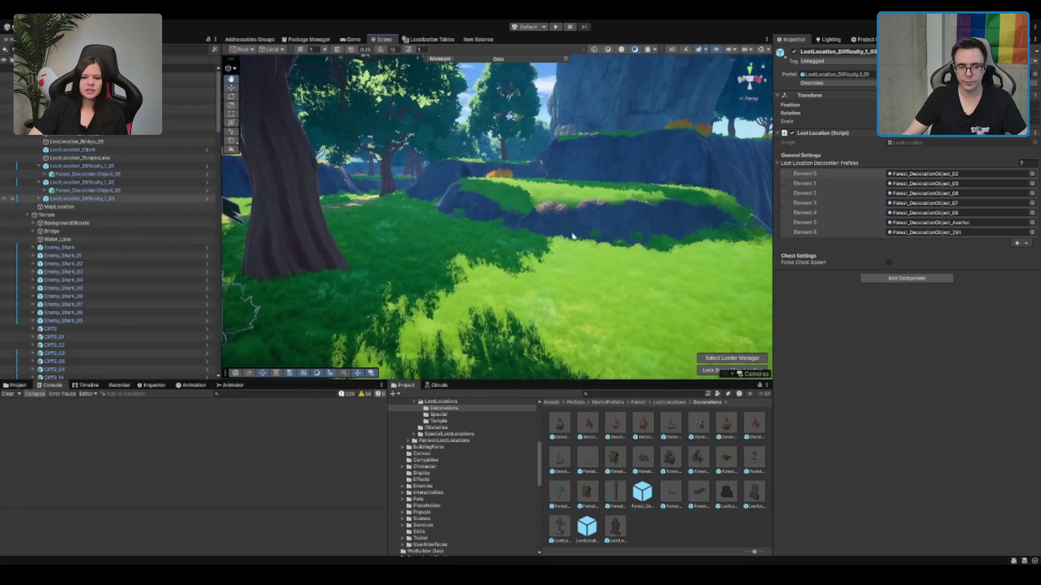
pyautogui.click(552, 276)
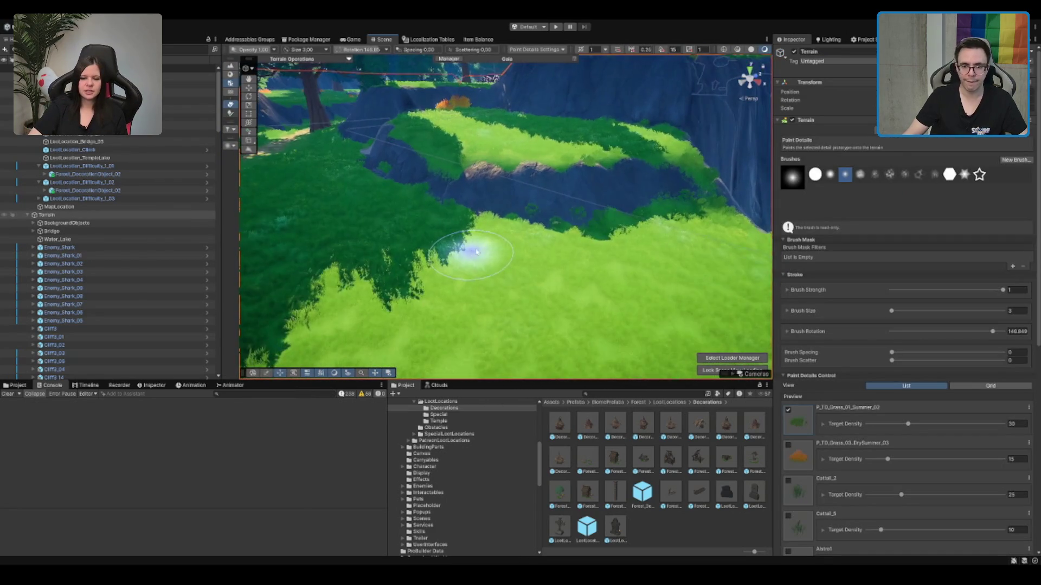
# Step: Paint an ME_Mud_Terrain_Layer mud patch onto the grassy slope below the cliff
pyautogui.click(897, 136)
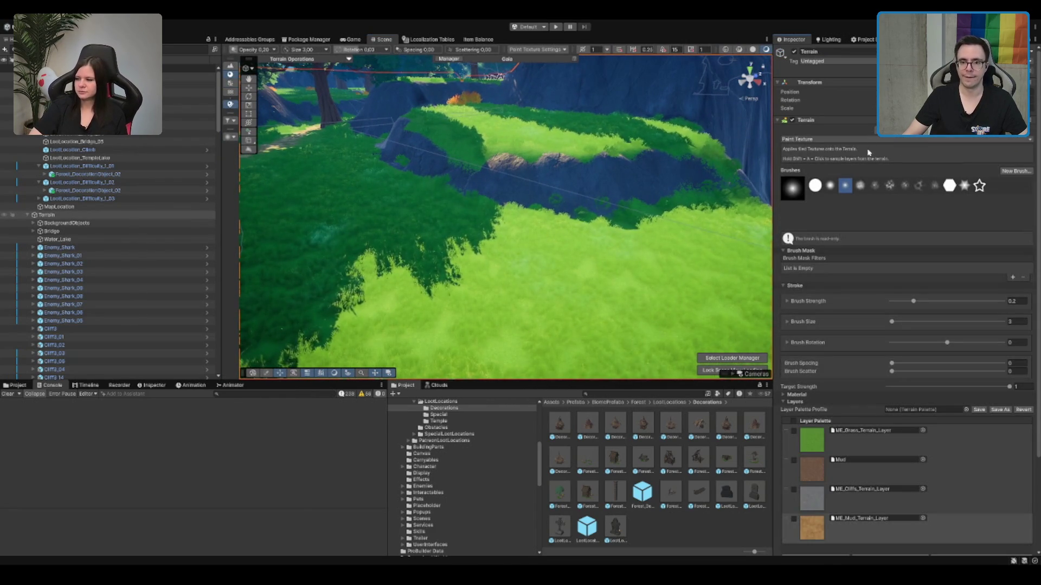
pyautogui.press('F4')
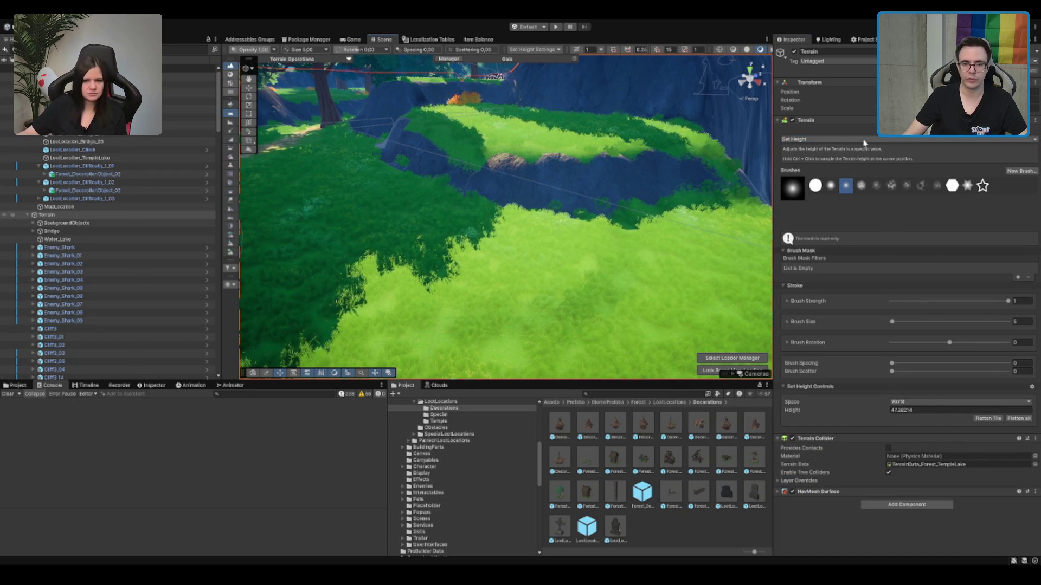
pyautogui.press('F3')
pyautogui.click(870, 527)
pyautogui.moveTo(446, 213); pyautogui.dragTo(461, 243)
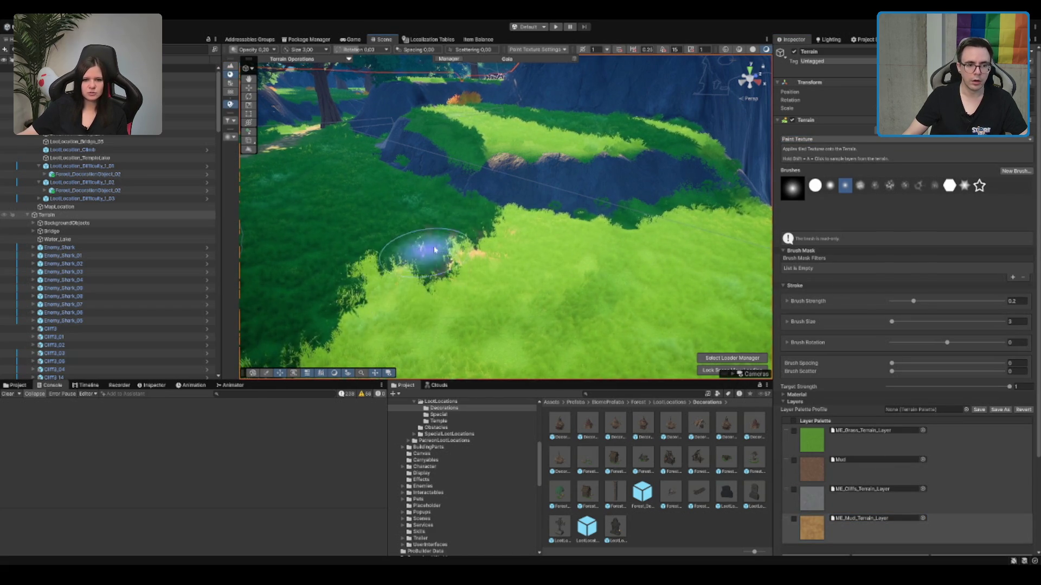
# Step: Switch back to grass-detail painting with a wider view of the slope and cliffs
pyautogui.hotkey('shift', 'F2')
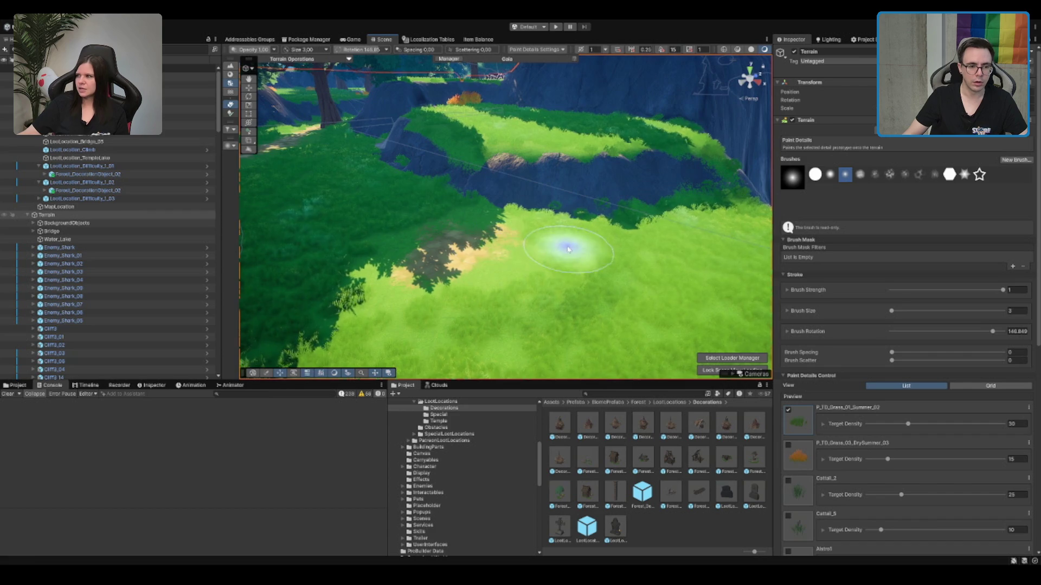
pyautogui.scroll(-5, 553, 238)
pyautogui.scroll(-5, 548, 220)
pyautogui.moveTo(458, 209); pyautogui.dragTo(511, 221)
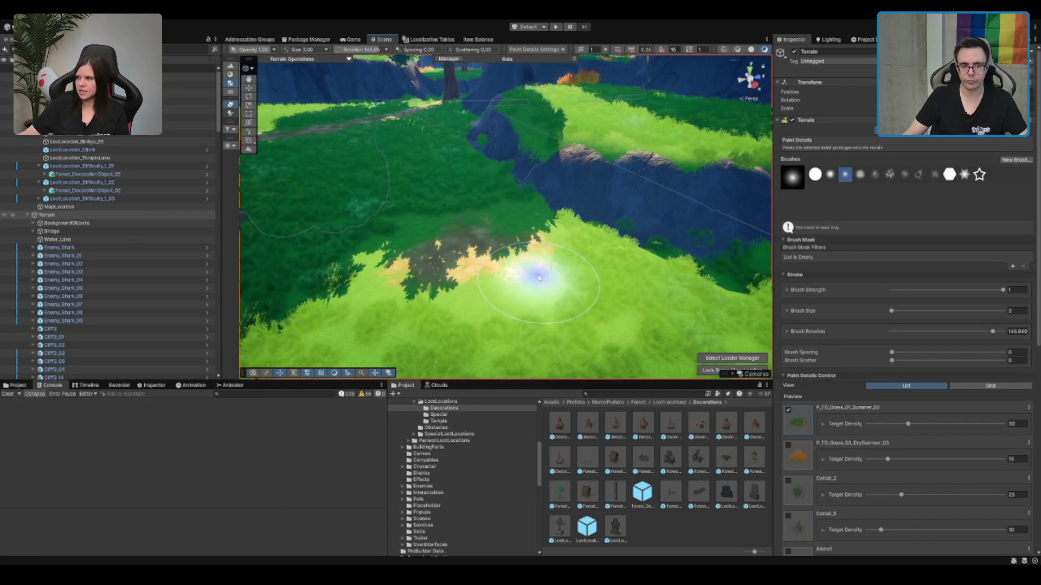
pyautogui.moveTo(539, 278)
pyautogui.mouseDown()
pyautogui.moveTo(564, 279)
pyautogui.moveTo(542, 303)
pyautogui.mouseUp()
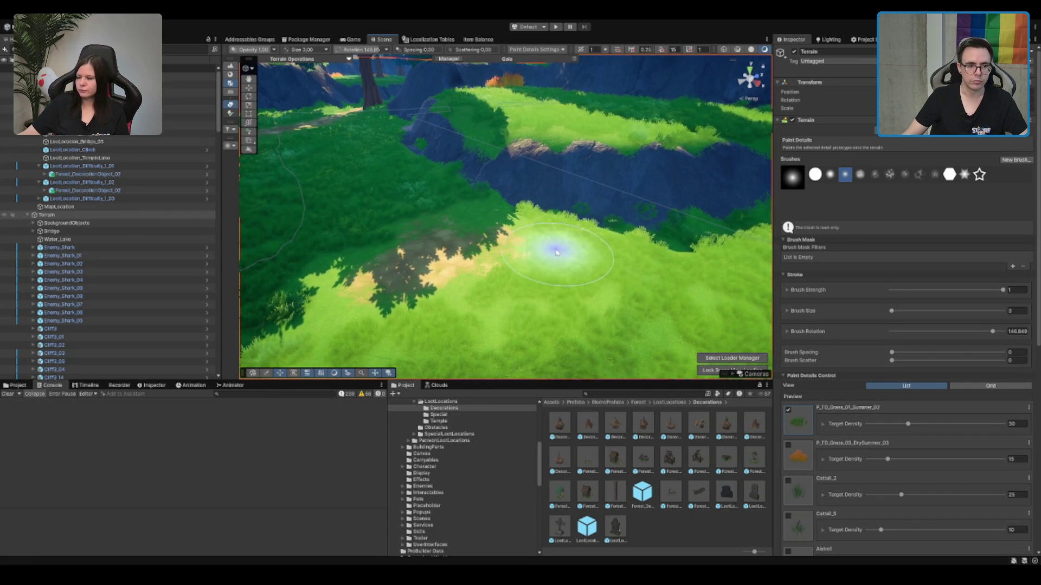
pyautogui.scroll(-1, 558, 249)
pyautogui.scroll(-1, 488, 182)
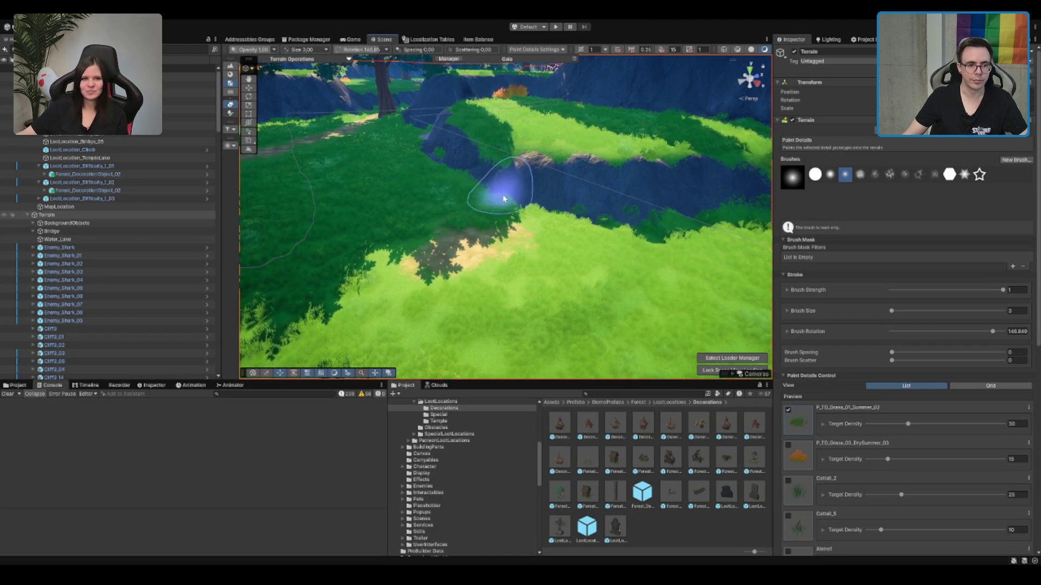
# Step: Frame and inspect LootLocation_Difficulty_1_03 up close, then reselect the Terrain for detail painting
pyautogui.press('w')
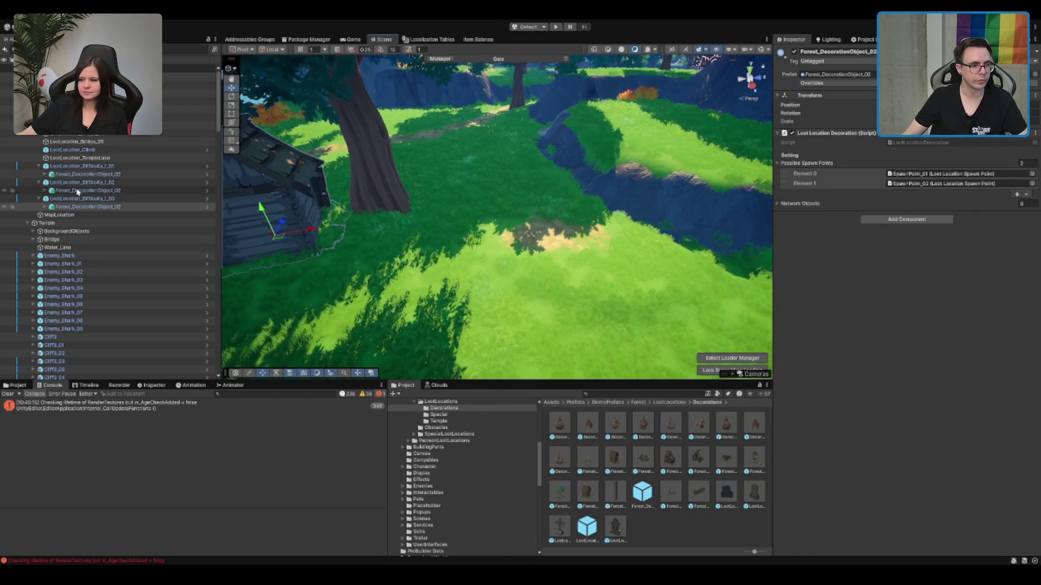
pyautogui.click(293, 242)
pyautogui.press('f')
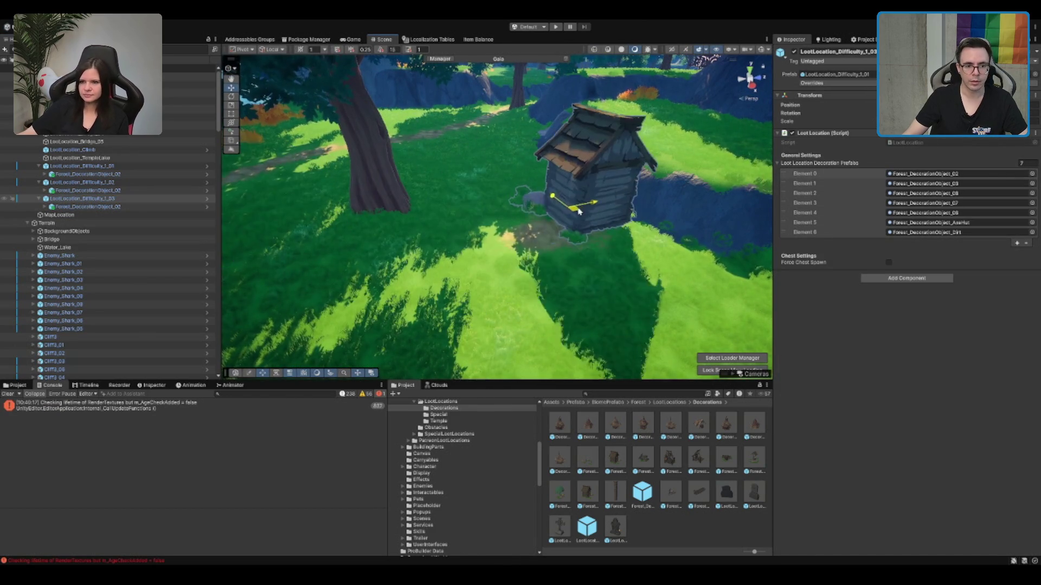
pyautogui.press('e')
pyautogui.moveTo(534, 234); pyautogui.dragTo(548, 262)
pyautogui.press('f')
pyautogui.press('w')
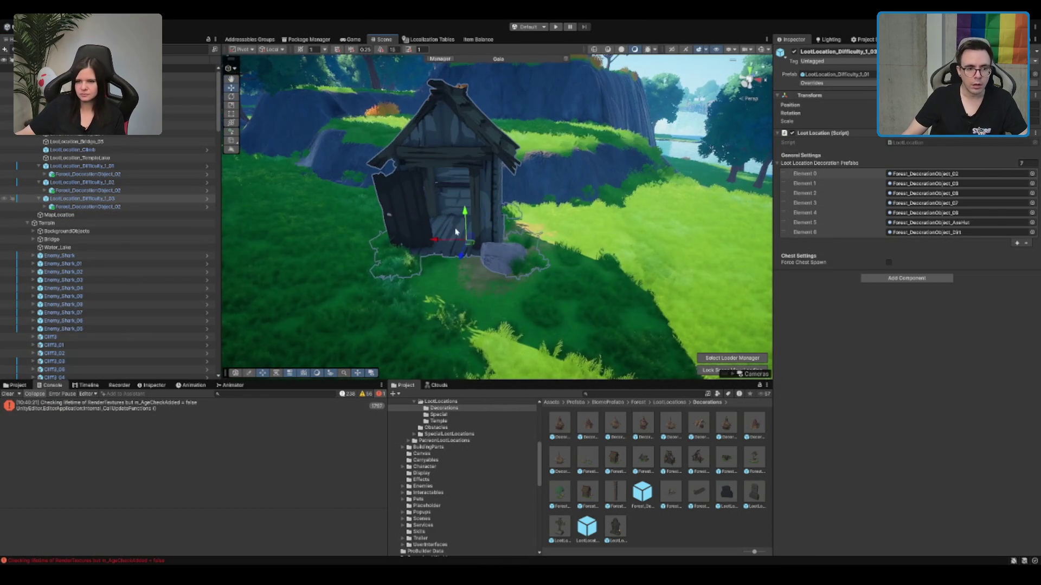
pyautogui.moveTo(521, 236); pyautogui.dragTo(514, 264)
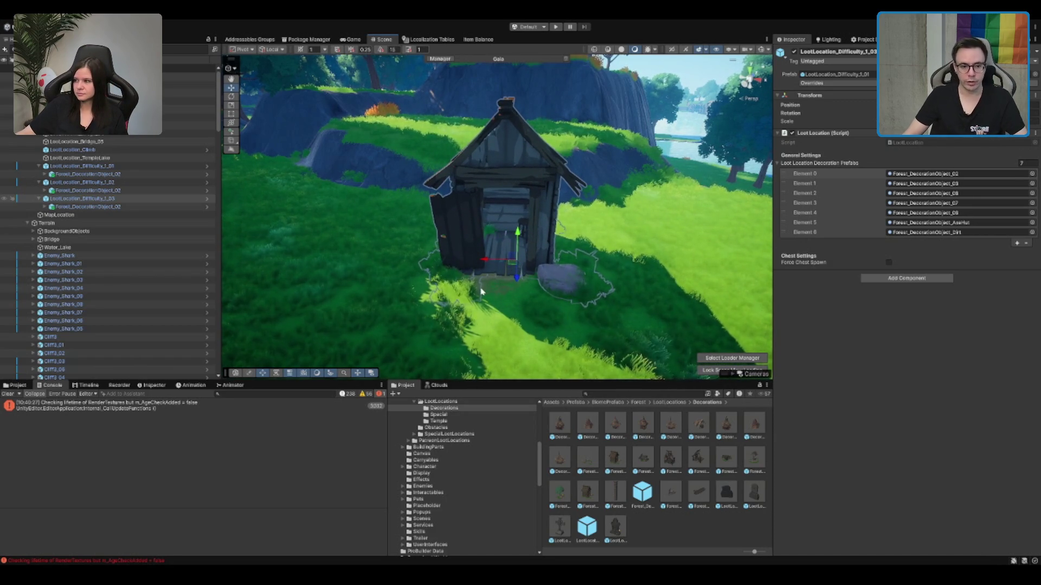
pyautogui.click(481, 292)
pyautogui.moveTo(500, 224)
pyautogui.mouseDown()
pyautogui.moveTo(494, 256)
pyautogui.moveTo(599, 220)
pyautogui.mouseUp()
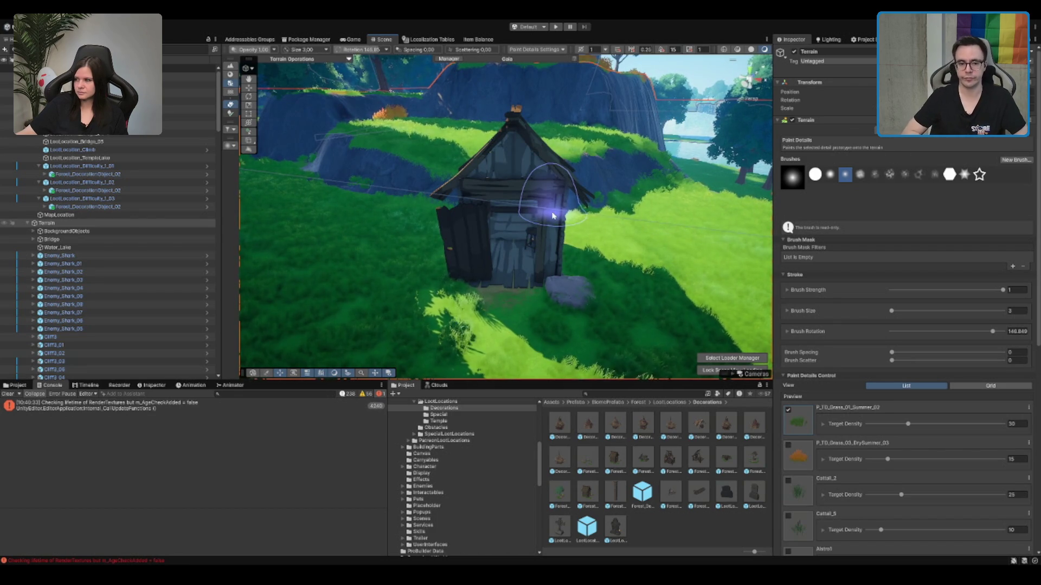
# Step: Select the P_TD_Grass_03_DrySummer_03 detail and paint orange dry grass beside the hut
pyautogui.moveTo(523, 218)
pyautogui.mouseDown()
pyautogui.moveTo(499, 313)
pyautogui.moveTo(536, 254)
pyautogui.moveTo(546, 215)
pyautogui.mouseUp()
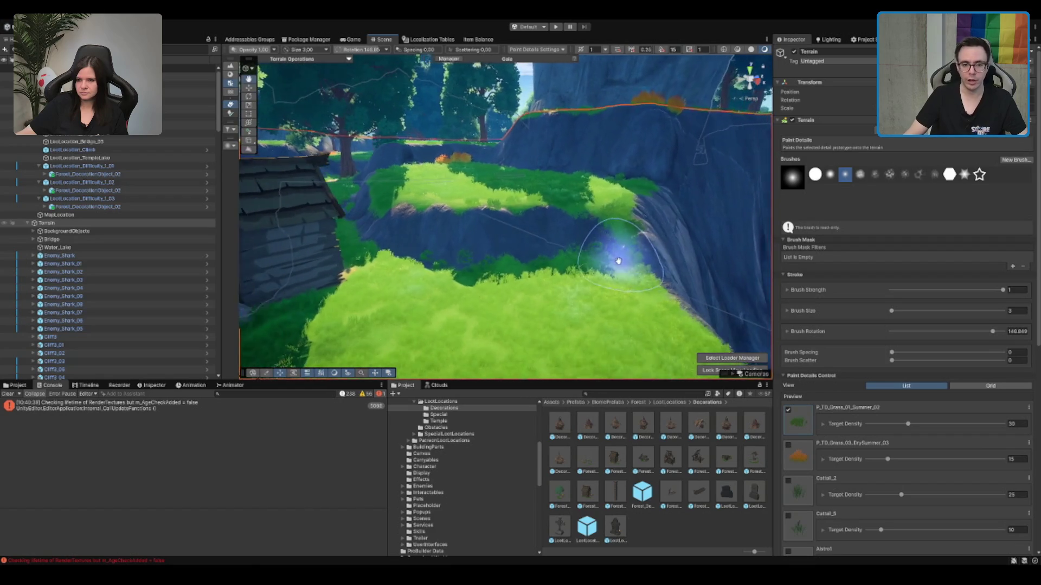
pyautogui.moveTo(368, 314); pyautogui.dragTo(401, 322)
pyautogui.moveTo(602, 237); pyautogui.dragTo(740, 222)
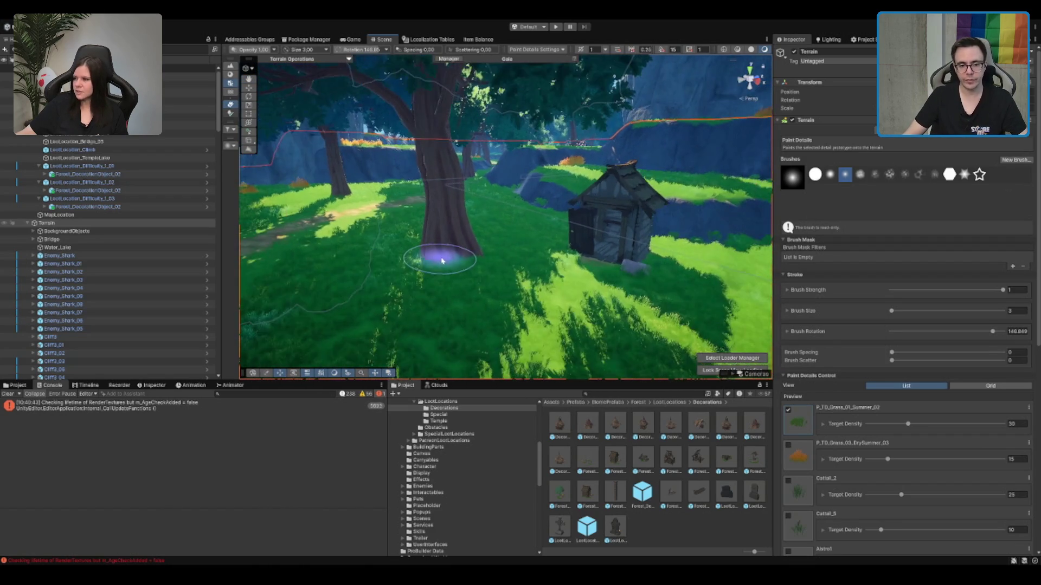
pyautogui.moveTo(546, 264)
pyautogui.mouseDown()
pyautogui.moveTo(476, 281)
pyautogui.moveTo(499, 244)
pyautogui.moveTo(506, 258)
pyautogui.moveTo(573, 260)
pyautogui.mouseUp()
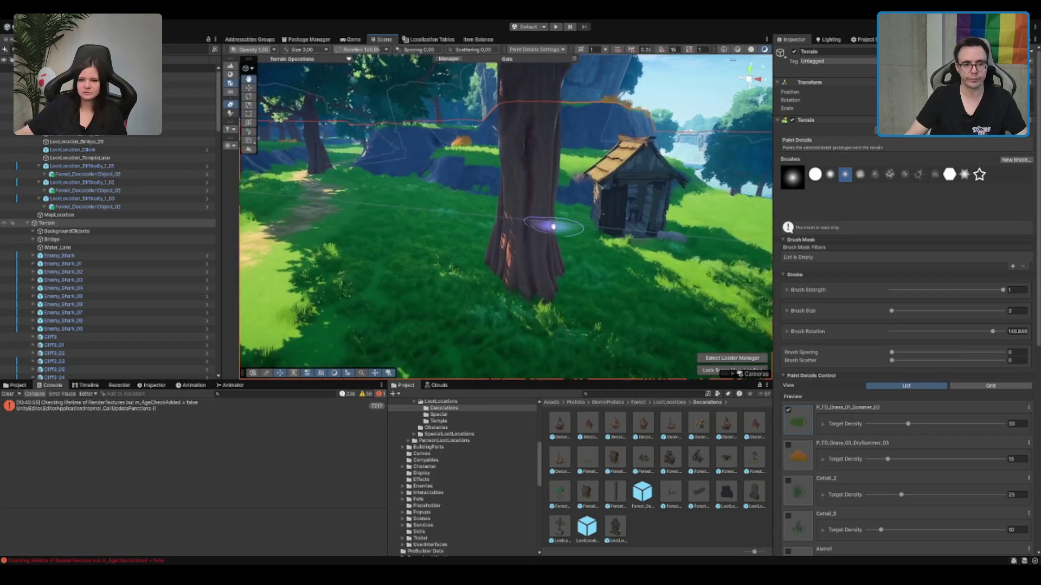
pyautogui.click(829, 450)
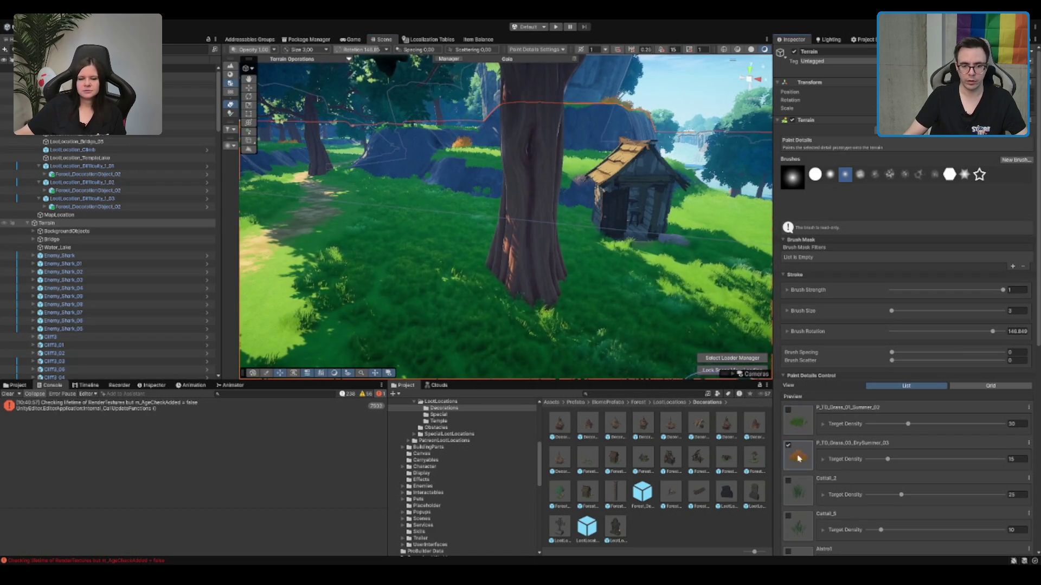
pyautogui.scroll(-10, 868, 379)
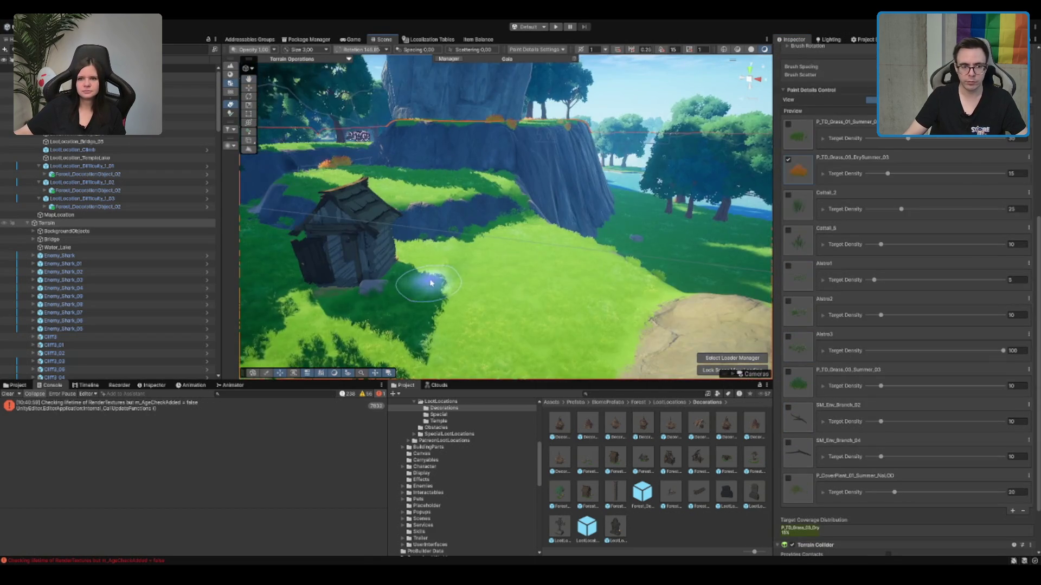
pyautogui.moveTo(520, 244)
pyautogui.mouseDown()
pyautogui.moveTo(499, 246)
pyautogui.moveTo(559, 224)
pyautogui.moveTo(570, 230)
pyautogui.mouseUp()
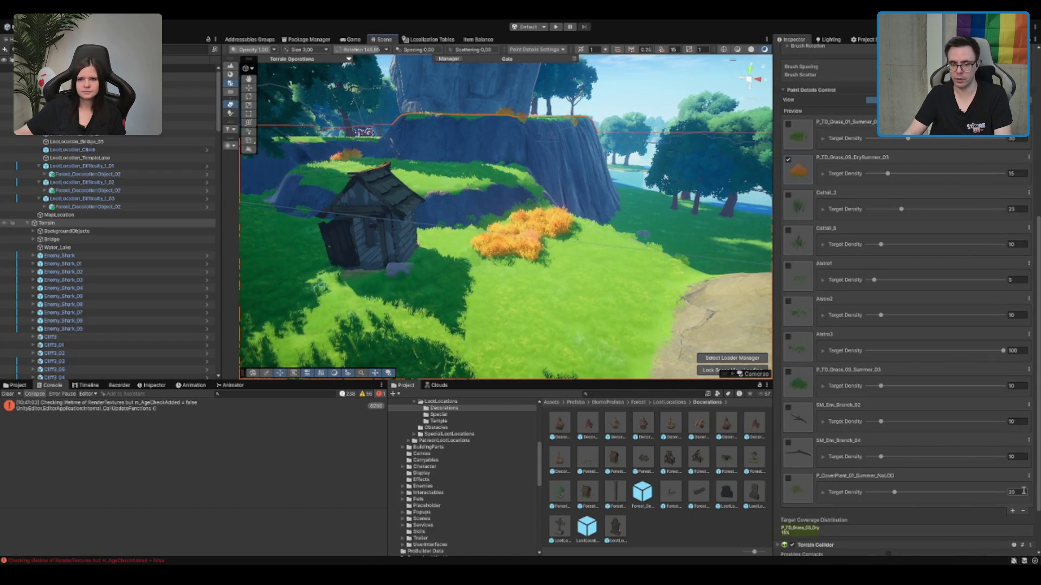
# Step: Set its target density to 10 and paint more dry grass near the hut
pyautogui.click(1019, 174)
pyautogui.write('10')
pyautogui.moveTo(596, 249)
pyautogui.mouseDown()
pyautogui.moveTo(599, 241)
pyautogui.moveTo(602, 275)
pyautogui.mouseUp()
pyautogui.scroll(5, 916, 241)
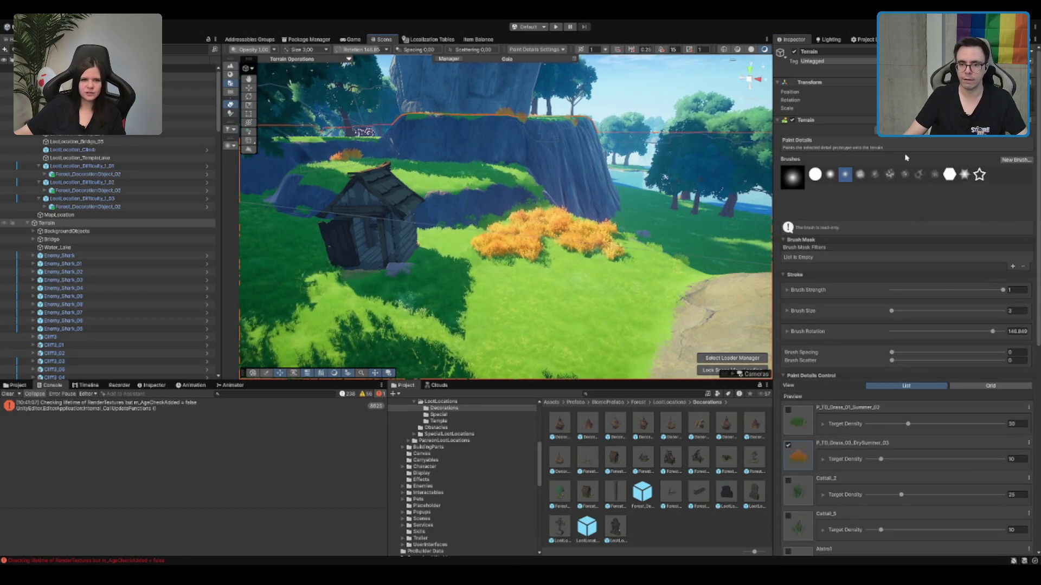
pyautogui.click(909, 135)
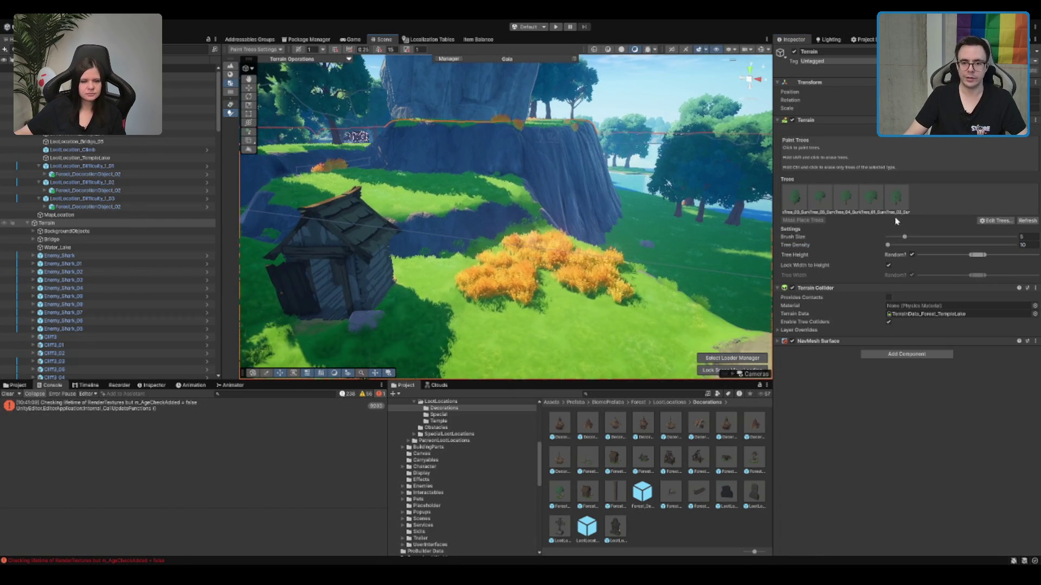
# Step: Place a large tree and a smaller second-type tree in the clearing
pyautogui.click(489, 230)
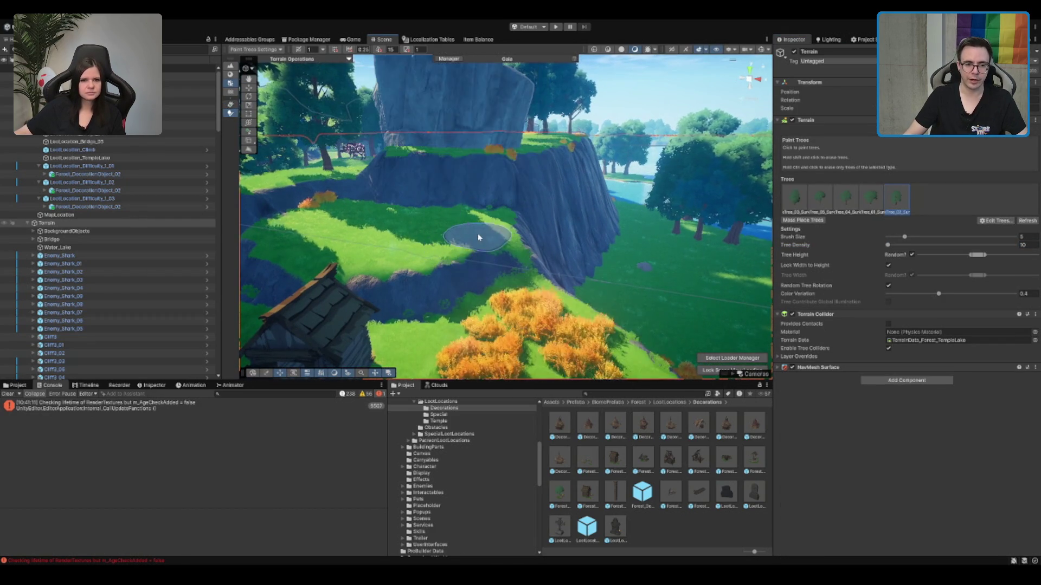
pyautogui.click(819, 198)
pyautogui.click(417, 238)
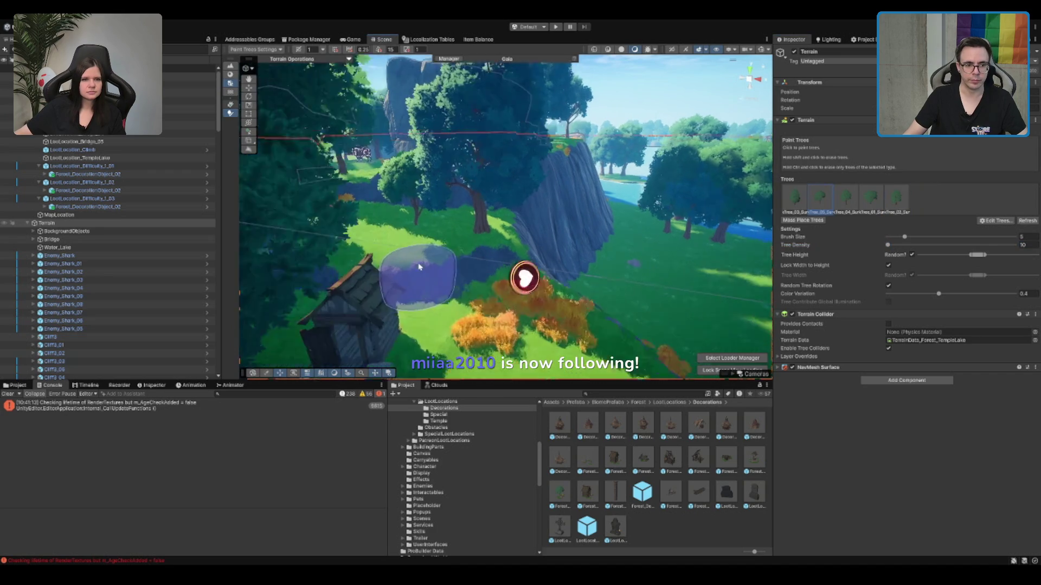
pyautogui.click(795, 197)
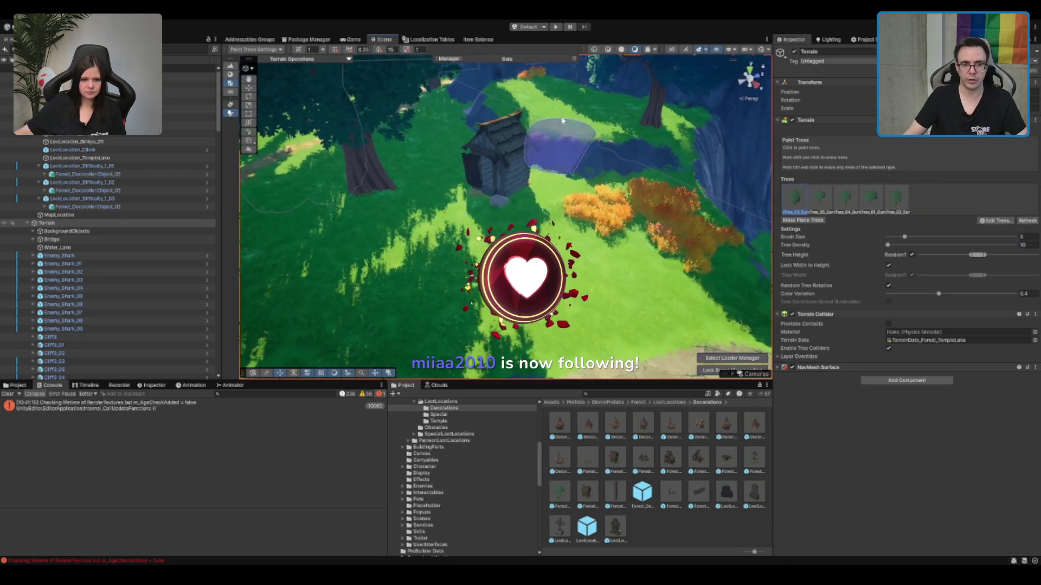
# Step: Fly through the forest to the rock face and erase the large tree there
pyautogui.moveTo(541, 112); pyautogui.dragTo(507, 174)
pyautogui.scroll(10, 542, 206)
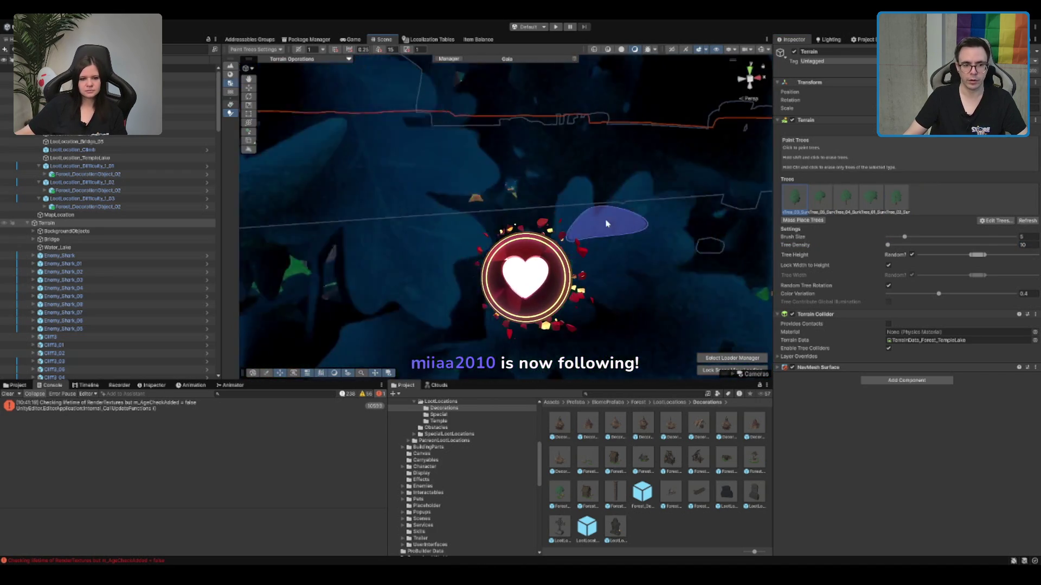
pyautogui.scroll(-10, 605, 225)
pyautogui.press('w')
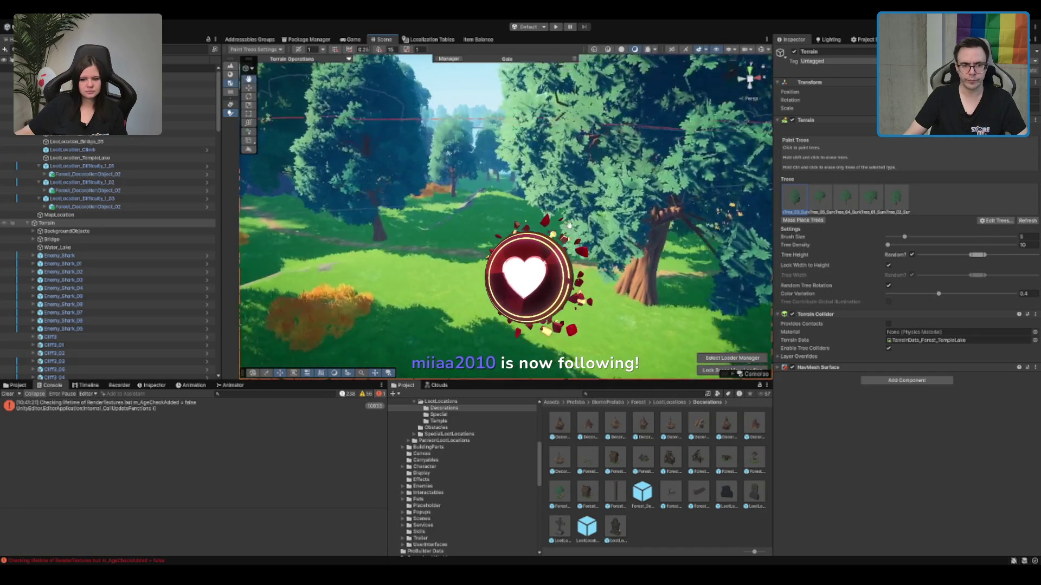
pyautogui.press('w')
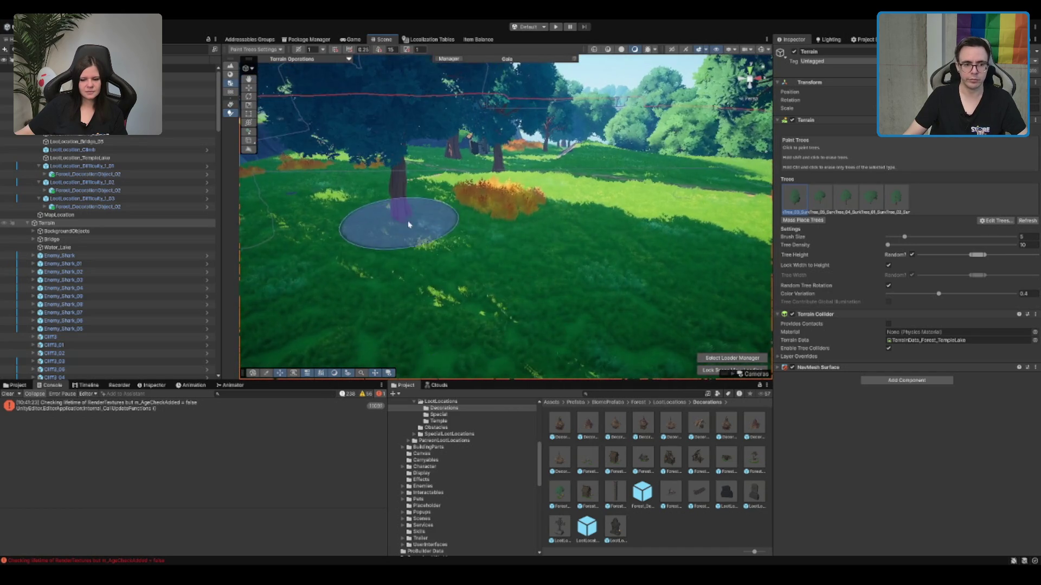
pyautogui.scroll(-5, 532, 240)
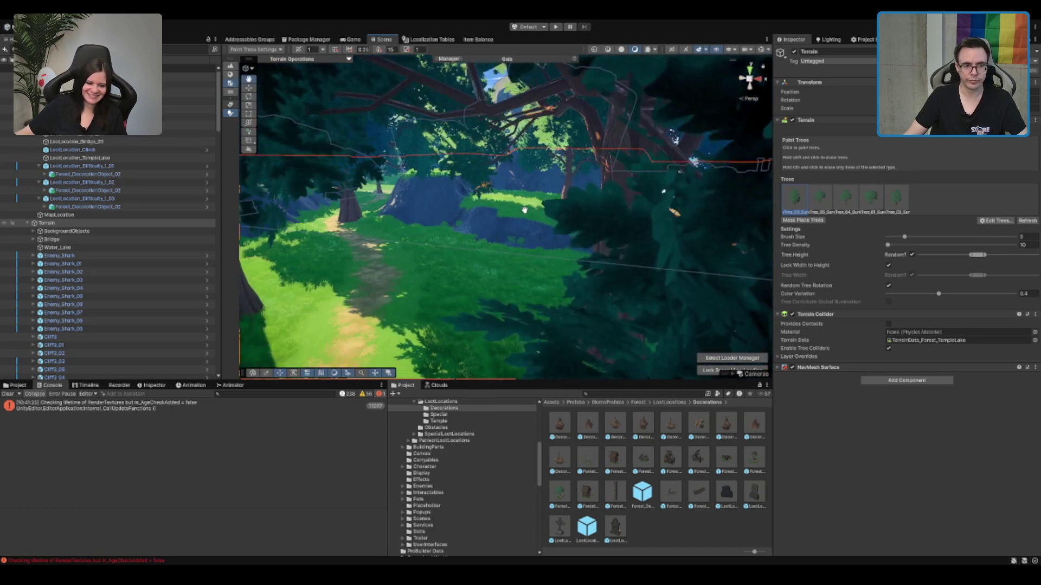
pyautogui.moveTo(634, 208); pyautogui.dragTo(581, 191)
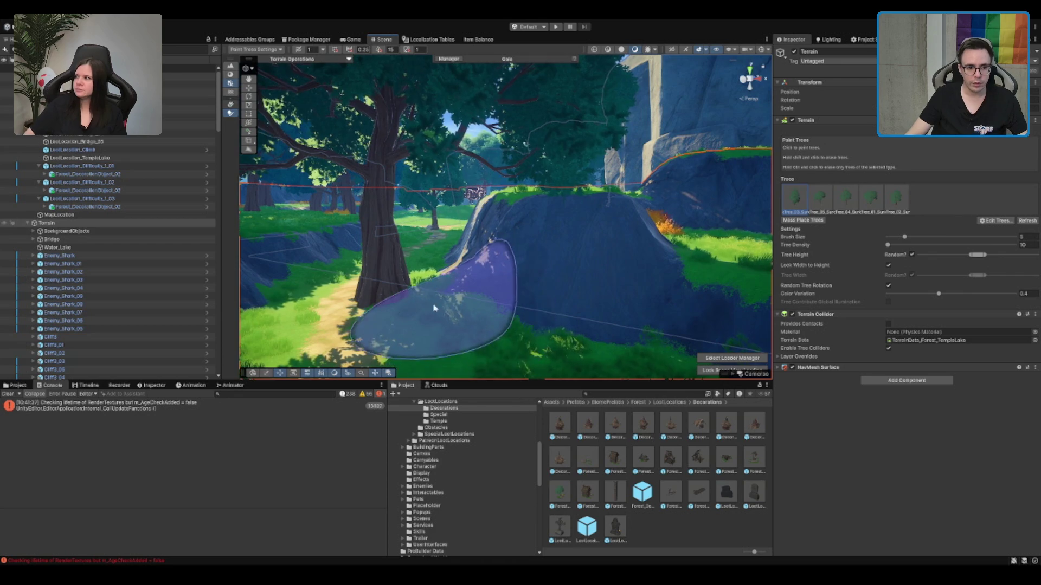
pyautogui.keyDown('shift'); pyautogui.click(417, 300); pyautogui.keyUp('shift')
# Step: Select the fifth tree type and survey the forest path and cliff ravine
pyautogui.click(900, 200)
pyautogui.moveTo(565, 222)
pyautogui.mouseDown()
pyautogui.moveTo(576, 329)
pyautogui.moveTo(553, 270)
pyautogui.moveTo(574, 268)
pyautogui.mouseUp()
pyautogui.scroll(-2, 577, 277)
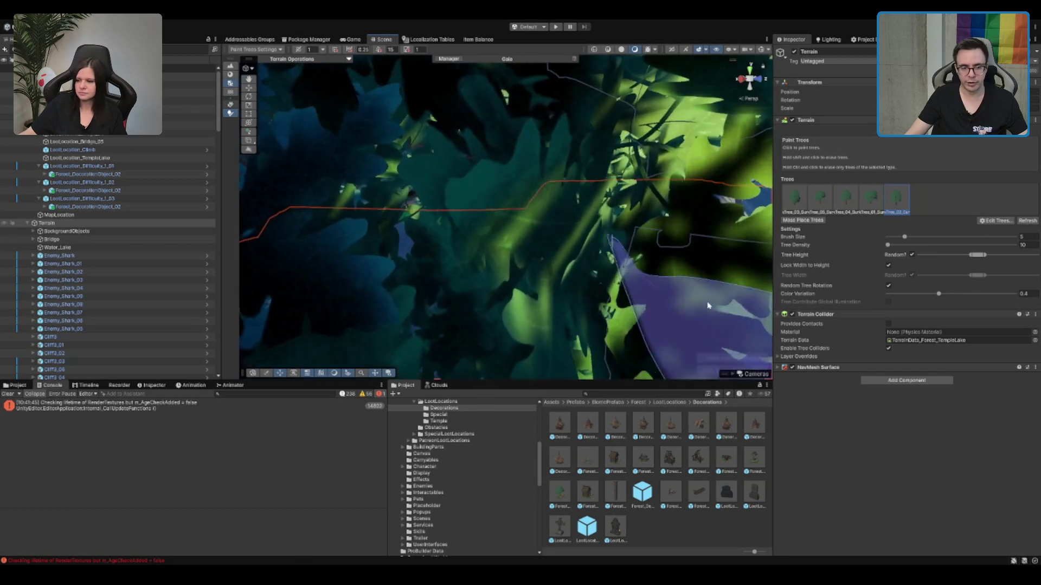
pyautogui.moveTo(533, 281); pyautogui.dragTo(707, 289)
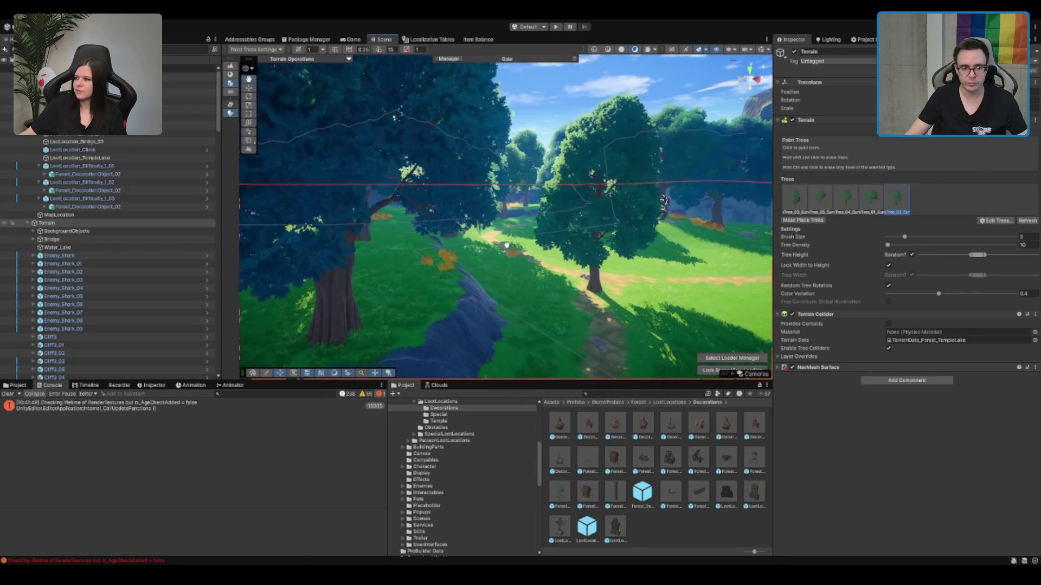
pyautogui.moveTo(585, 279)
pyautogui.mouseDown()
pyautogui.moveTo(522, 271)
pyautogui.moveTo(336, 314)
pyautogui.moveTo(303, 295)
pyautogui.mouseUp()
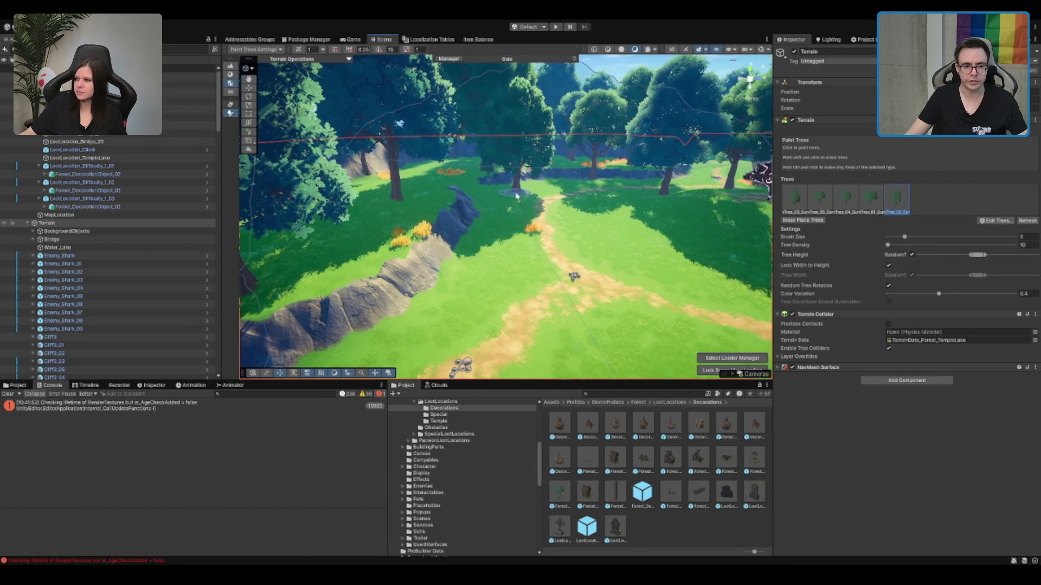
pyautogui.moveTo(514, 206); pyautogui.dragTo(393, 252)
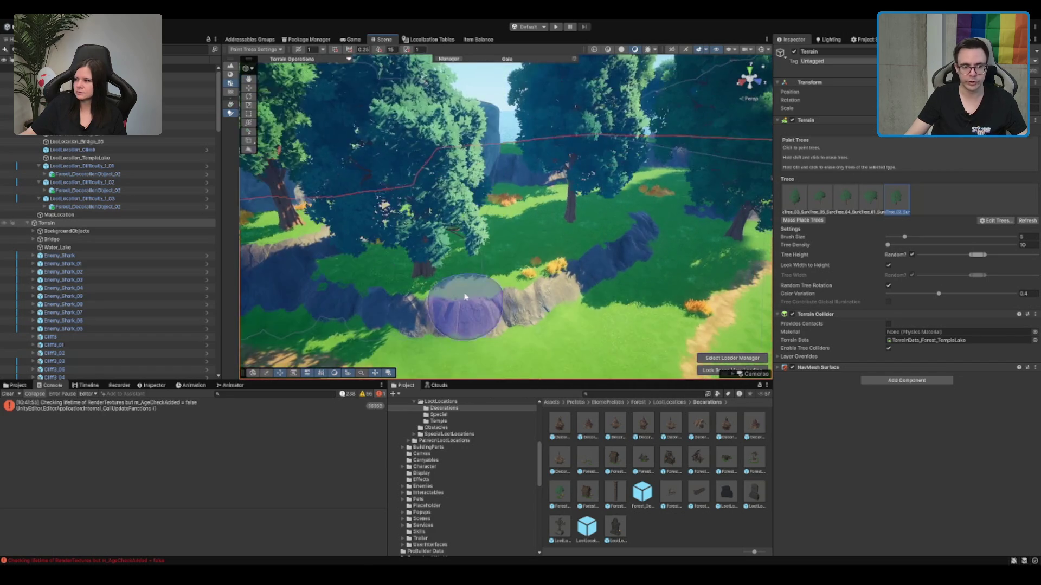
pyautogui.moveTo(587, 128); pyautogui.dragTo(563, 253)
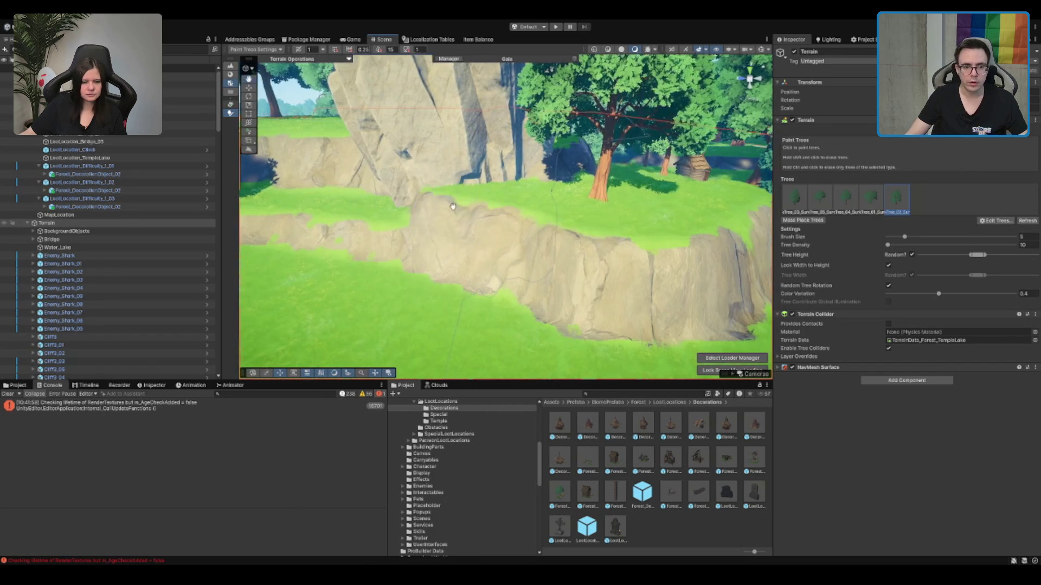
pyautogui.click(521, 235)
pyautogui.hotkey('ctrl', 'z')
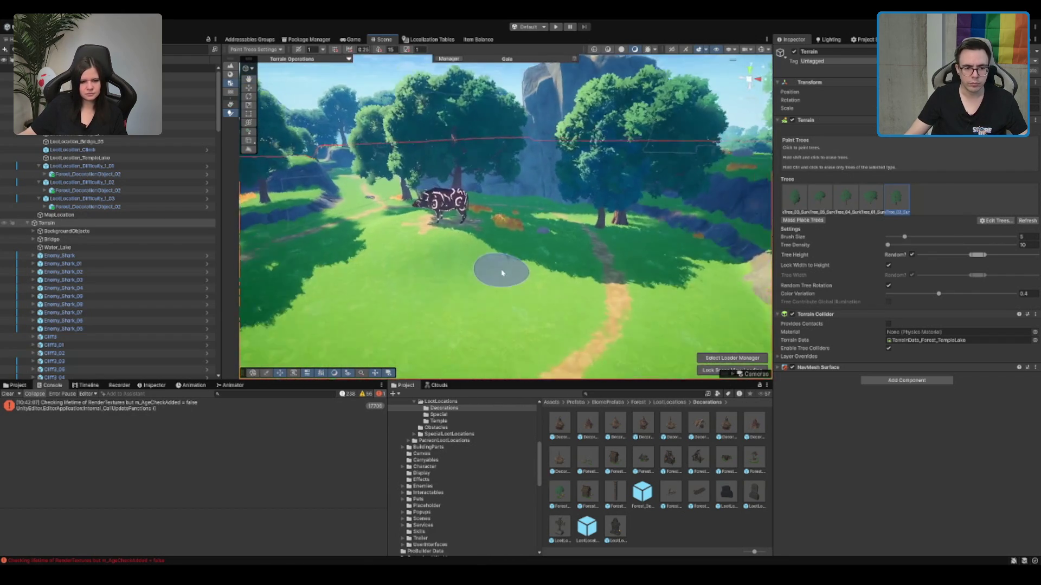
pyautogui.click(487, 293)
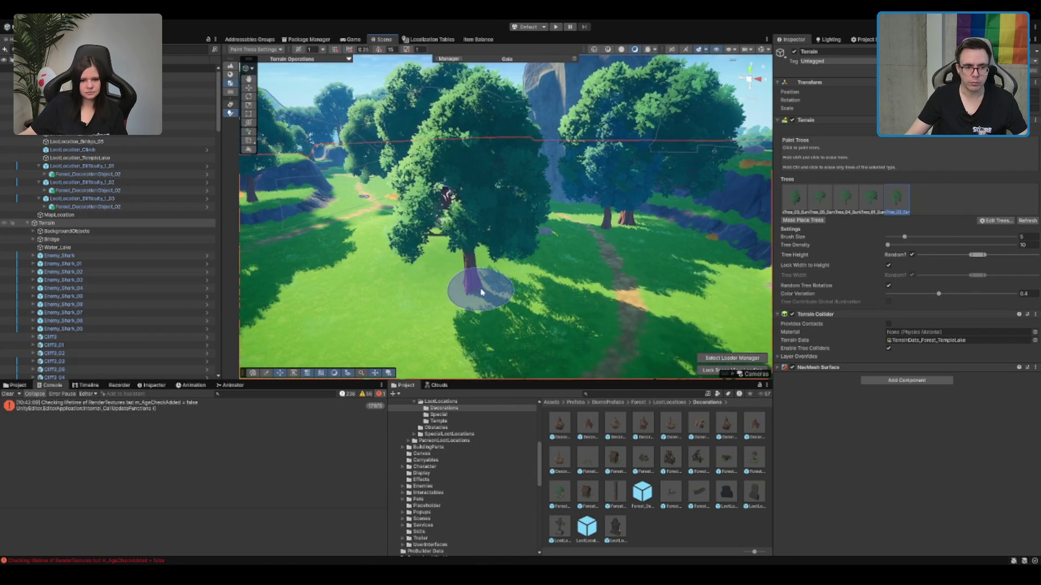
pyautogui.click(499, 289)
pyautogui.hotkey('ctrl', 'z')
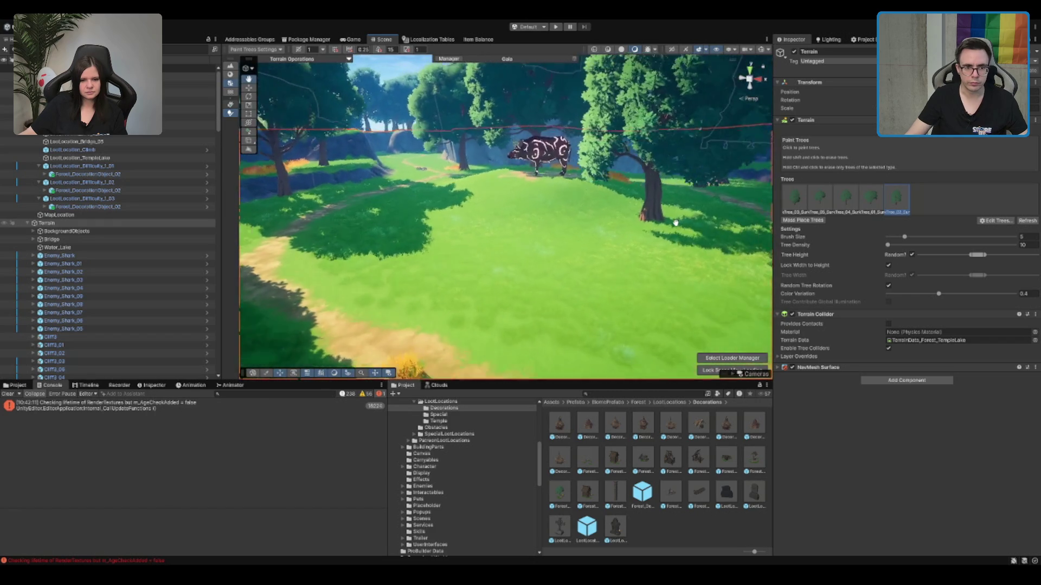
pyautogui.moveTo(681, 220); pyautogui.dragTo(610, 218)
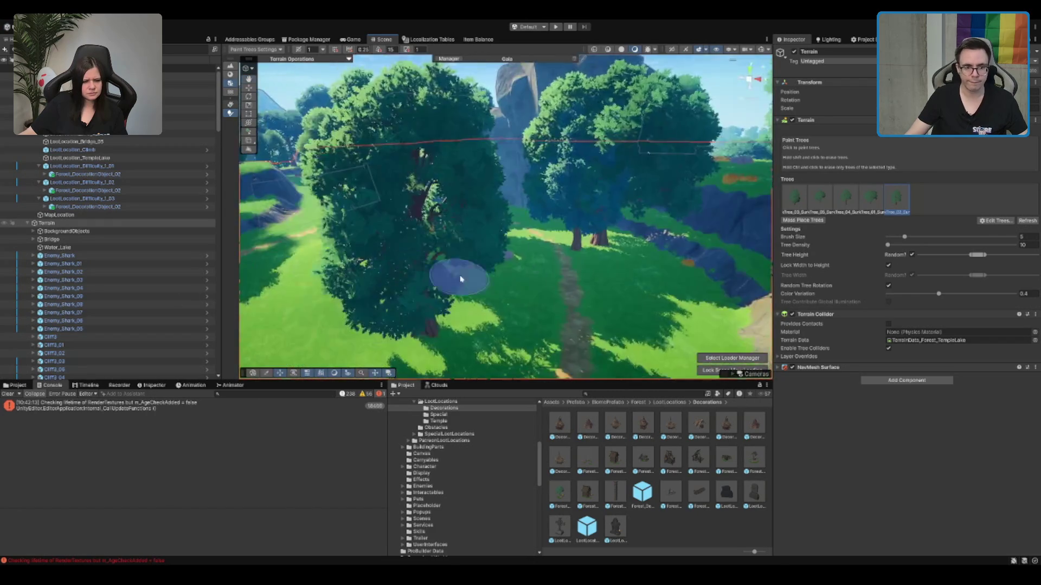
pyautogui.scroll(3, 569, 264)
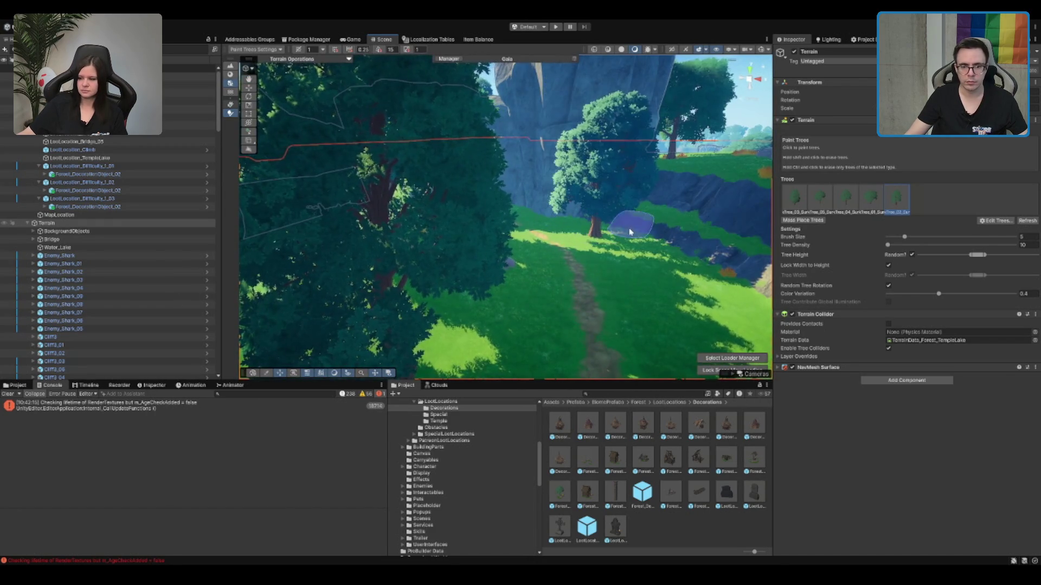
pyautogui.click(795, 198)
pyautogui.scroll(5, 683, 292)
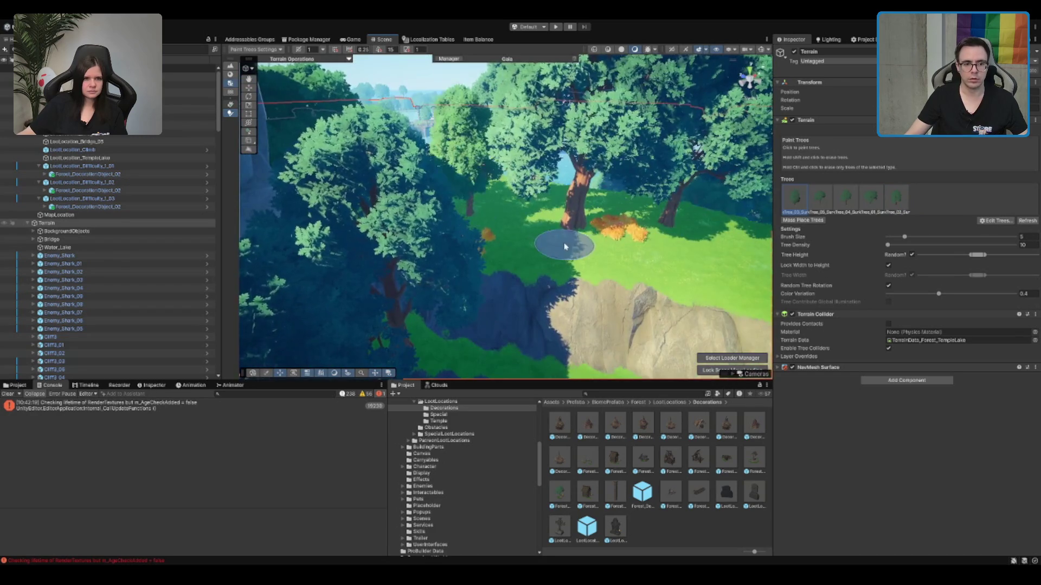
pyautogui.moveTo(564, 247)
pyautogui.mouseDown()
pyautogui.moveTo(593, 279)
pyautogui.moveTo(492, 344)
pyautogui.moveTo(610, 200)
pyautogui.moveTo(496, 200)
pyautogui.mouseUp()
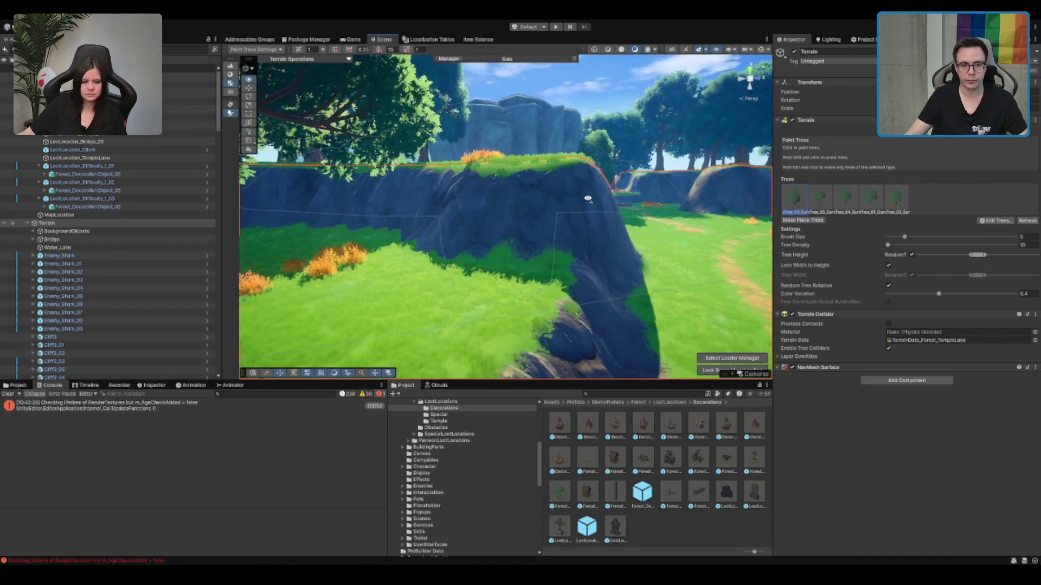
pyautogui.moveTo(503, 249); pyautogui.dragTo(499, 280)
pyautogui.moveTo(543, 234)
pyautogui.mouseDown()
pyautogui.moveTo(532, 209)
pyautogui.moveTo(480, 238)
pyautogui.mouseUp()
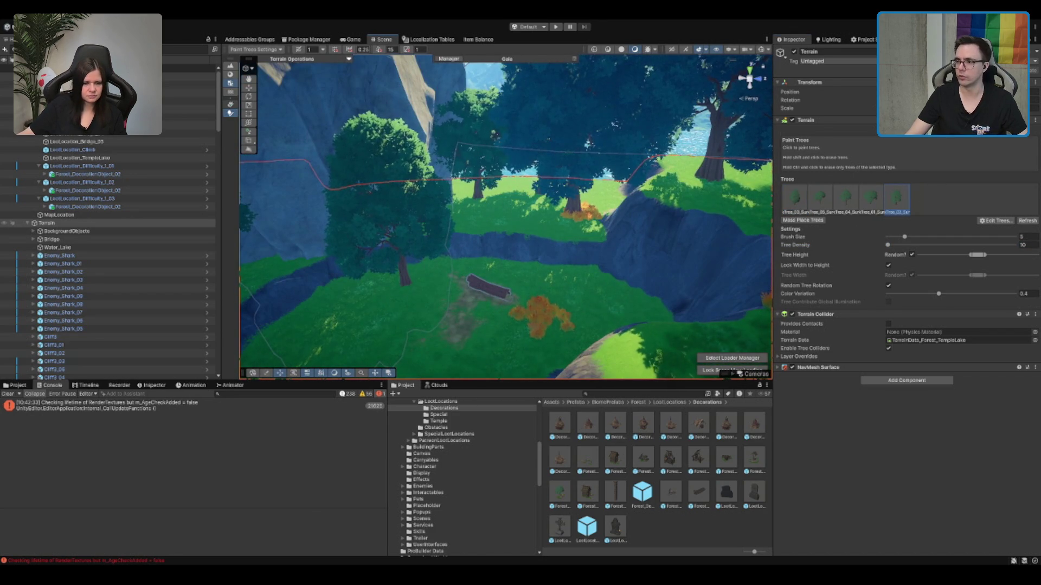
pyautogui.moveTo(520, 233)
pyautogui.mouseDown()
pyautogui.moveTo(476, 233)
pyautogui.moveTo(593, 226)
pyautogui.moveTo(464, 235)
pyautogui.mouseUp()
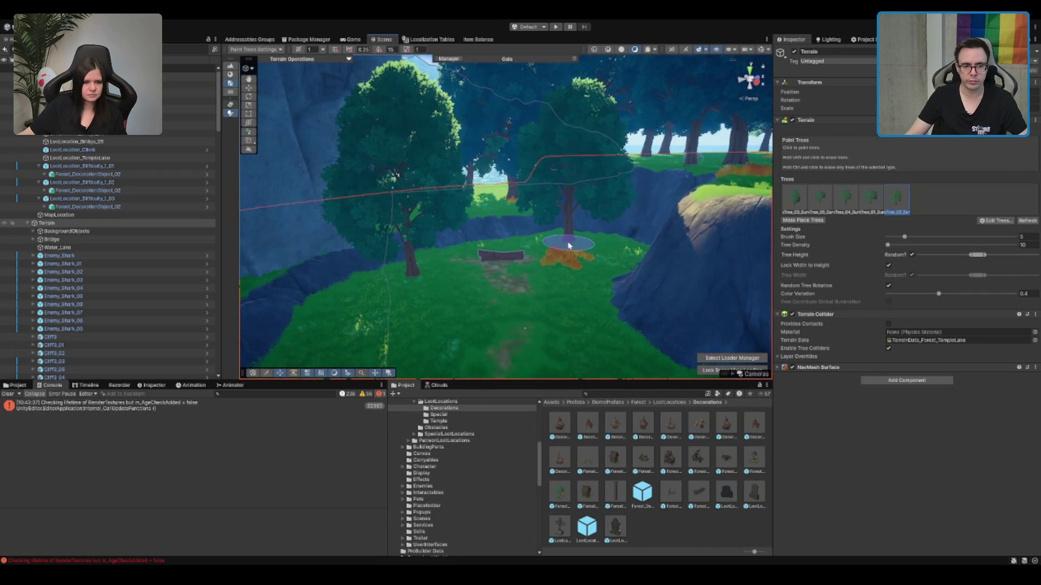
pyautogui.click(795, 198)
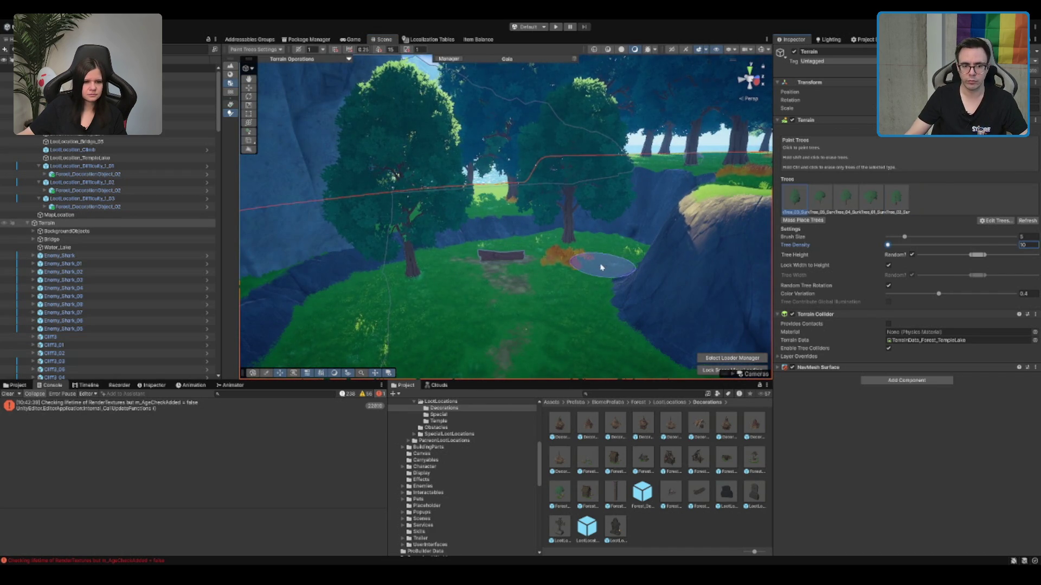
pyautogui.scroll(-2, 594, 308)
pyautogui.scroll(5, 595, 307)
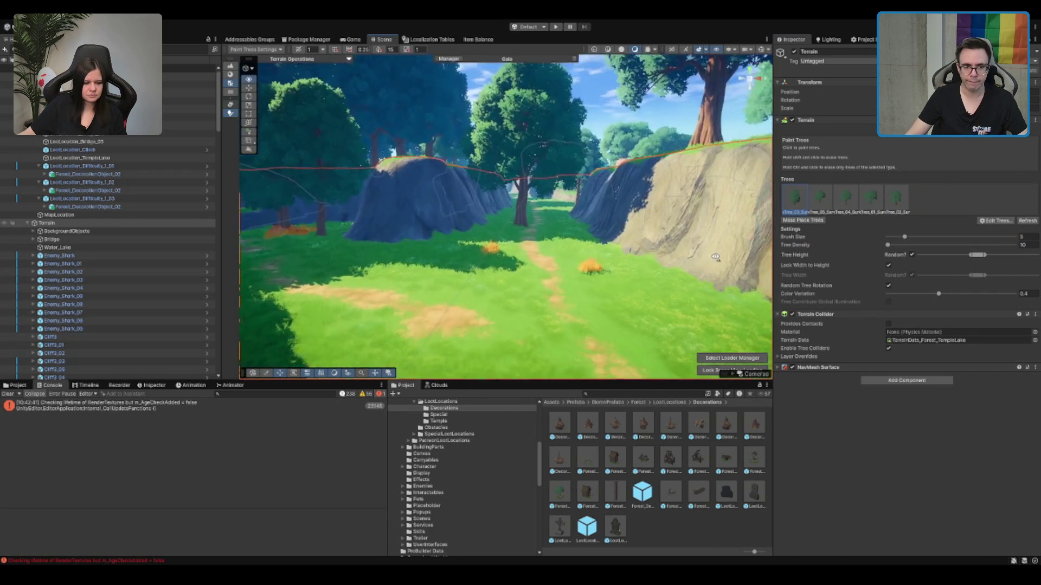
pyautogui.scroll(-4, 647, 269)
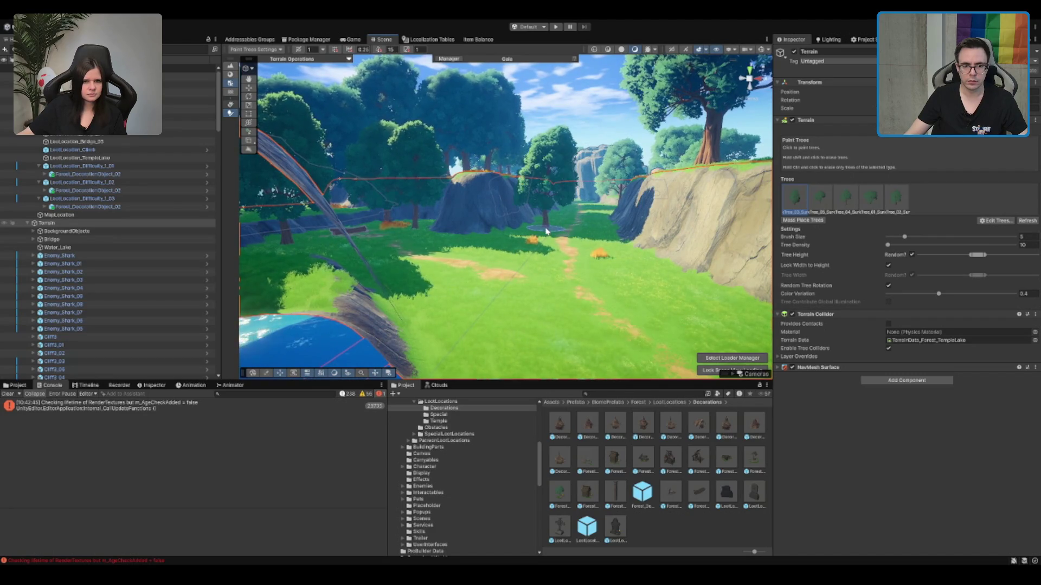
pyautogui.scroll(5, 539, 231)
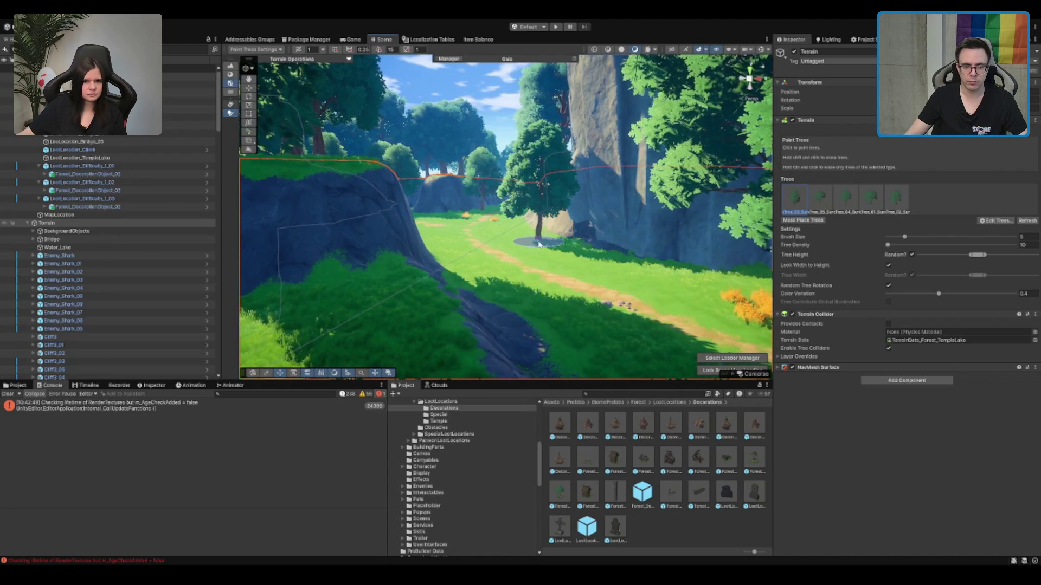
pyautogui.scroll(5, 539, 244)
pyautogui.scroll(3, 525, 215)
# Step: Select the P_TD_Grass_03_Summer_03 detail and paint grass onto the ledge beside the tree
pyautogui.click(844, 130)
pyautogui.scroll(-3, 843, 402)
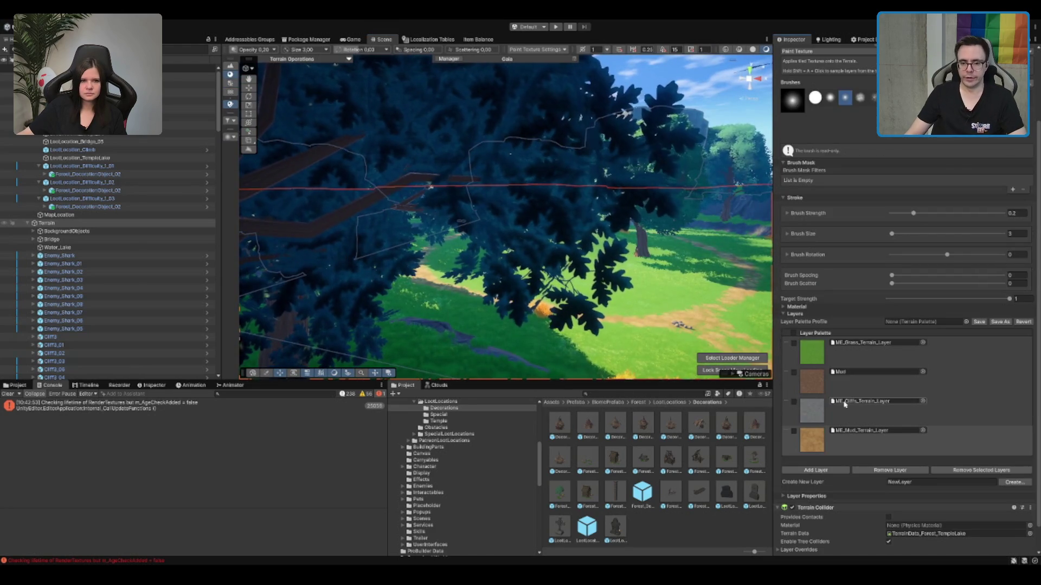
pyautogui.scroll(3, 872, 181)
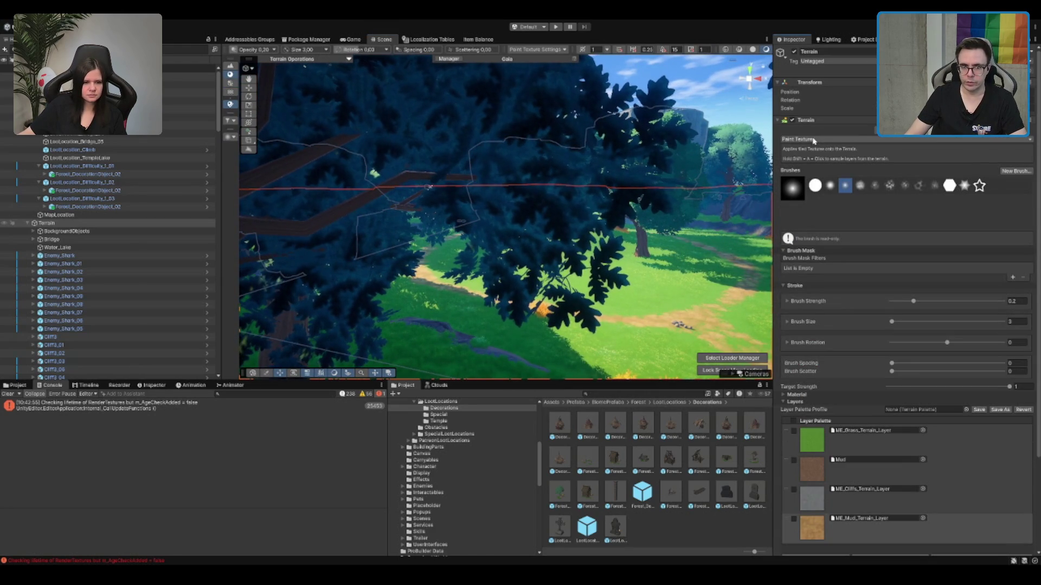
pyautogui.click(922, 132)
pyautogui.scroll(-5, 813, 352)
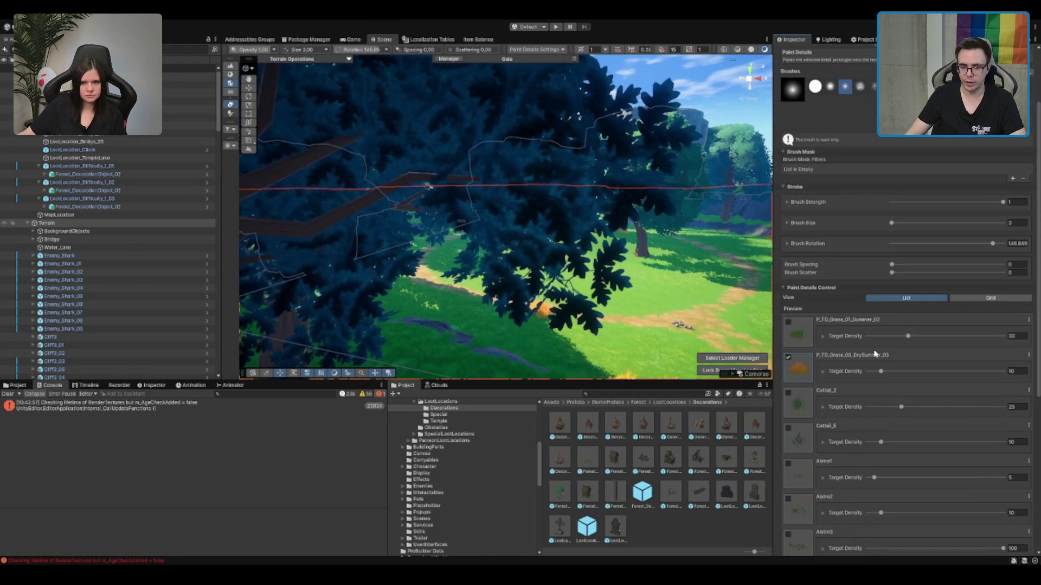
pyautogui.scroll(-3, 795, 281)
pyautogui.click(788, 394)
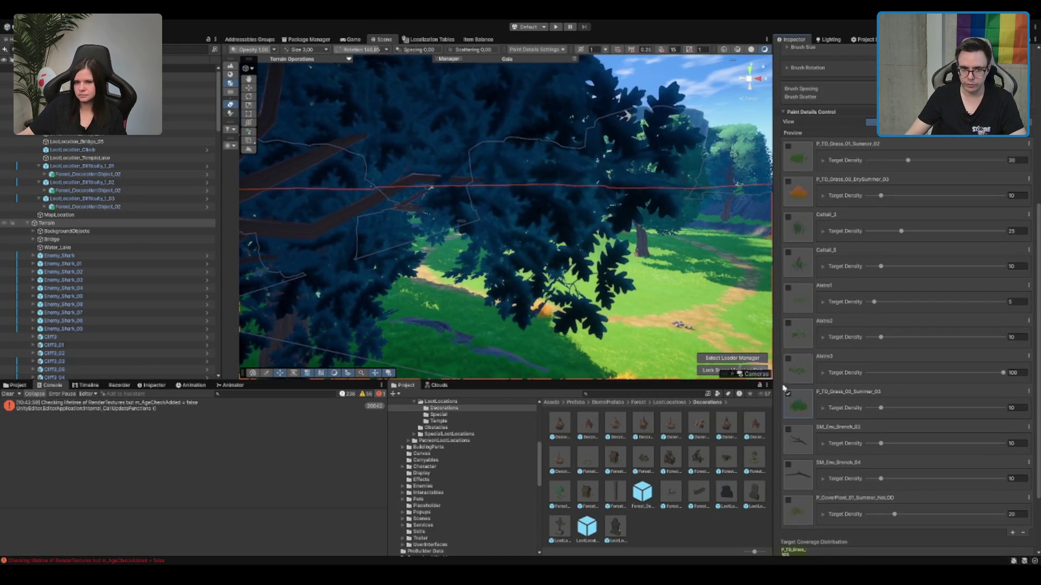
pyautogui.scroll(3, 565, 321)
pyautogui.scroll(5, 565, 321)
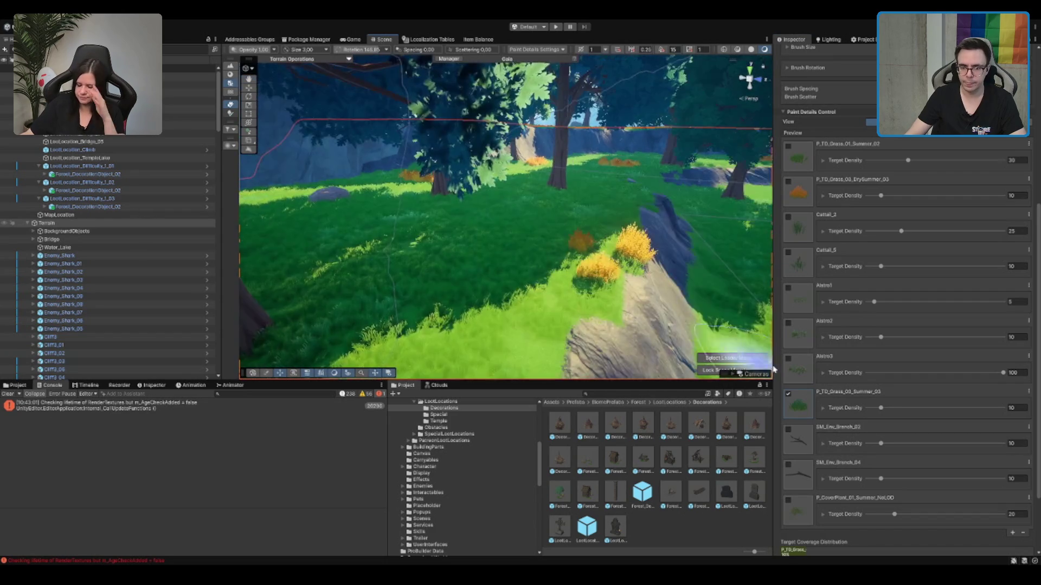
pyautogui.scroll(5, 584, 283)
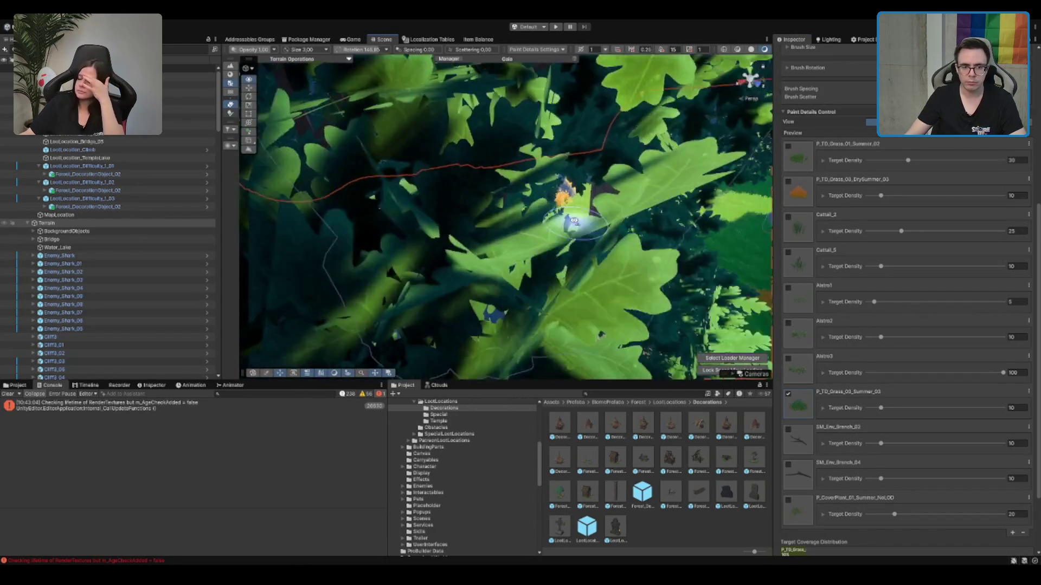
pyautogui.scroll(-5, 573, 221)
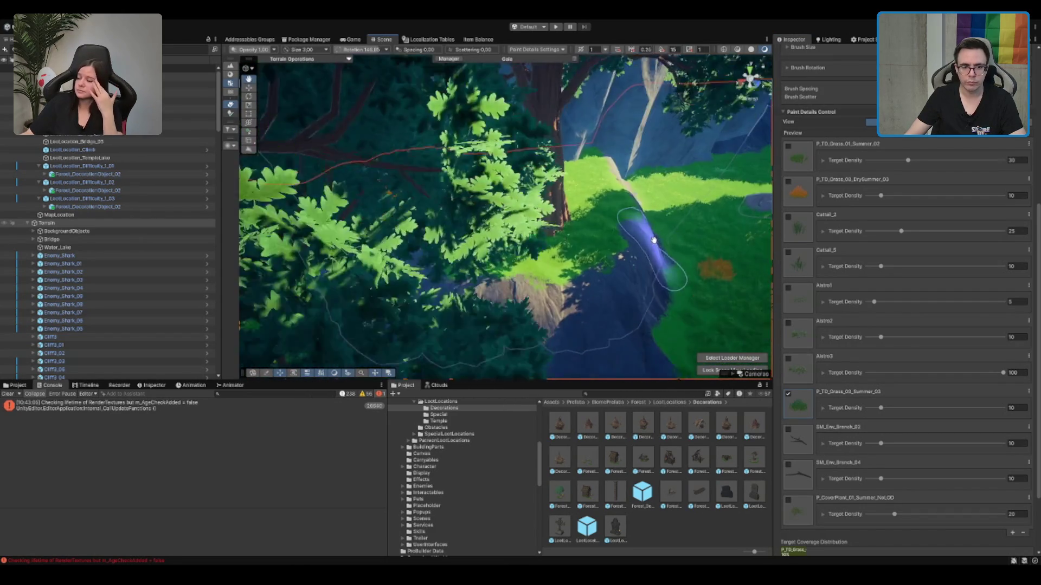
pyautogui.scroll(5, 578, 223)
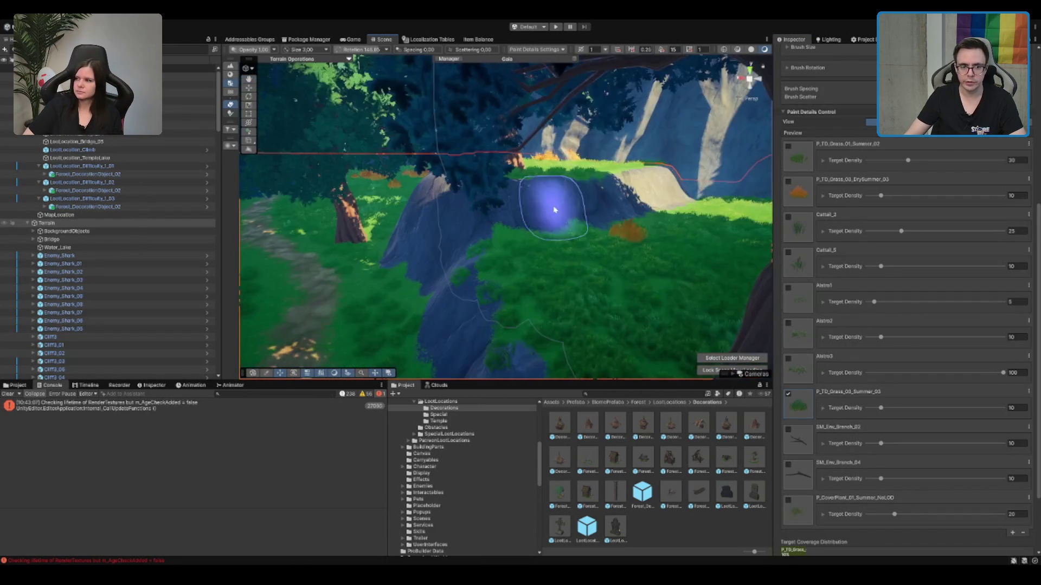
pyautogui.scroll(-3, 555, 188)
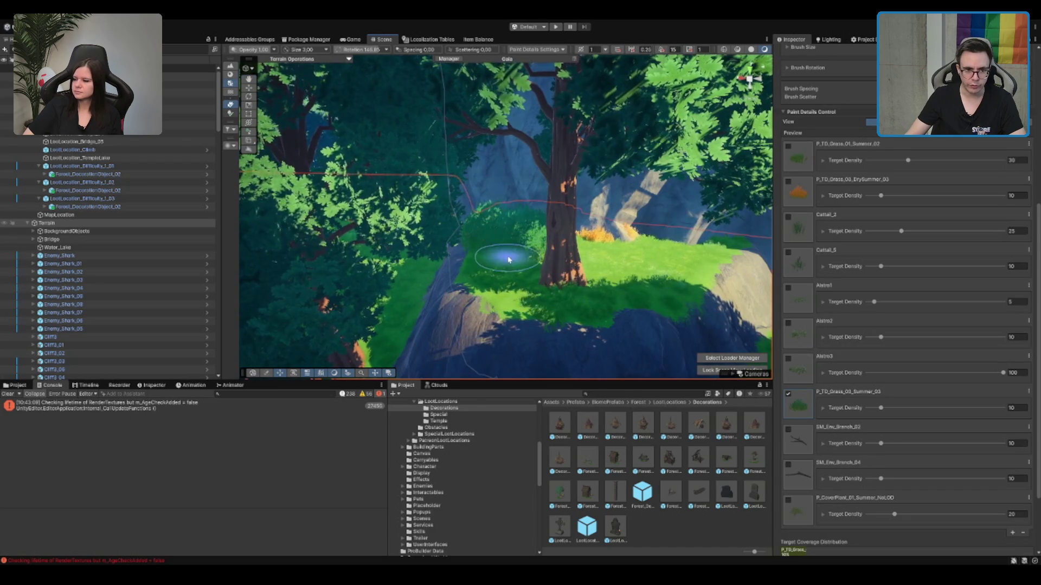
pyautogui.moveTo(508, 260); pyautogui.dragTo(517, 253)
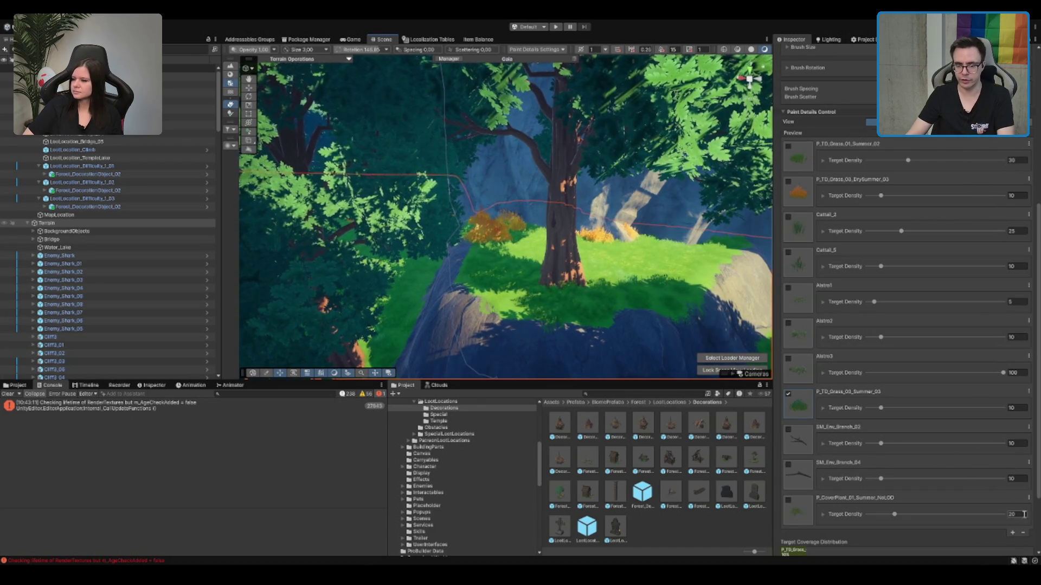
# Step: Set the grass target density to 5 and paint the slope right of the tree
pyautogui.click(1012, 408)
pyautogui.write('5')
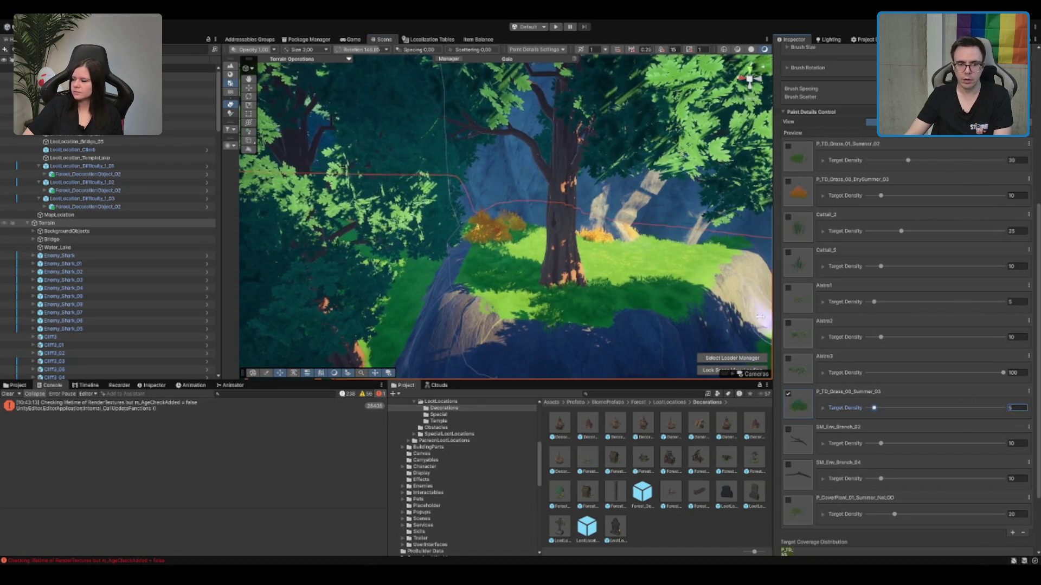
pyautogui.moveTo(673, 247); pyautogui.dragTo(678, 269)
pyautogui.scroll(5, 673, 271)
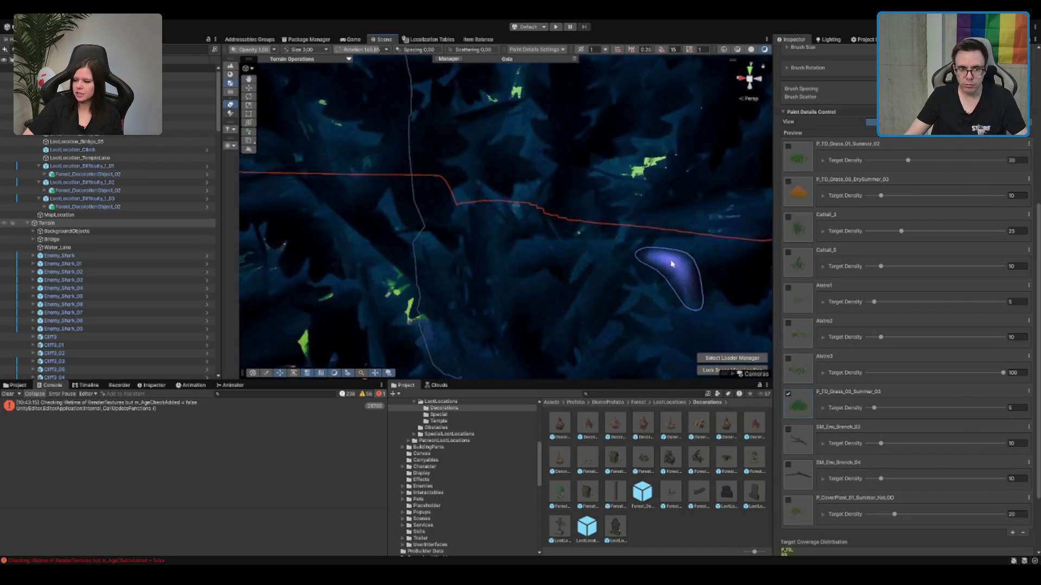
pyautogui.scroll(5, 653, 217)
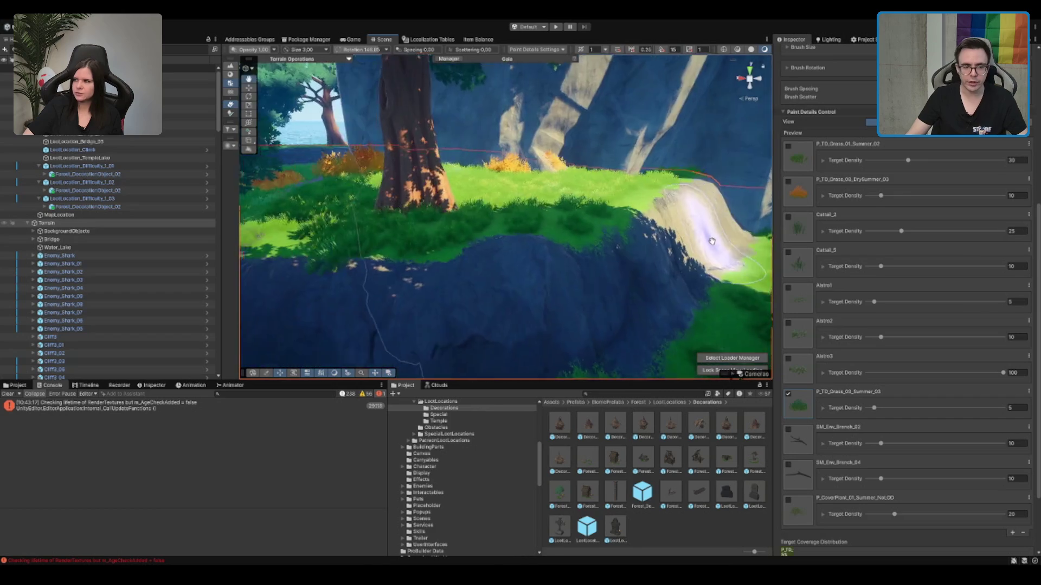
# Step: Erase grass around the trunk base and repaint grass and ferns nearby
pyautogui.moveTo(457, 218); pyautogui.dragTo(592, 221)
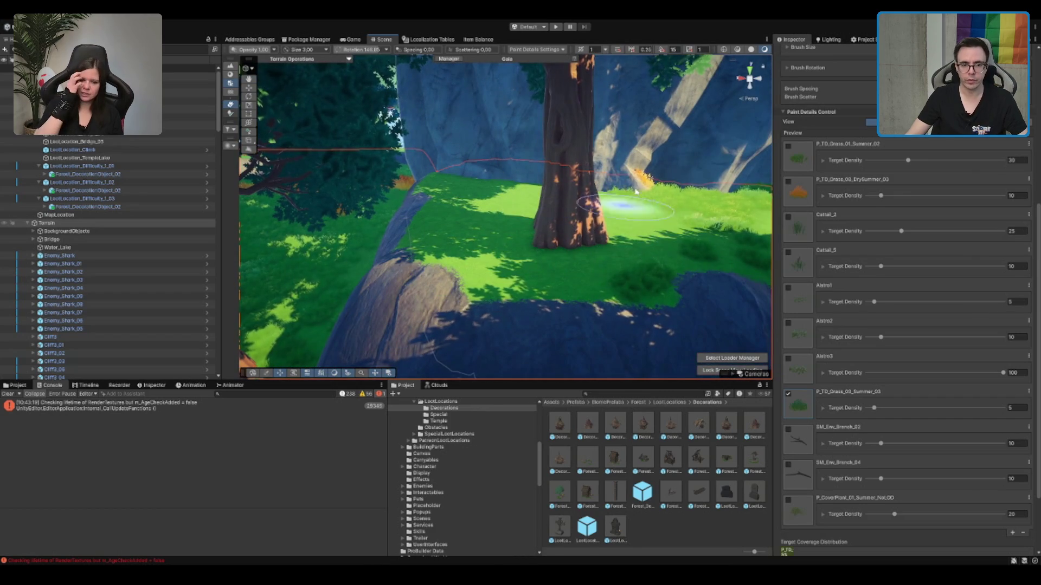
pyautogui.scroll(2, 674, 278)
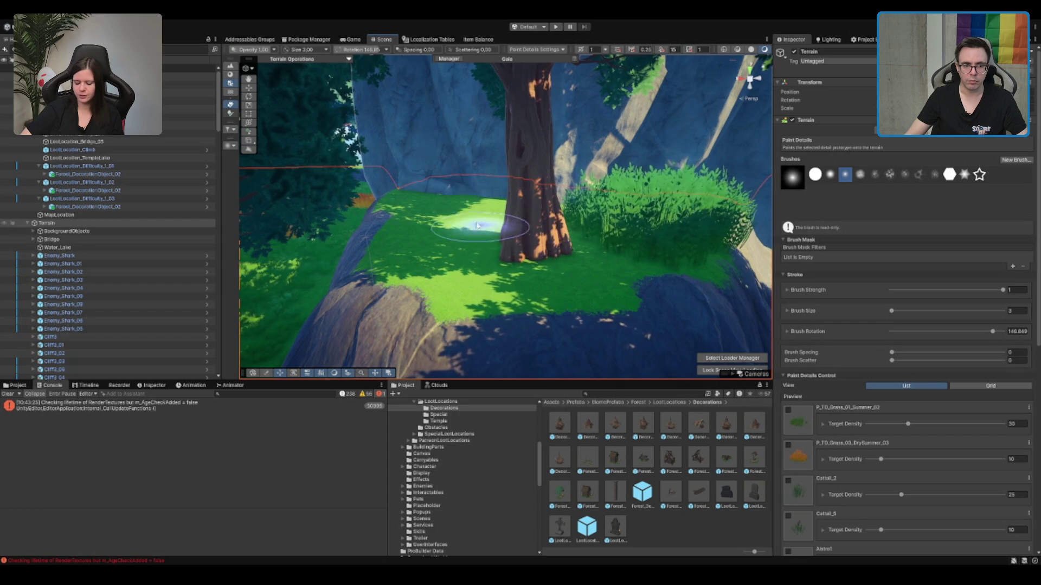
pyautogui.moveTo(431, 229)
pyautogui.mouseDown()
pyautogui.moveTo(464, 278)
pyautogui.moveTo(569, 267)
pyautogui.moveTo(347, 292)
pyautogui.moveTo(445, 262)
pyautogui.mouseUp()
pyautogui.scroll(-3, 455, 249)
pyautogui.scroll(3, 423, 293)
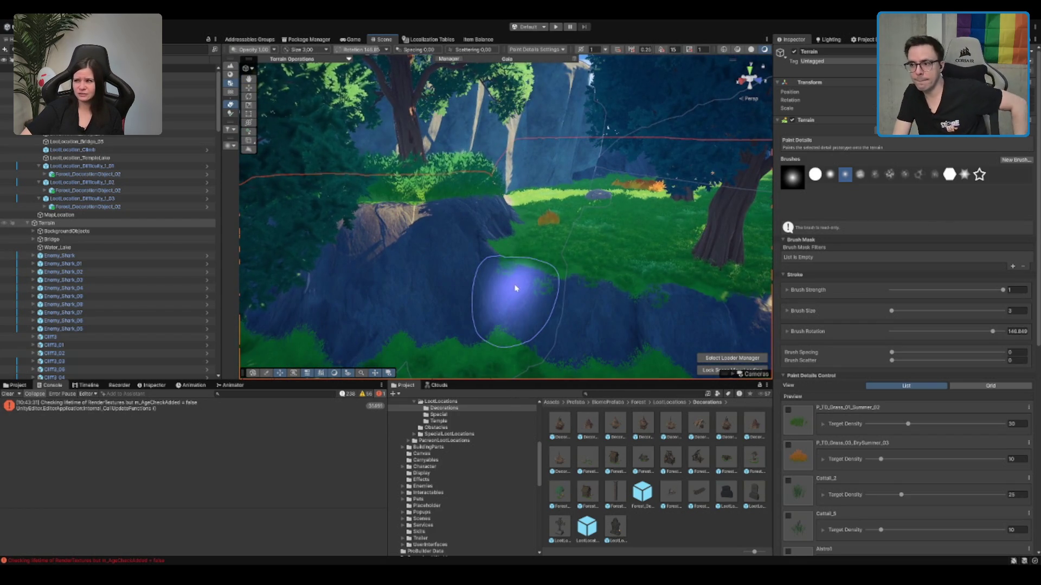
pyautogui.moveTo(592, 262)
pyautogui.mouseDown()
pyautogui.moveTo(379, 212)
pyautogui.moveTo(760, 196)
pyautogui.moveTo(553, 174)
pyautogui.moveTo(685, 163)
pyautogui.moveTo(730, 128)
pyautogui.moveTo(657, 168)
pyautogui.moveTo(671, 314)
pyautogui.mouseUp()
pyautogui.press('w')
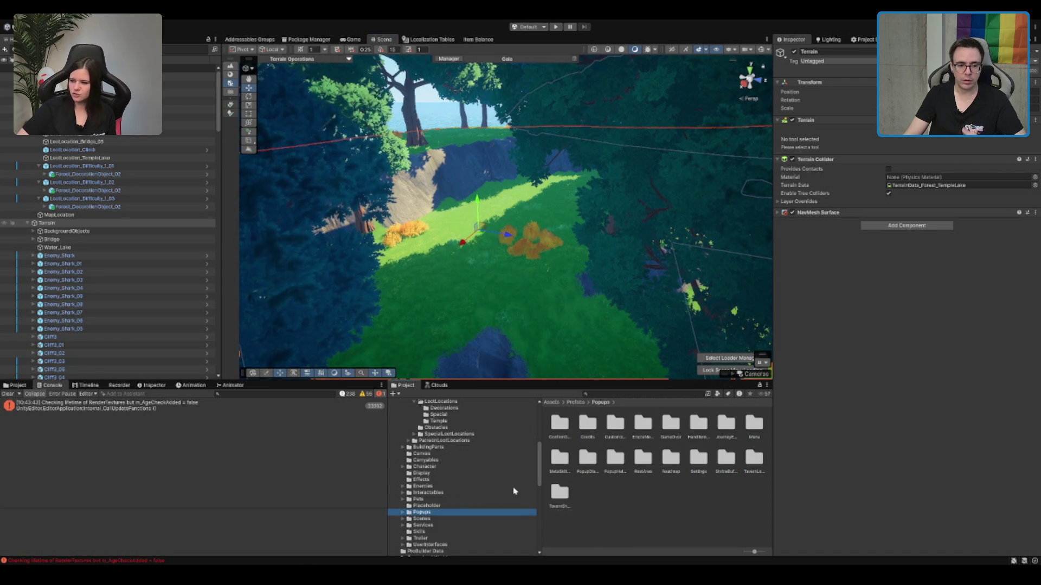
# Step: Open the Boot scene from the Assets/Scenes folder in the Project window
pyautogui.click(470, 480)
pyautogui.scroll(-3, 472, 482)
pyautogui.click(441, 528)
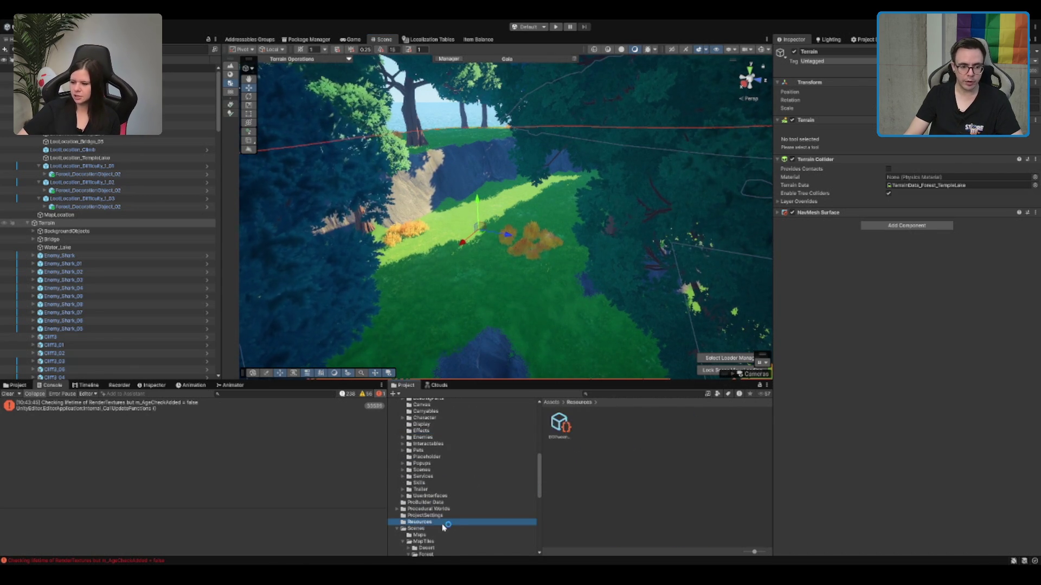
pyautogui.doubleClick(643, 424)
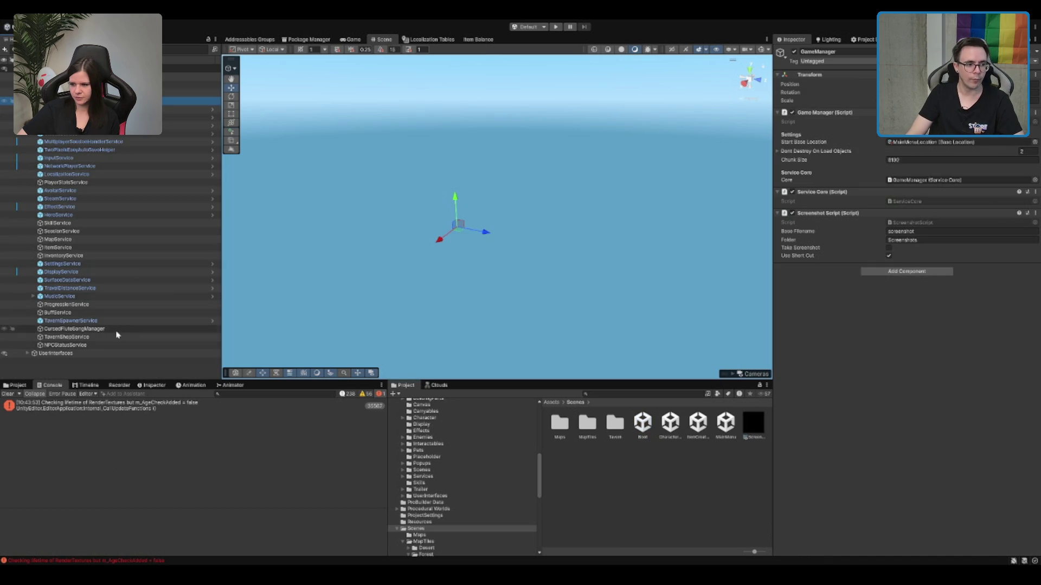
# Step: Inspect MapService's settings under SessionService, including the debug test tile set to Forest TempleLake map tile data
pyautogui.click(114, 235)
pyautogui.click(103, 239)
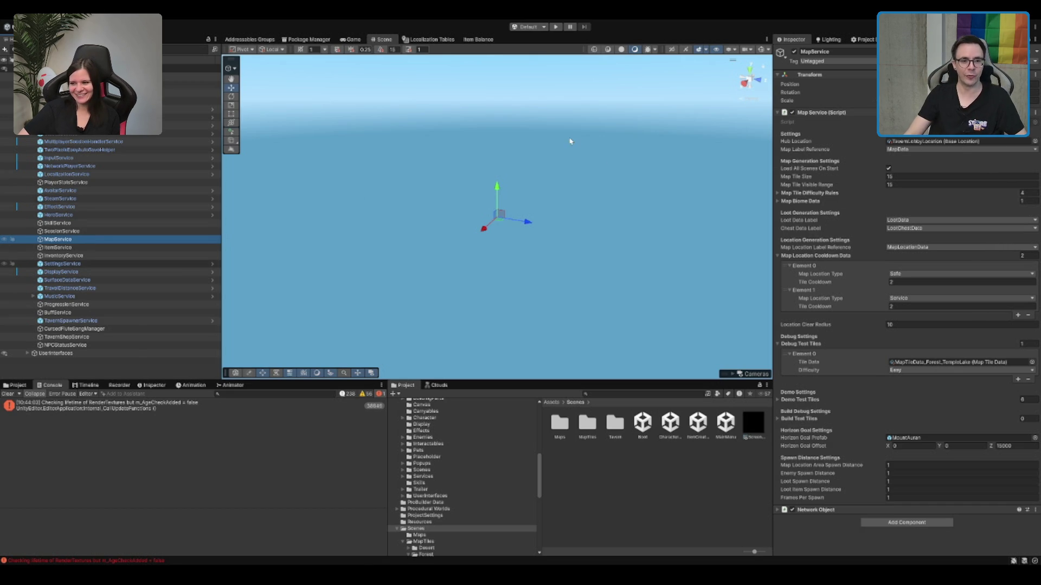
pyautogui.click(127, 239)
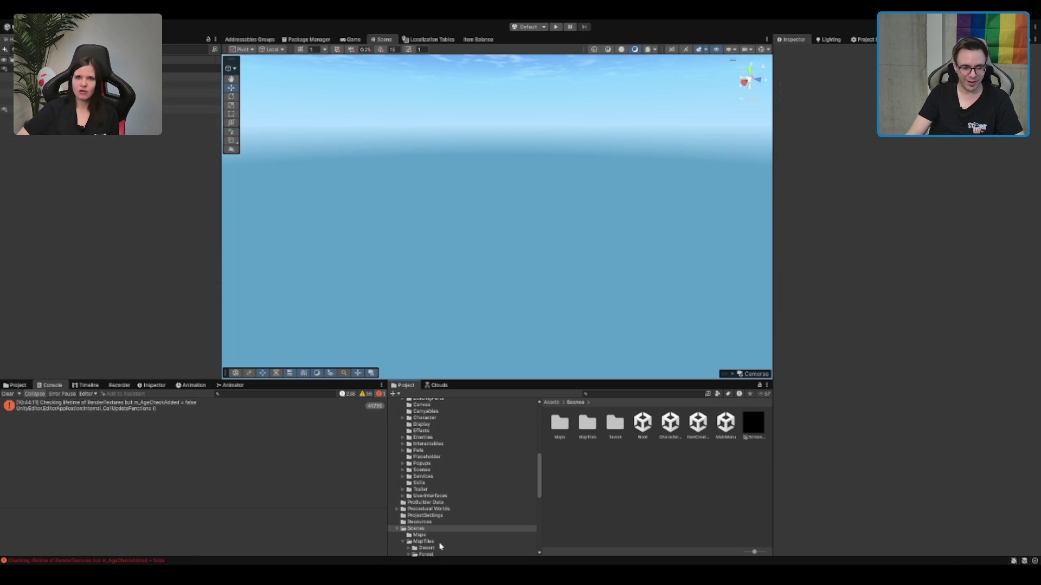
# Step: Browse the Desert, Forest and Mountain folders under Scenes/MapTiles, then collapse back to MapTiles
pyautogui.scroll(-1, 447, 539)
pyautogui.click(465, 524)
pyautogui.press('Down')
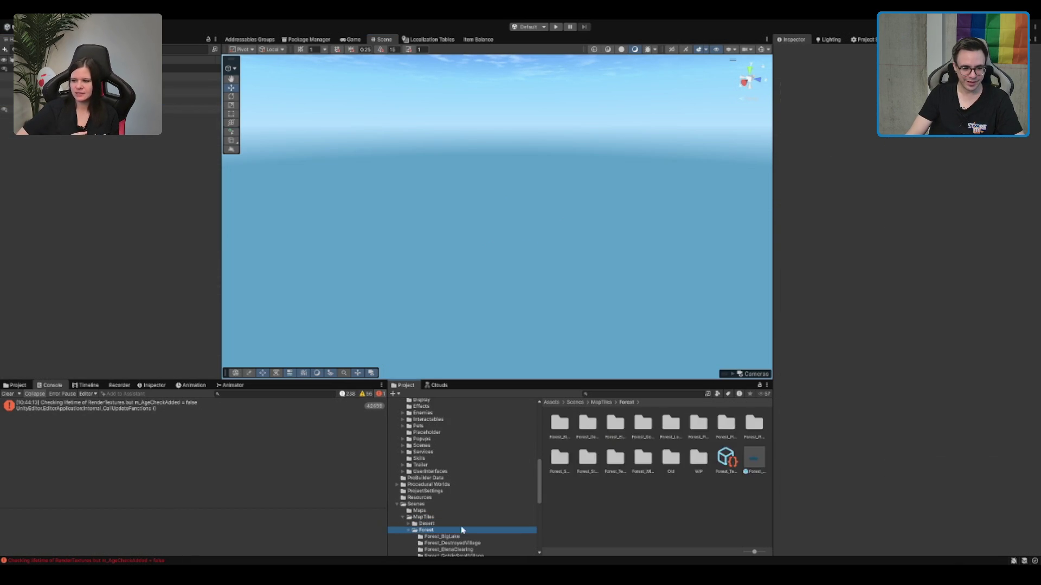
pyautogui.press('Left')
pyautogui.press('Down')
pyautogui.click(466, 521)
pyautogui.press('Left')
pyautogui.press('Left')
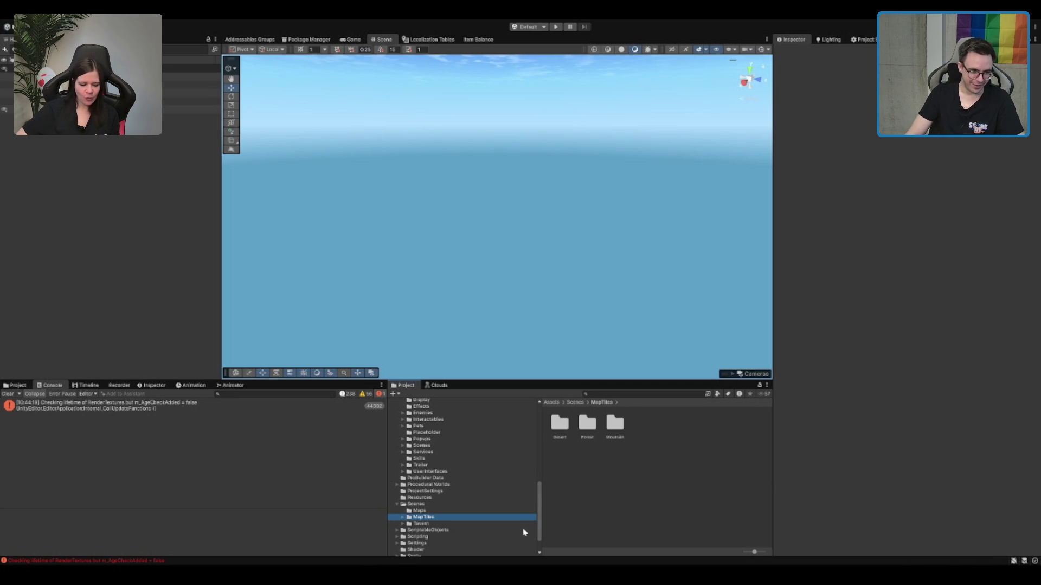
# Step: Open ItemCreationScene from the Assets/Scenes folder
pyautogui.click(534, 504)
pyautogui.click(679, 428)
pyautogui.click(687, 425)
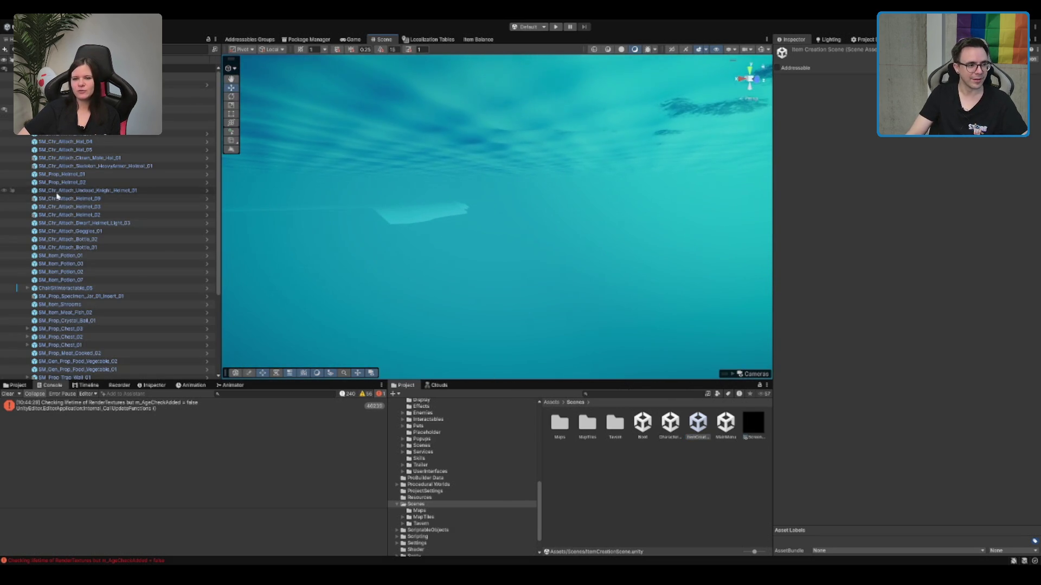
pyautogui.click(63, 192)
pyautogui.press('f')
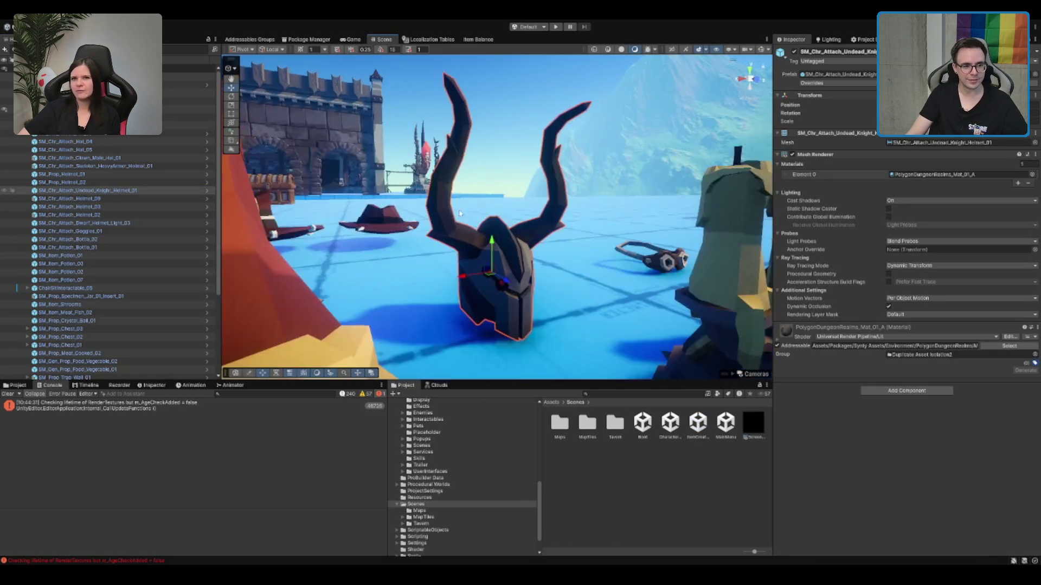
pyautogui.scroll(-10, 506, 147)
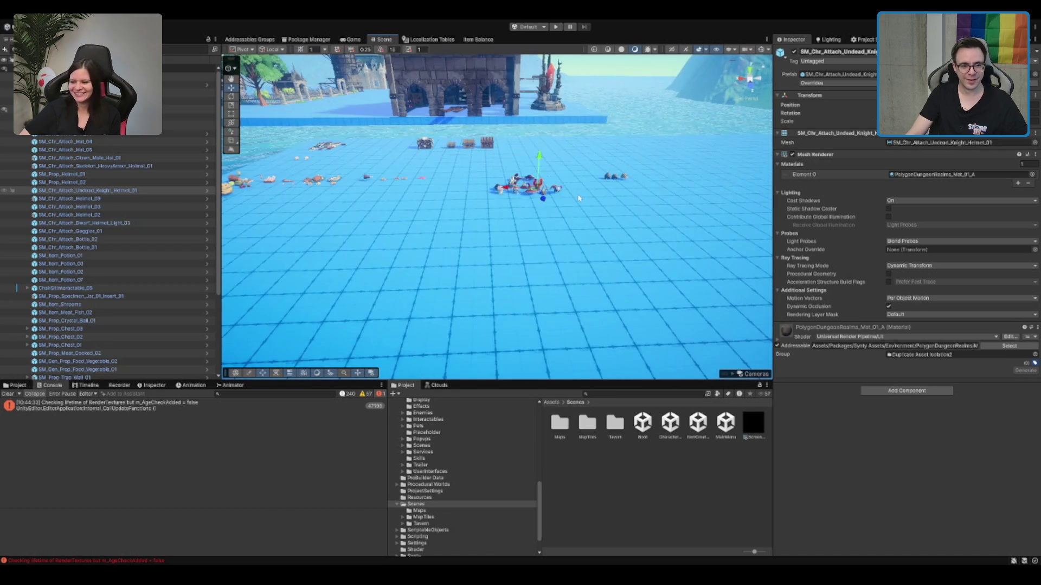
pyautogui.scroll(10, 607, 275)
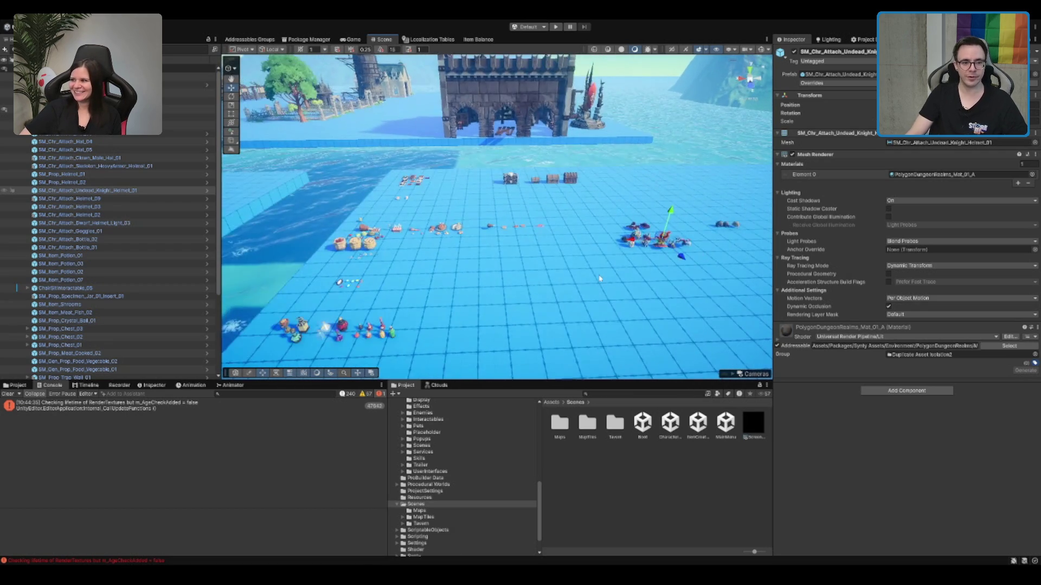
pyautogui.scroll(5, 564, 196)
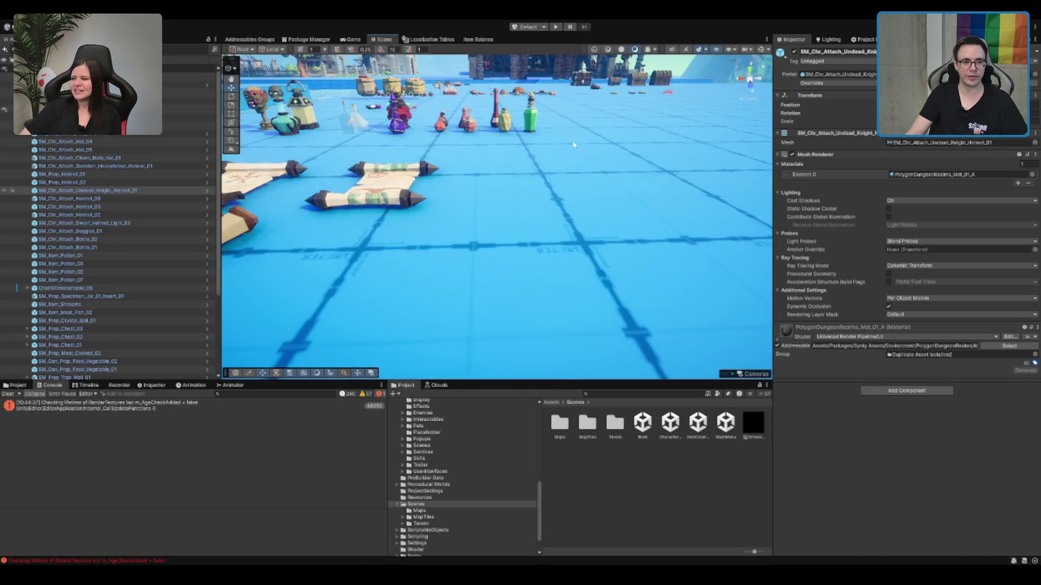
pyautogui.scroll(2, 569, 187)
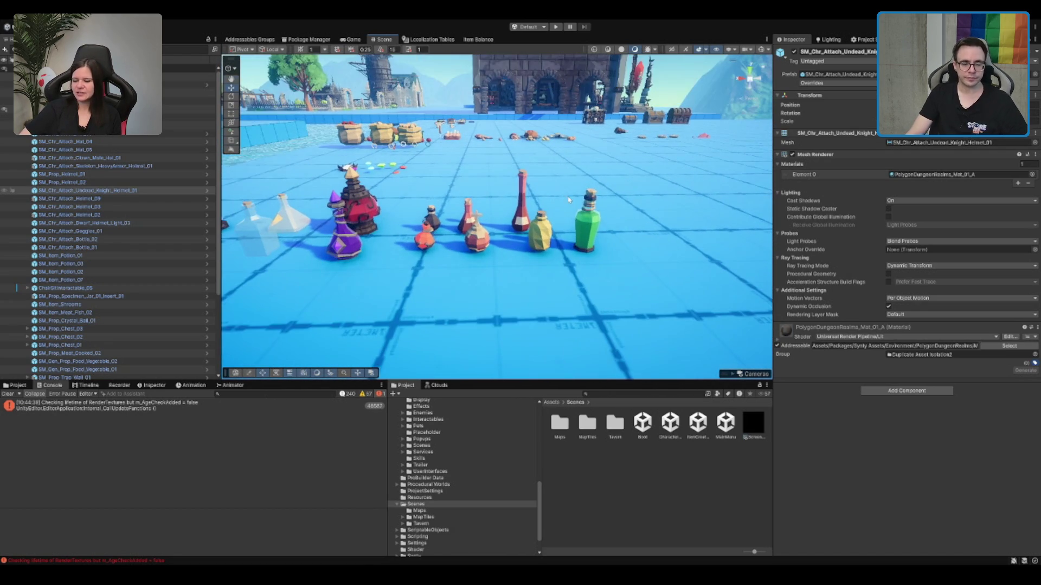
pyautogui.moveTo(530, 200)
pyautogui.mouseDown()
pyautogui.moveTo(513, 236)
pyautogui.moveTo(532, 205)
pyautogui.moveTo(357, 285)
pyautogui.mouseUp()
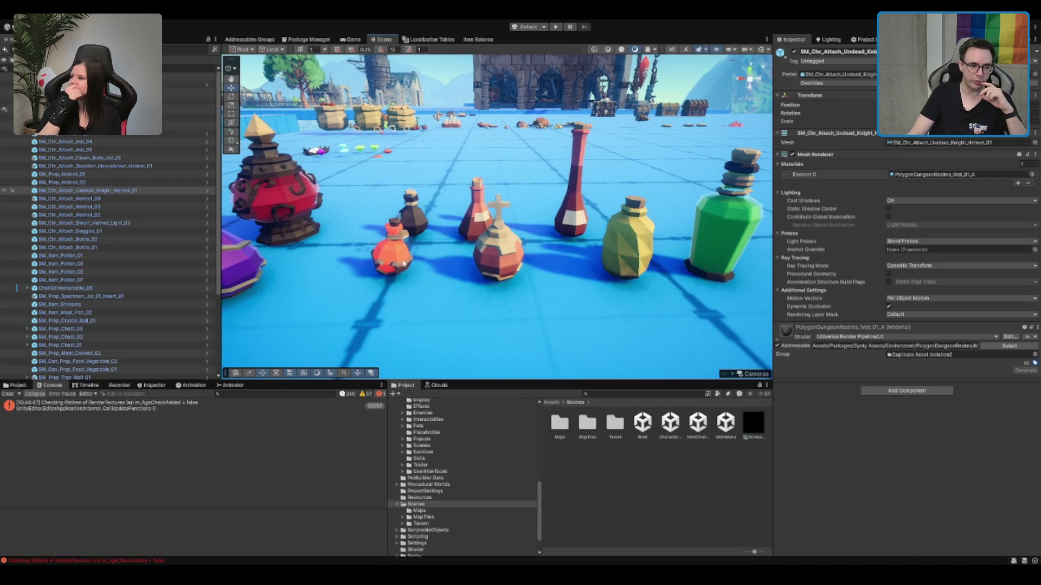
pyautogui.scroll(-5, 675, 203)
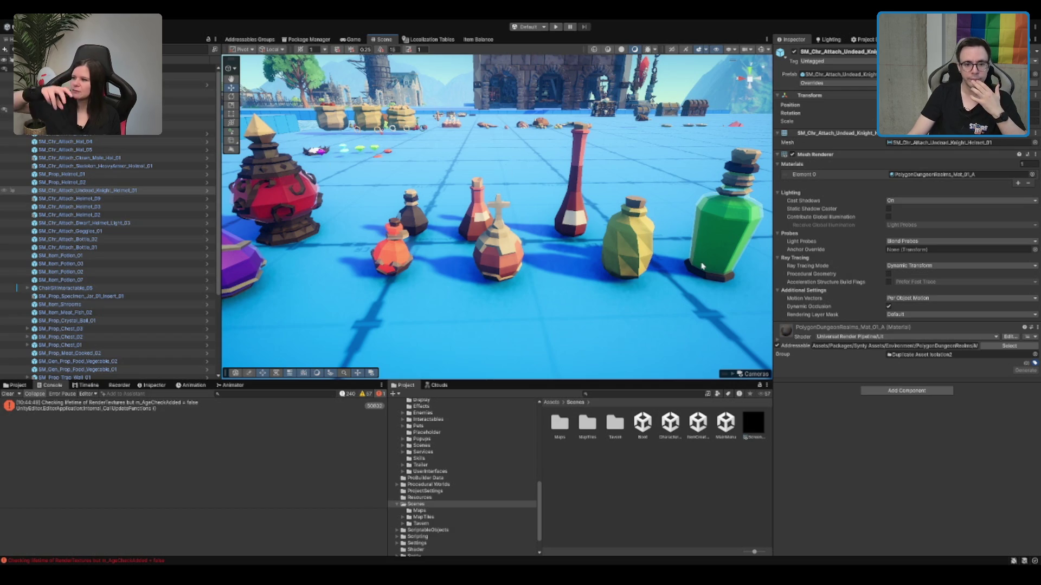
pyautogui.scroll(-5, 675, 203)
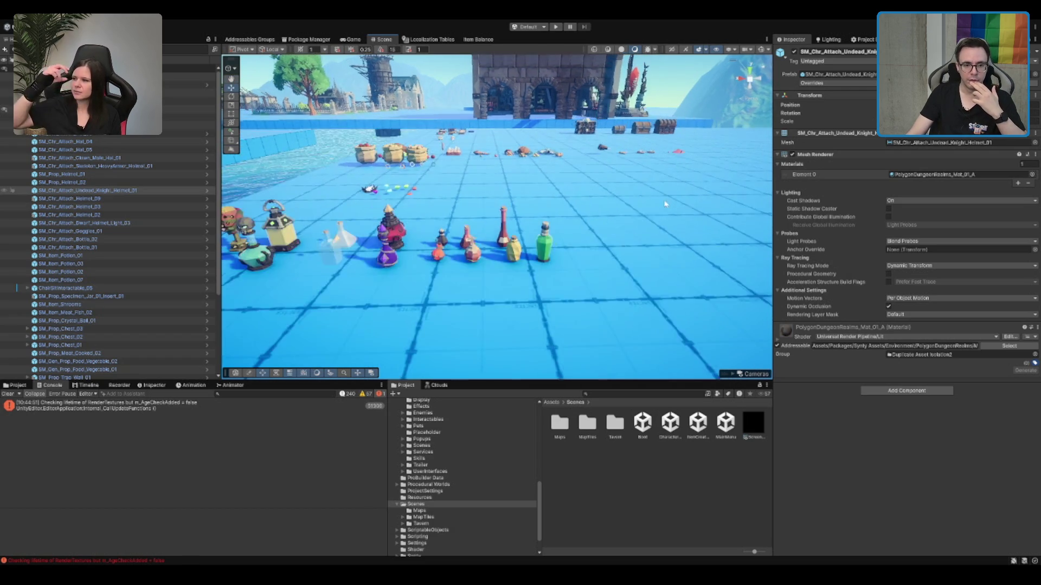
pyautogui.scroll(3, 601, 245)
pyautogui.scroll(5, 602, 245)
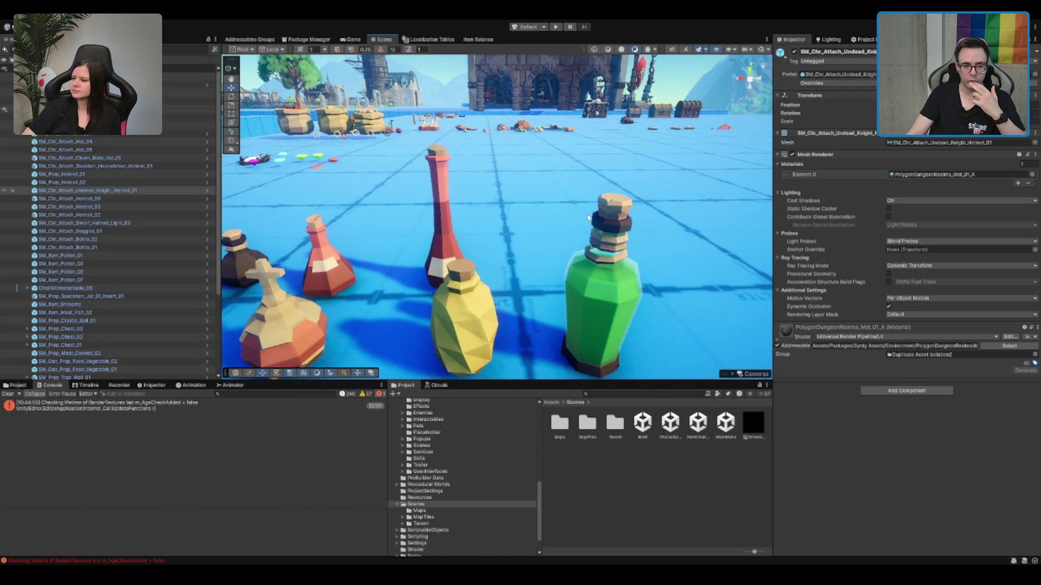
pyautogui.scroll(2, 588, 217)
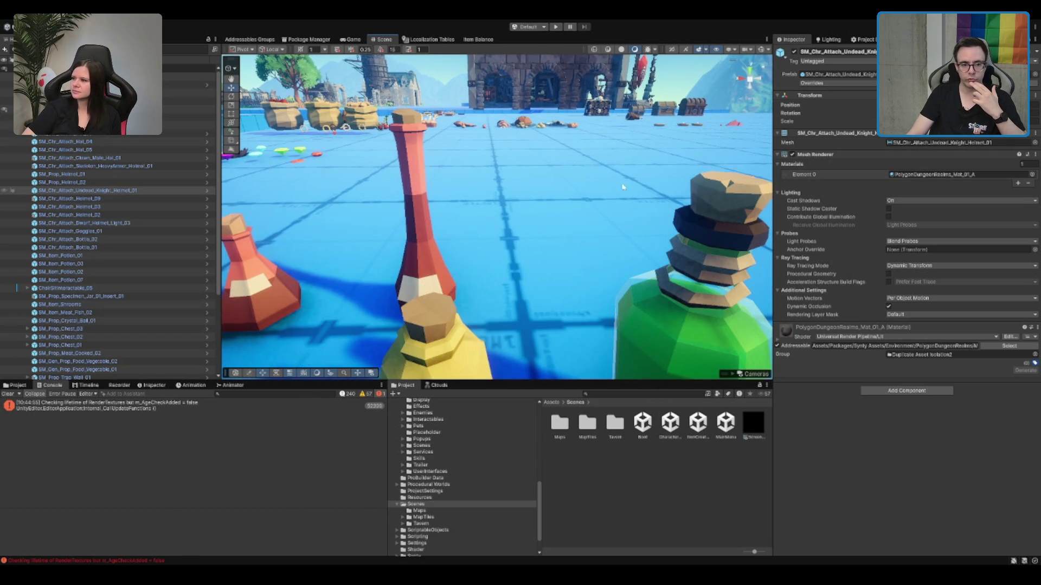
pyautogui.scroll(-10, 717, 198)
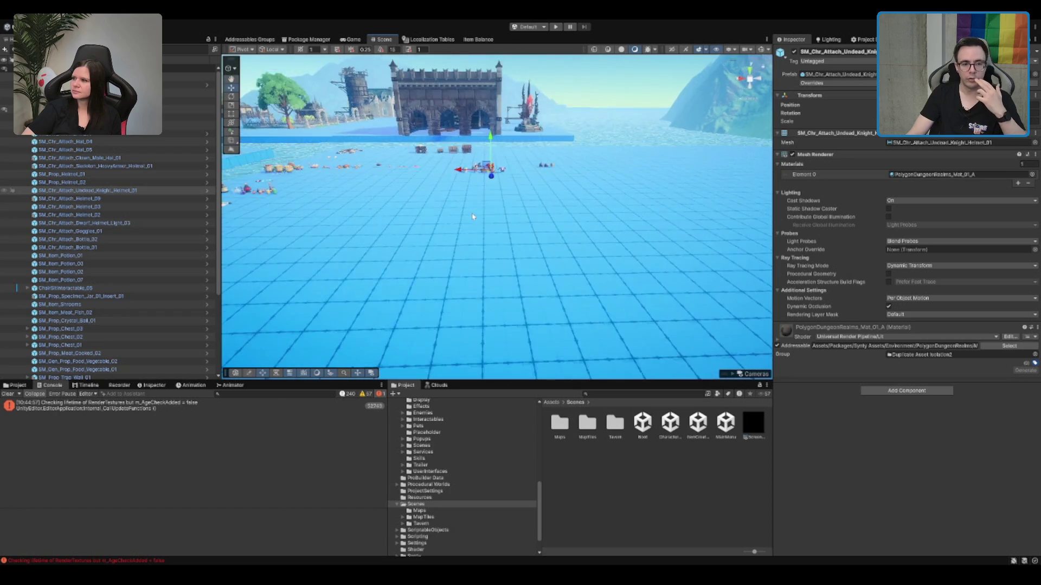
pyautogui.moveTo(570, 212); pyautogui.dragTo(485, 169)
pyautogui.scroll(5, 486, 168)
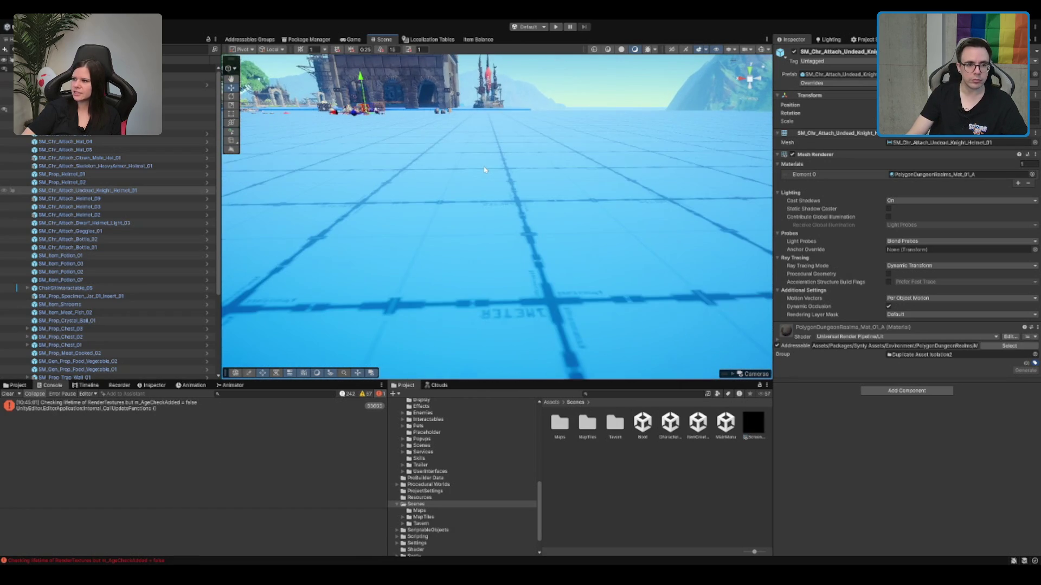
pyautogui.scroll(-10, 488, 169)
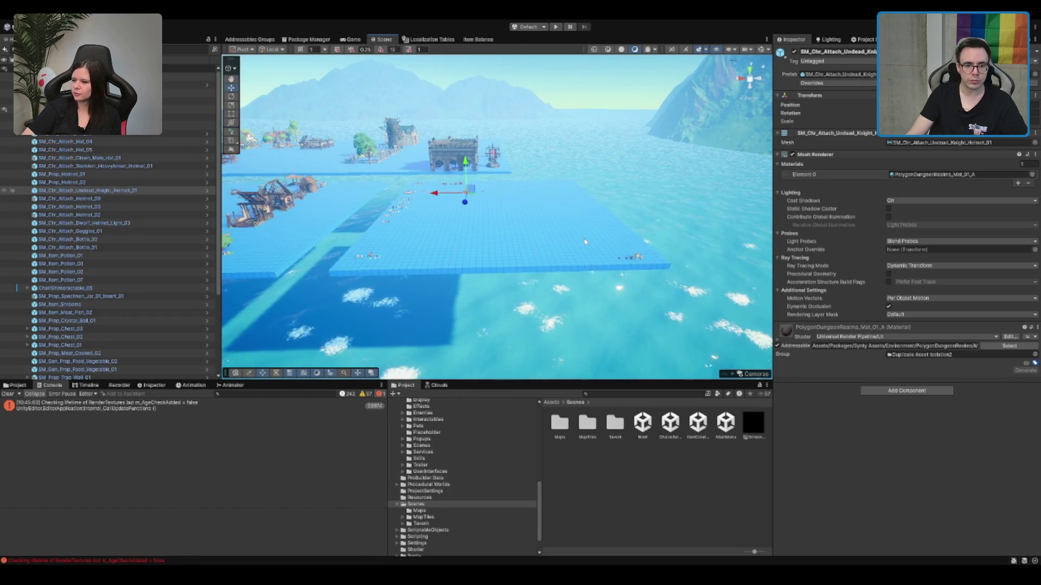
pyautogui.scroll(5, 515, 227)
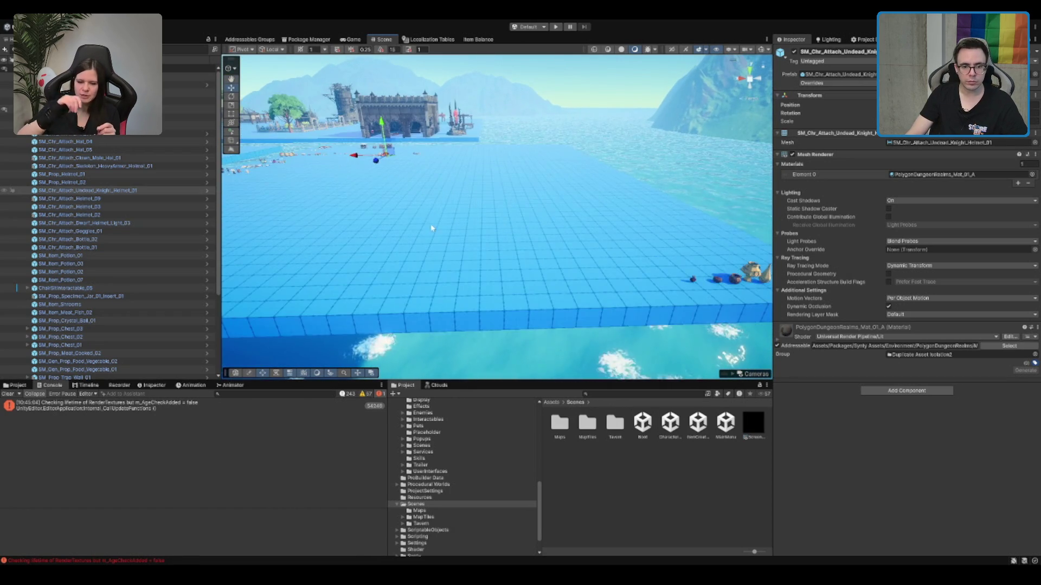
pyautogui.scroll(-3, 432, 228)
pyautogui.scroll(-5, 386, 337)
pyautogui.scroll(10, 385, 337)
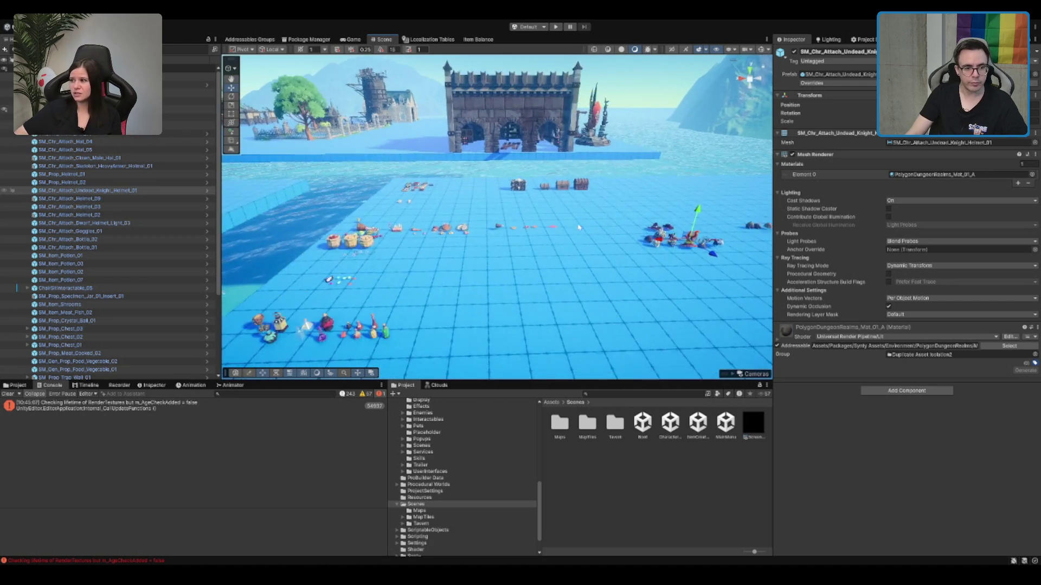
pyautogui.scroll(-2, 701, 165)
pyautogui.scroll(-3, 491, 230)
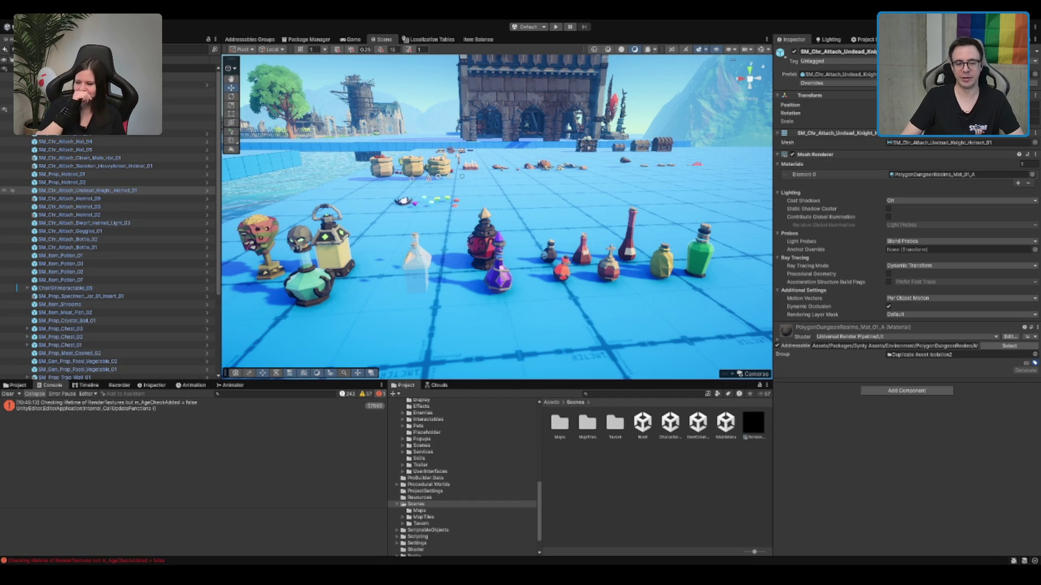
pyautogui.scroll(-2, 497, 217)
pyautogui.scroll(2, 496, 217)
pyautogui.scroll(-2, 497, 217)
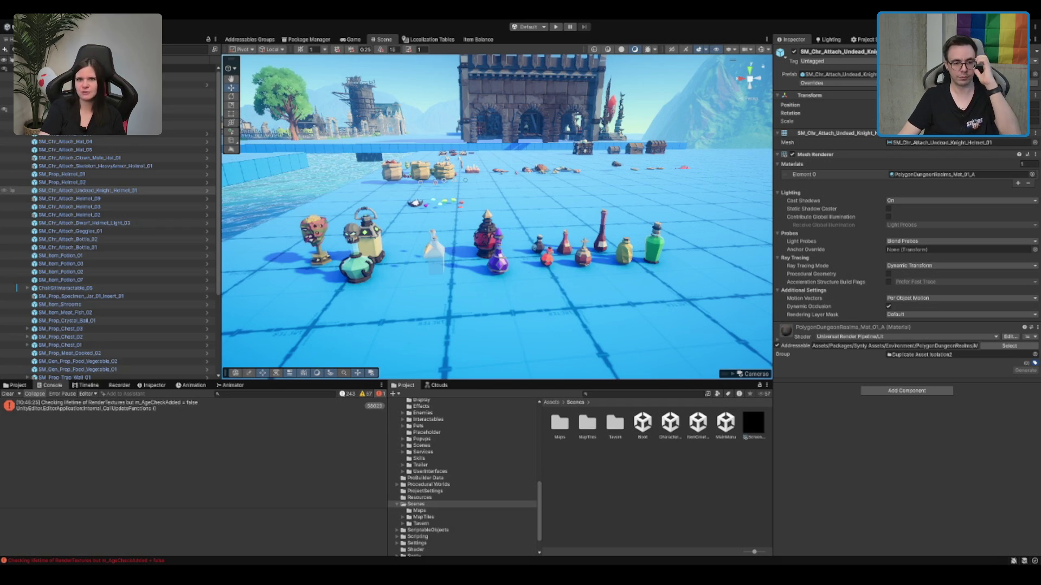
pyautogui.moveTo(677, 203); pyautogui.dragTo(605, 187)
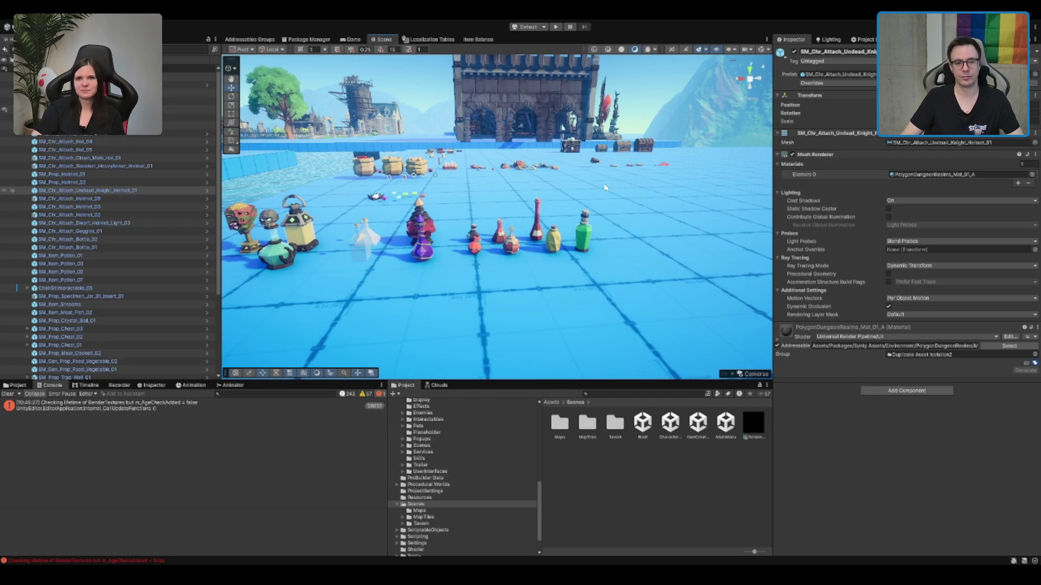
pyautogui.scroll(2, 616, 189)
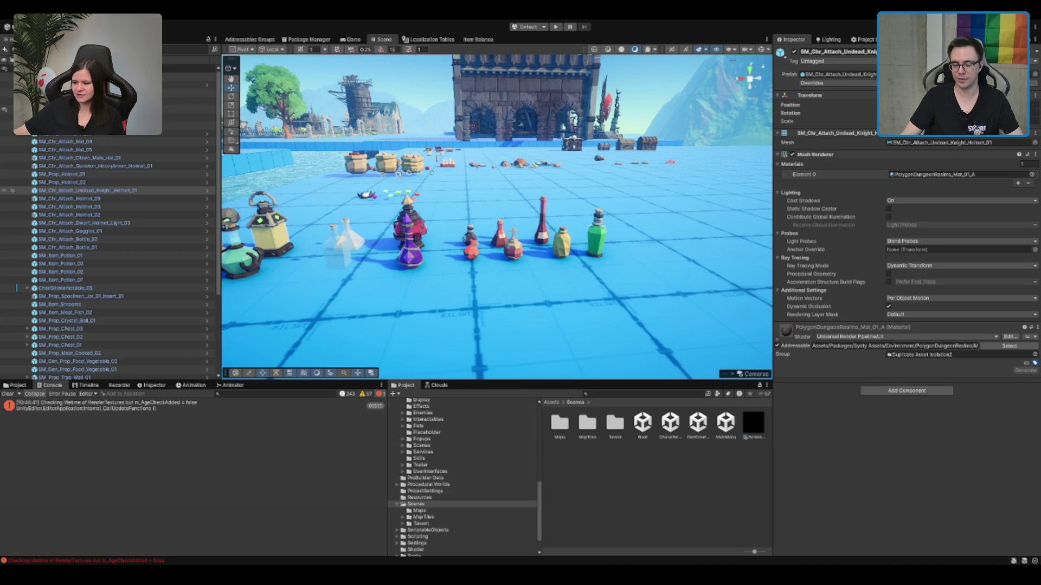
pyautogui.scroll(-10, 553, 196)
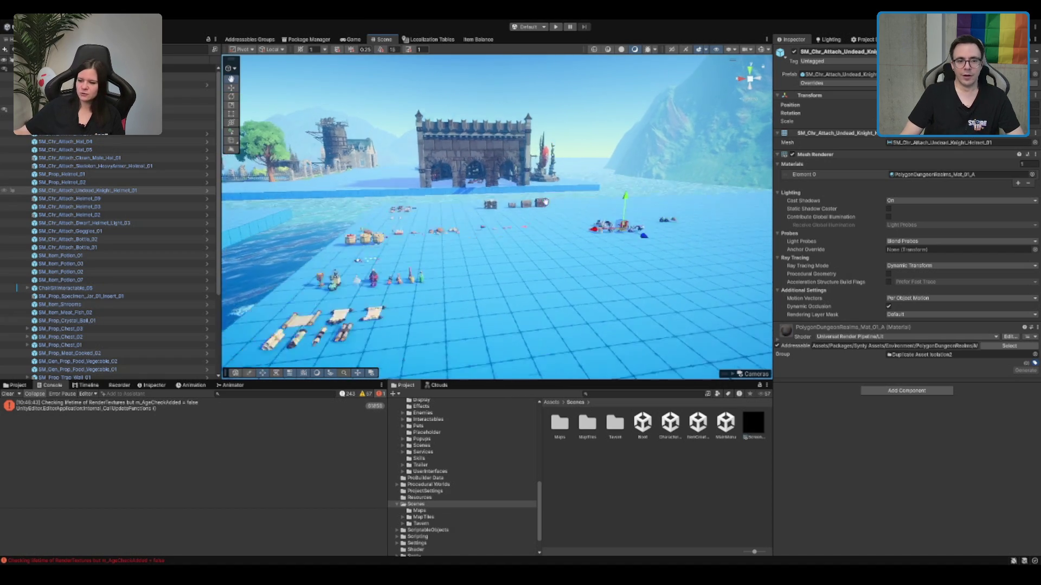
pyautogui.moveTo(552, 196); pyautogui.dragTo(500, 224)
pyautogui.click(487, 219)
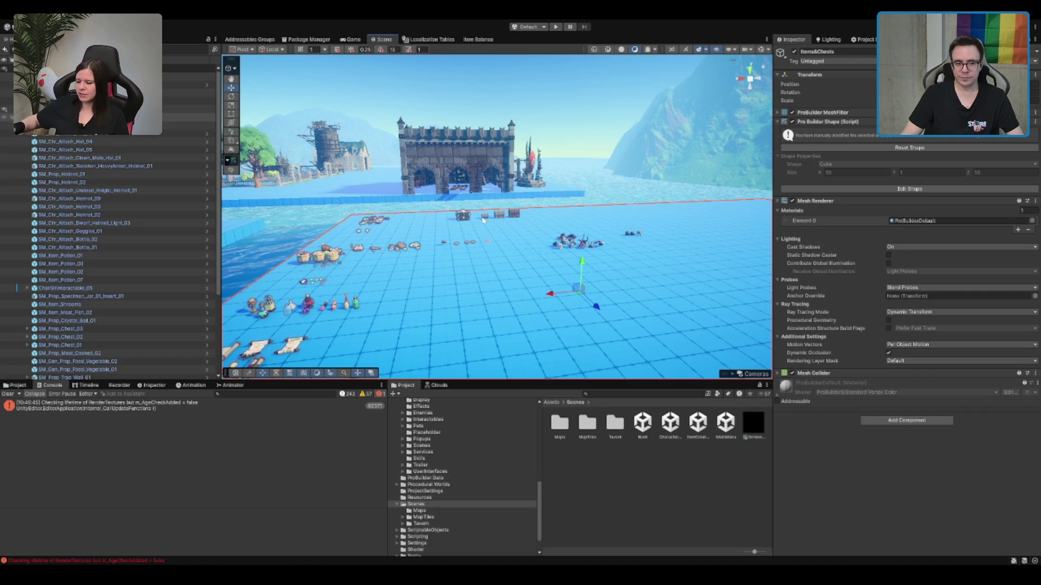
pyautogui.scroll(5, 526, 228)
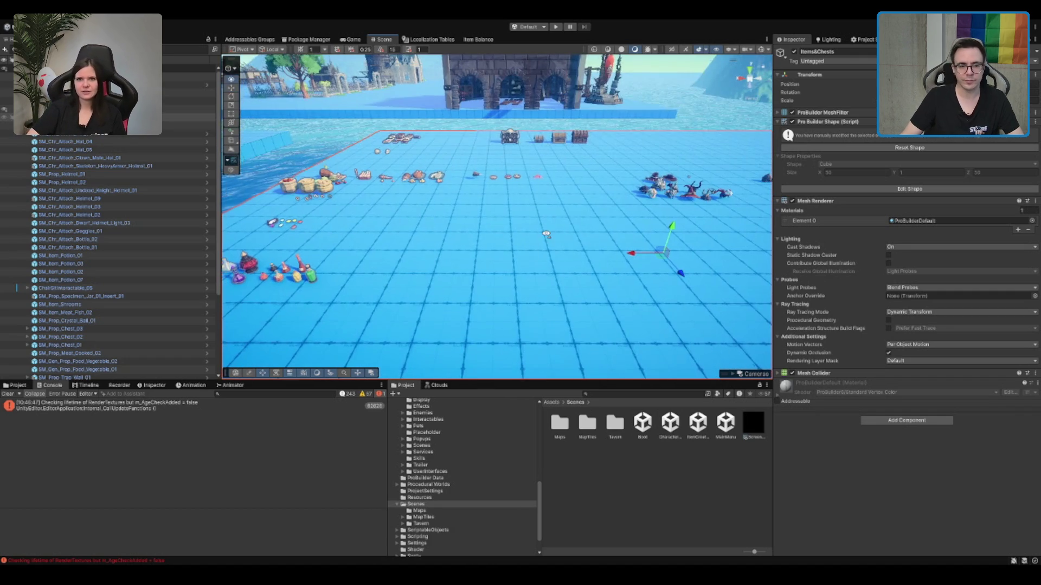
pyautogui.moveTo(626, 168); pyautogui.dragTo(587, 196)
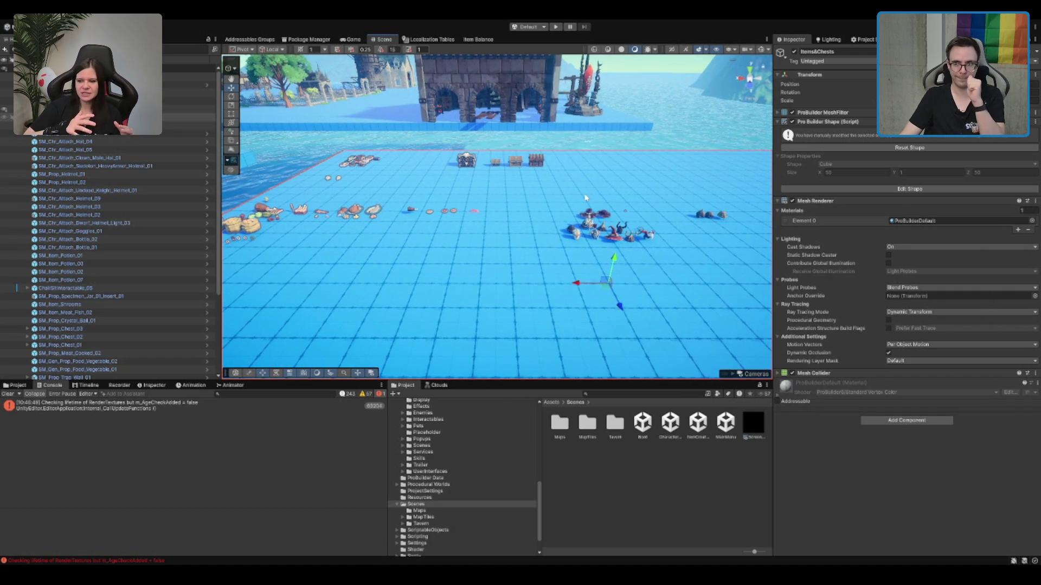
pyautogui.scroll(-3, 540, 163)
pyautogui.doubleClick(587, 424)
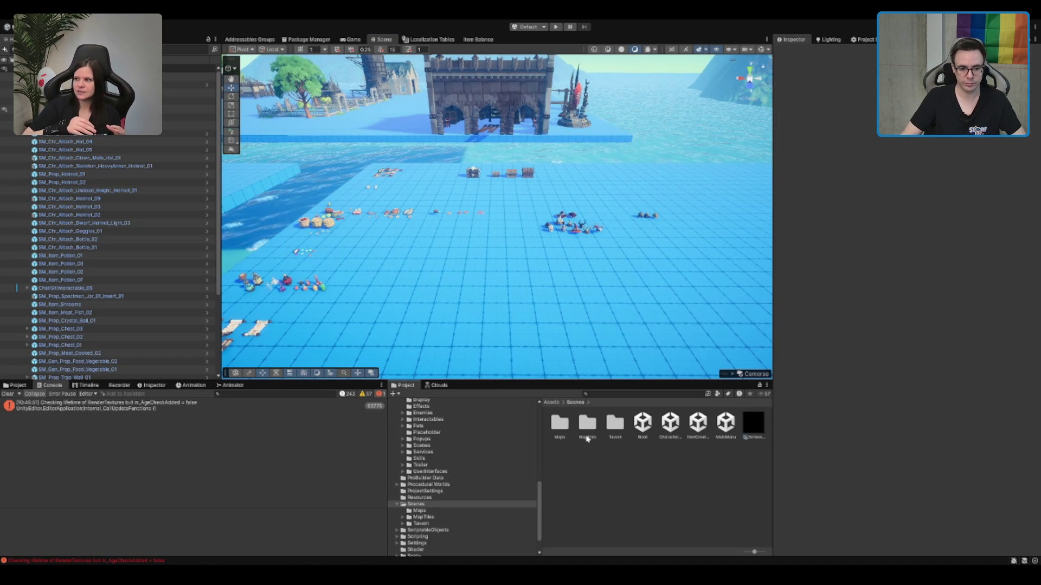
# Step: Open TerrainScene_Forest_TempleLake from MapTiles/Forest/WIP/Forest_TempleLake and frame the P_Rock_12_Summer rock
pyautogui.click(428, 518)
pyautogui.press('Right')
pyautogui.press('Down')
pyautogui.press('Down')
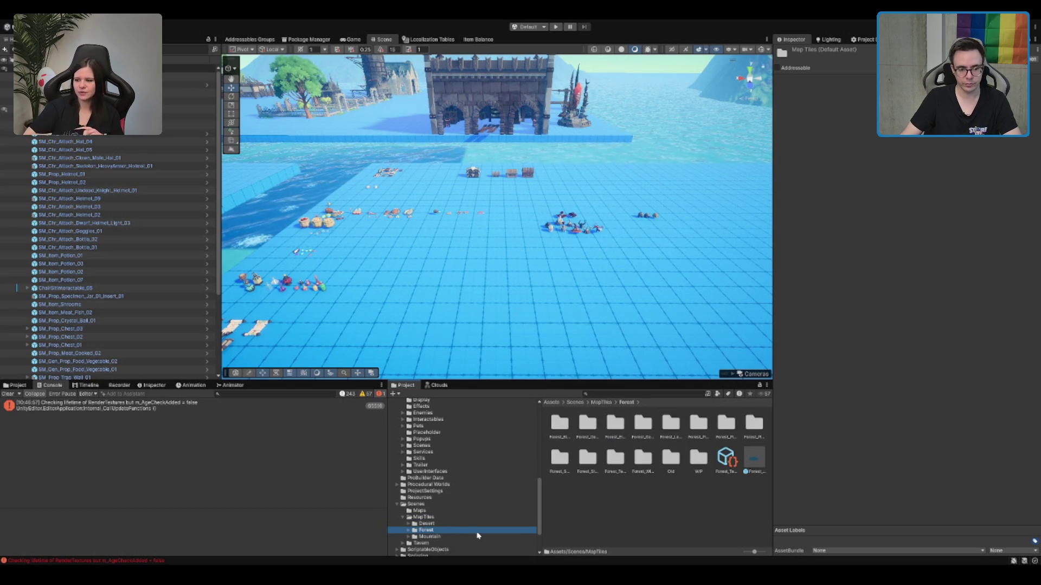
pyautogui.press('Right')
pyautogui.scroll(-5, 479, 488)
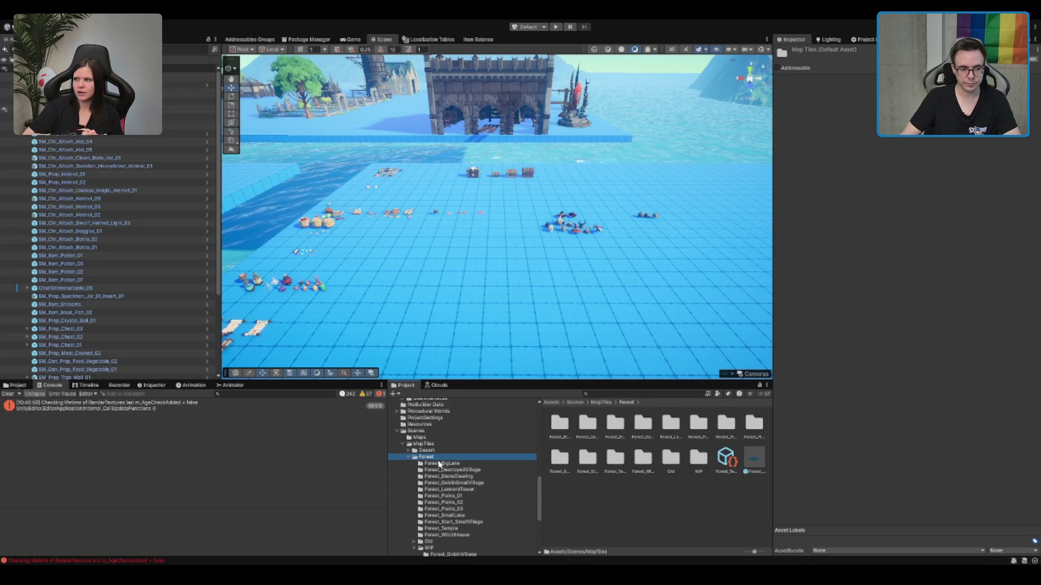
pyautogui.scroll(-3, 451, 463)
pyautogui.scroll(-3, 461, 498)
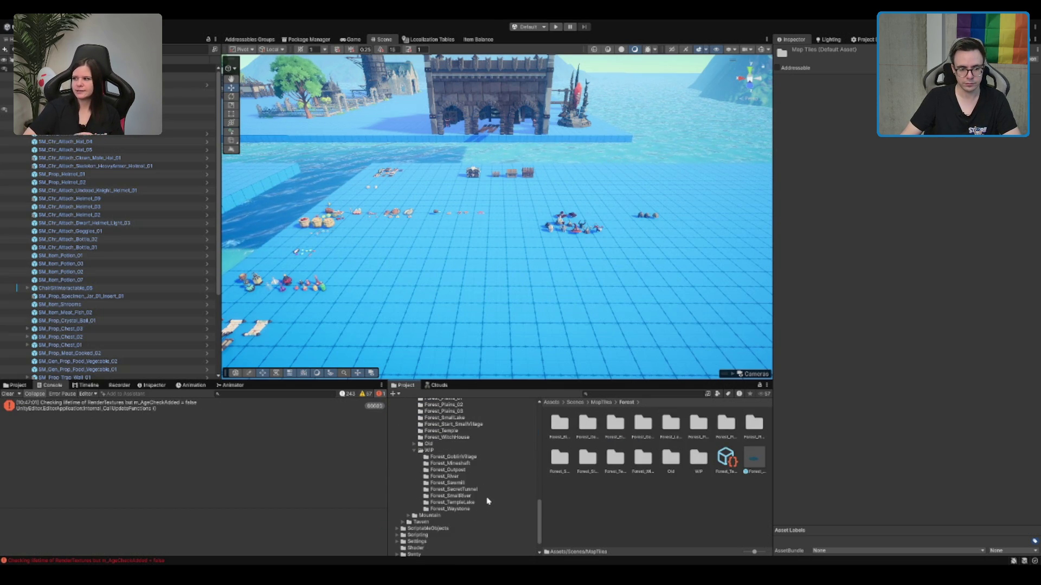
pyautogui.click(498, 482)
pyautogui.click(477, 503)
pyautogui.click(590, 425)
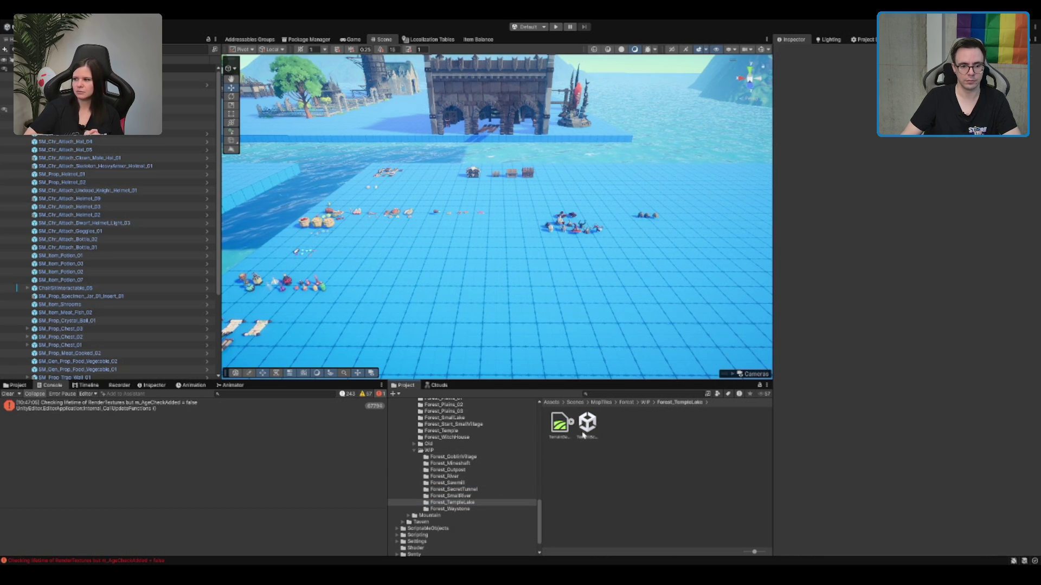
pyautogui.doubleClick(583, 431)
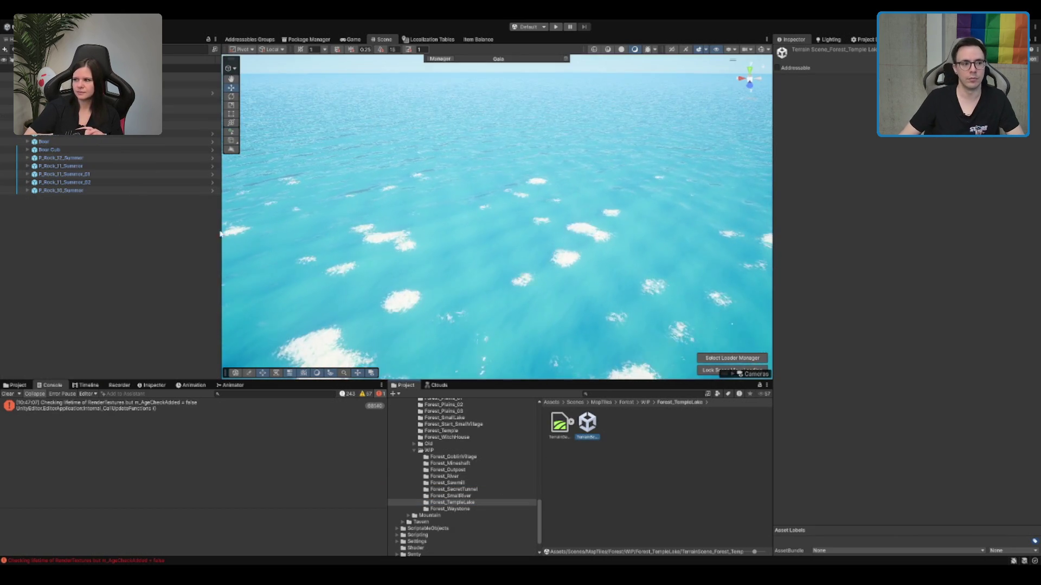
pyautogui.doubleClick(98, 158)
pyautogui.scroll(-5, 599, 147)
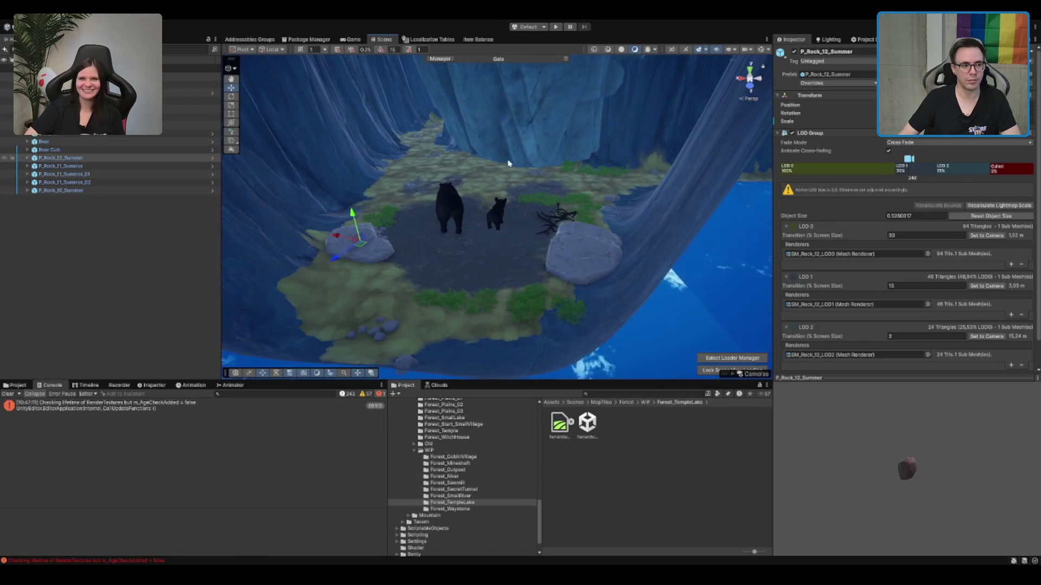
pyautogui.click(46, 141)
pyautogui.keyDown('shift'); pyautogui.click(64, 190); pyautogui.keyUp('shift')
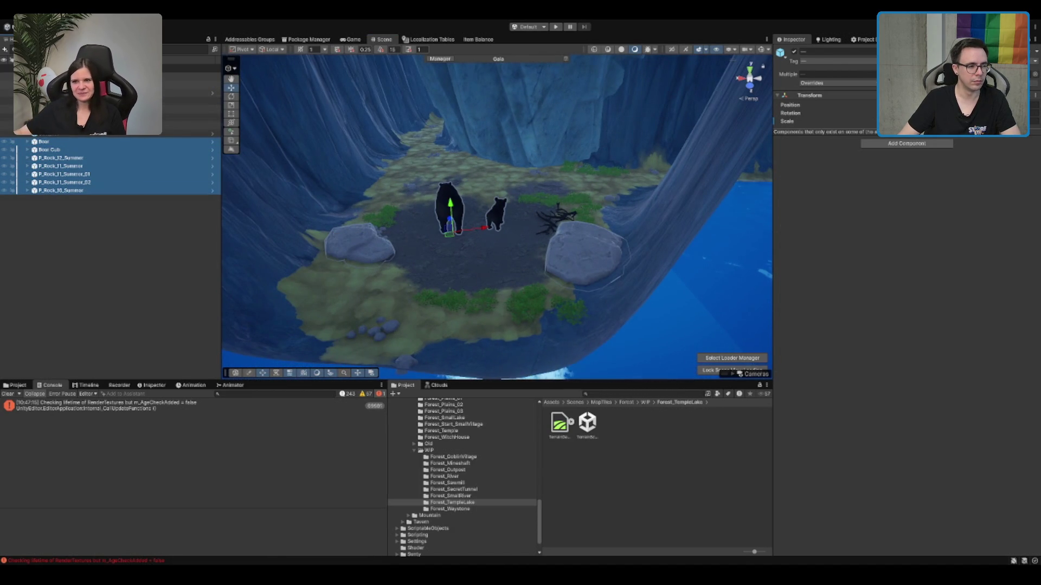
pyautogui.click(185, 82)
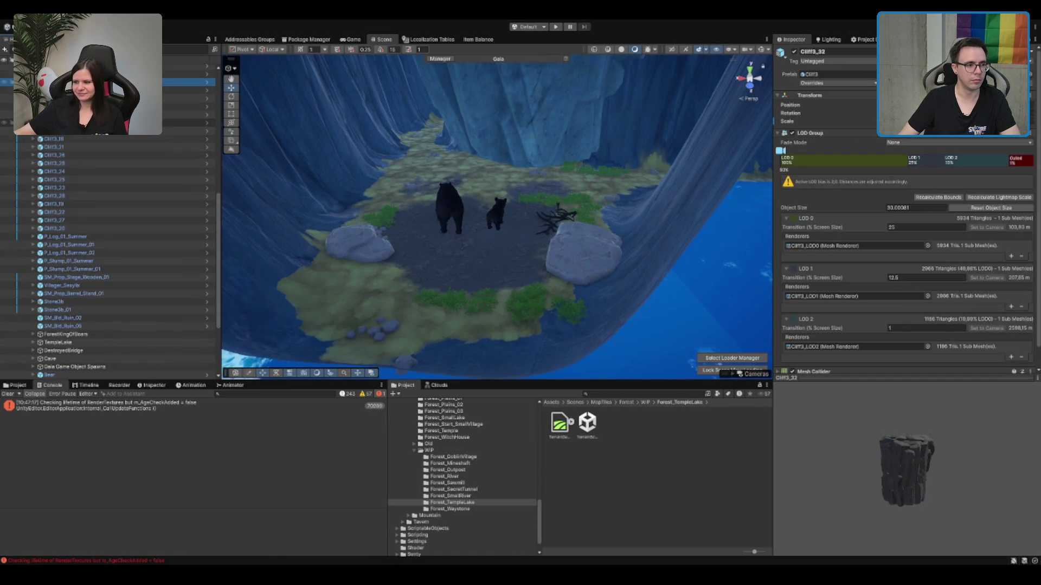
pyautogui.scroll(5, 180, 91)
pyautogui.doubleClick(179, 91)
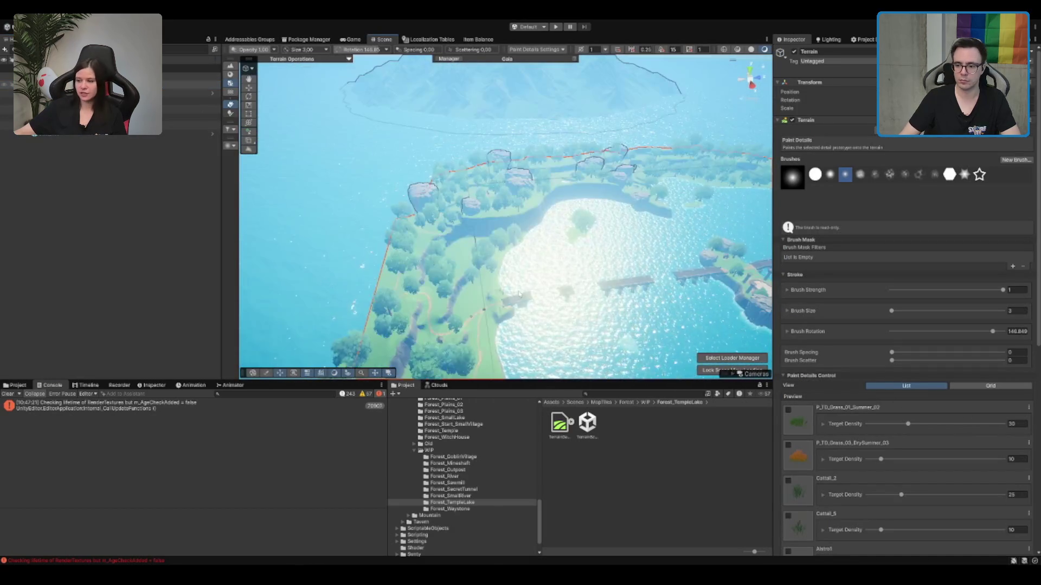
# Step: Erase the tall grass and orange bushes along the ledge, then repaint grass detail along the cliff ledge
pyautogui.scroll(10, 619, 165)
pyautogui.scroll(10, 620, 166)
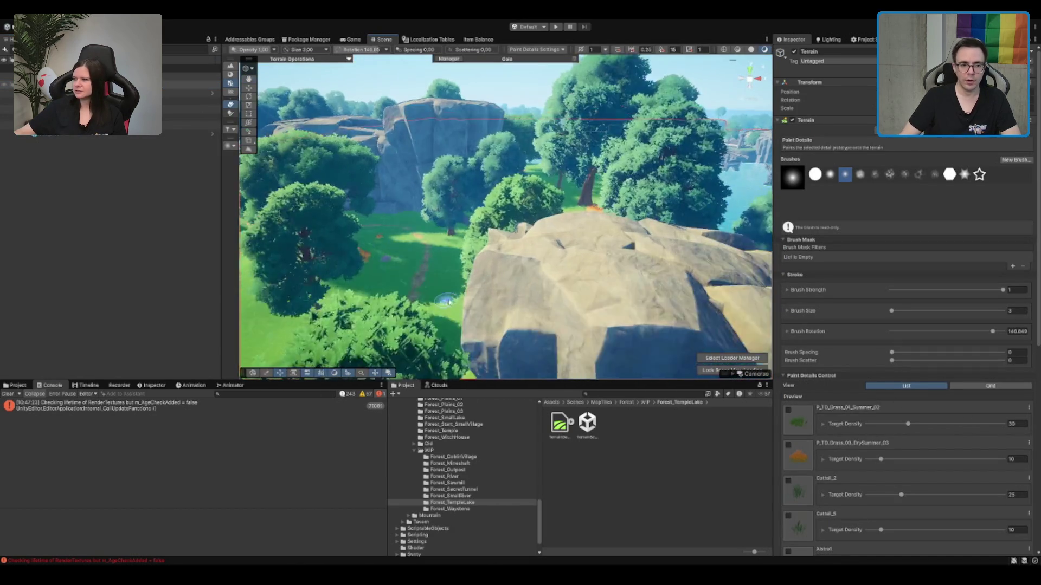
pyautogui.scroll(10, 567, 205)
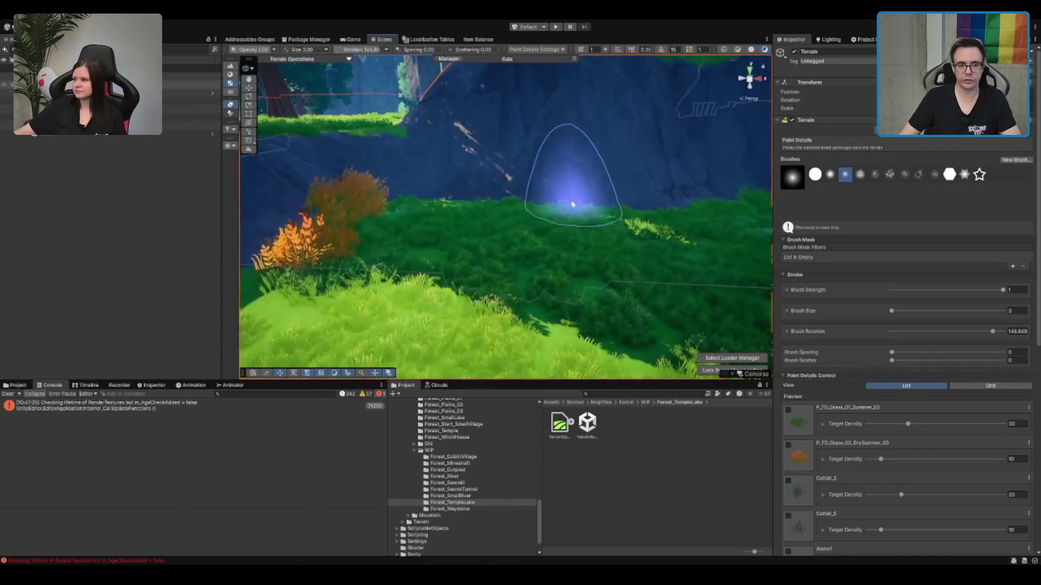
pyautogui.scroll(-5, 868, 419)
pyautogui.scroll(-5, 869, 419)
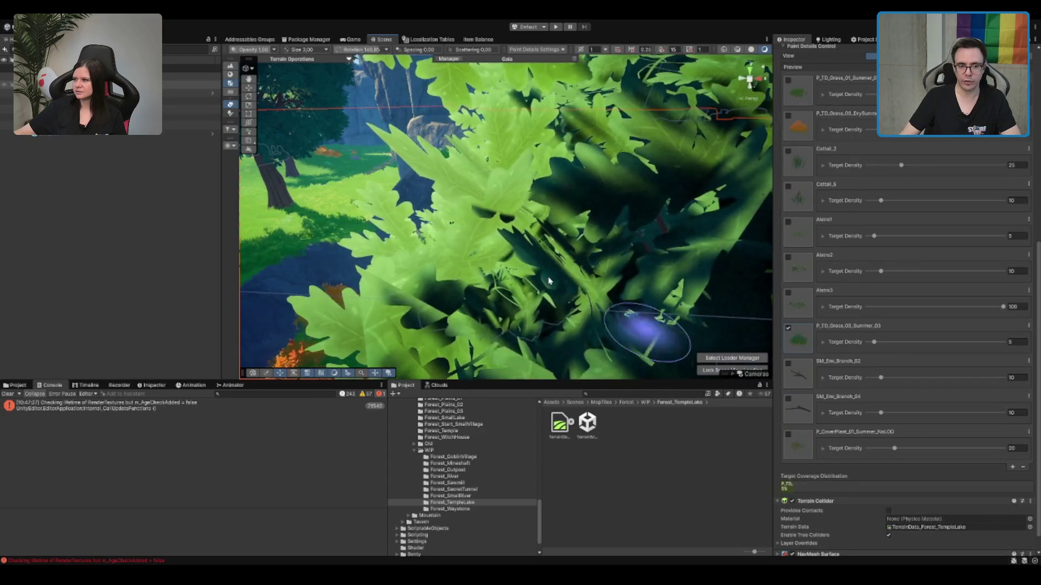
pyautogui.scroll(-10, 400, 229)
pyautogui.moveTo(400, 228); pyautogui.dragTo(670, 243)
pyautogui.scroll(10, 669, 244)
pyautogui.scroll(-10, 495, 249)
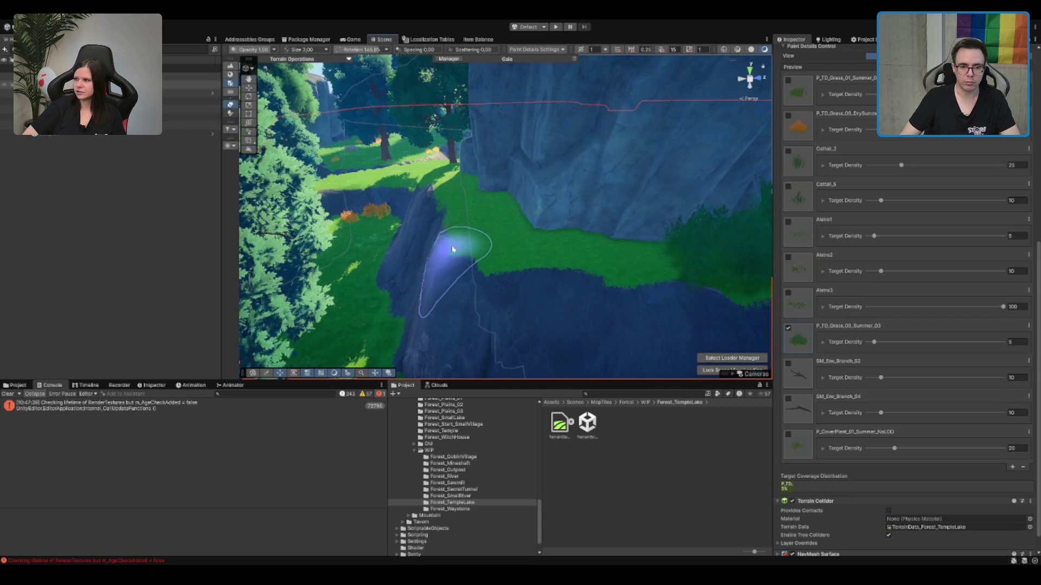
pyautogui.scroll(5, 905, 271)
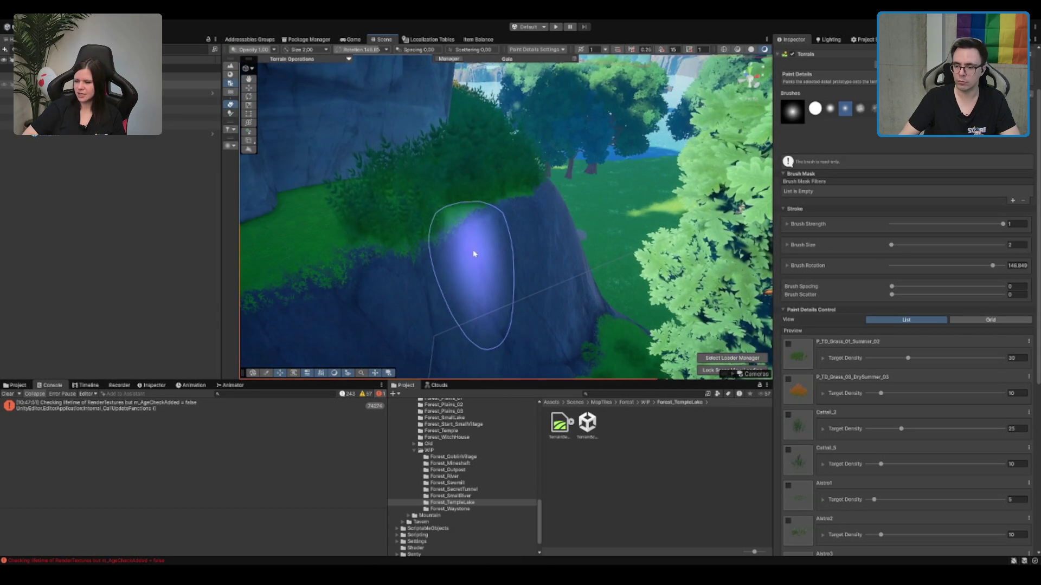
pyautogui.scroll(-5, 483, 233)
pyautogui.moveTo(479, 211)
pyautogui.mouseDown()
pyautogui.moveTo(365, 267)
pyautogui.moveTo(380, 254)
pyautogui.mouseUp()
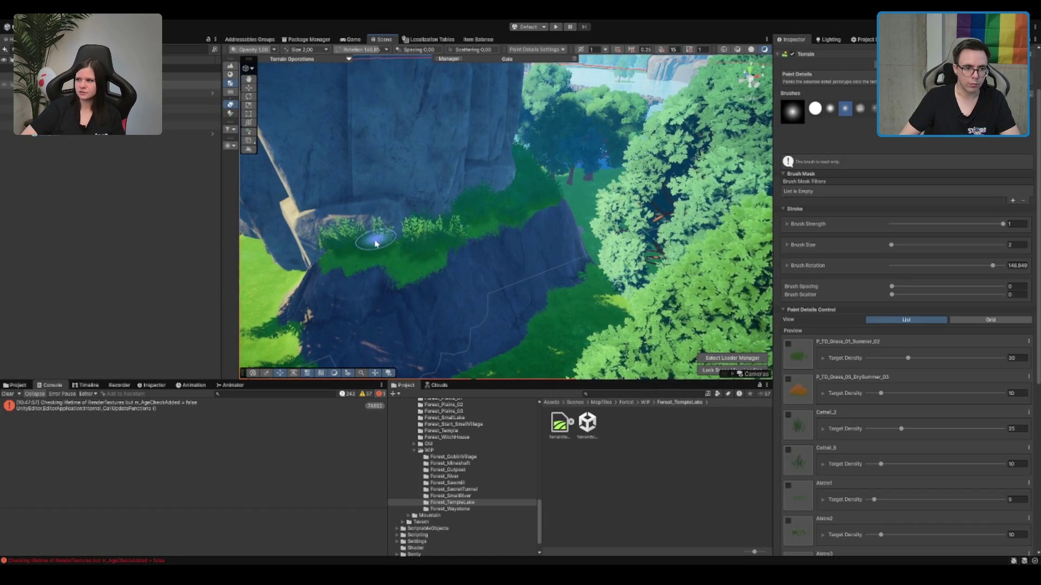
# Step: Erase the grass clumps beside the rock near the cliff, viewed from under the tree
pyautogui.moveTo(442, 227)
pyautogui.mouseDown()
pyautogui.moveTo(458, 214)
pyautogui.moveTo(420, 242)
pyautogui.moveTo(441, 233)
pyautogui.moveTo(453, 206)
pyautogui.moveTo(455, 219)
pyautogui.mouseUp()
pyautogui.scroll(-10, 650, 202)
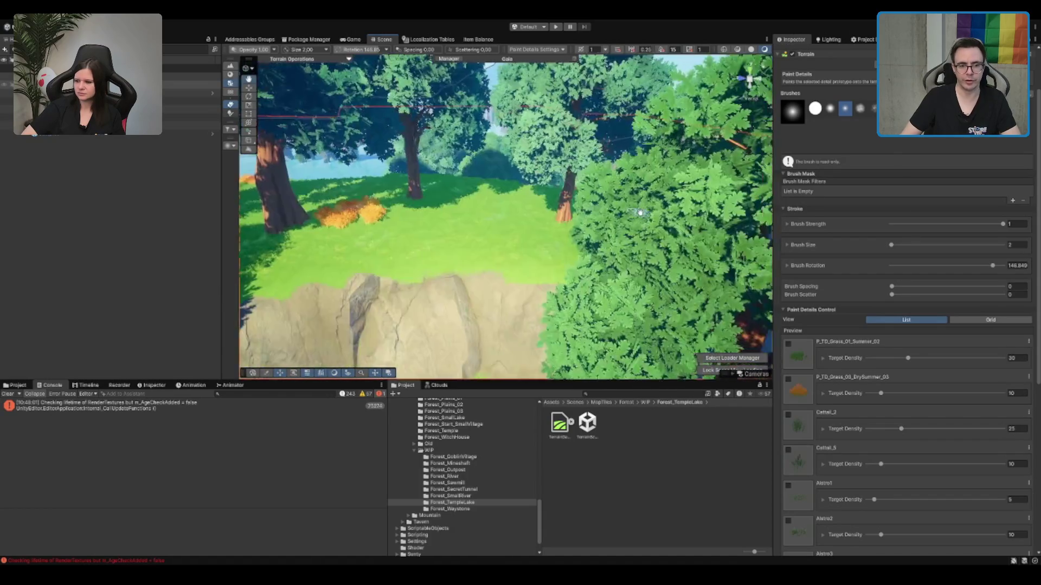
pyautogui.moveTo(481, 263); pyautogui.dragTo(589, 251)
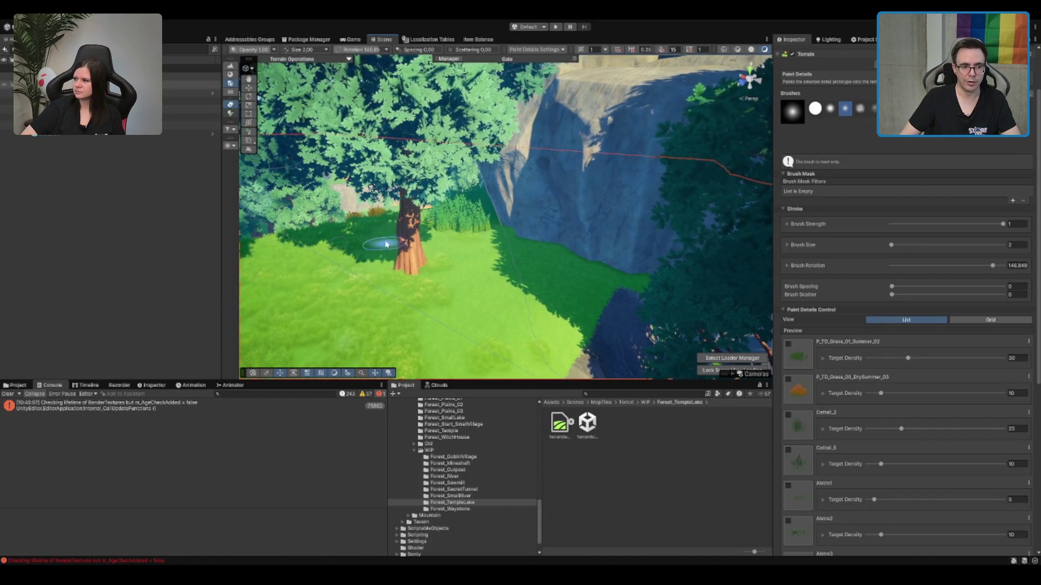
pyautogui.moveTo(408, 313)
pyautogui.mouseDown()
pyautogui.moveTo(557, 285)
pyautogui.moveTo(464, 278)
pyautogui.moveTo(465, 290)
pyautogui.moveTo(511, 255)
pyautogui.moveTo(320, 241)
pyautogui.mouseUp()
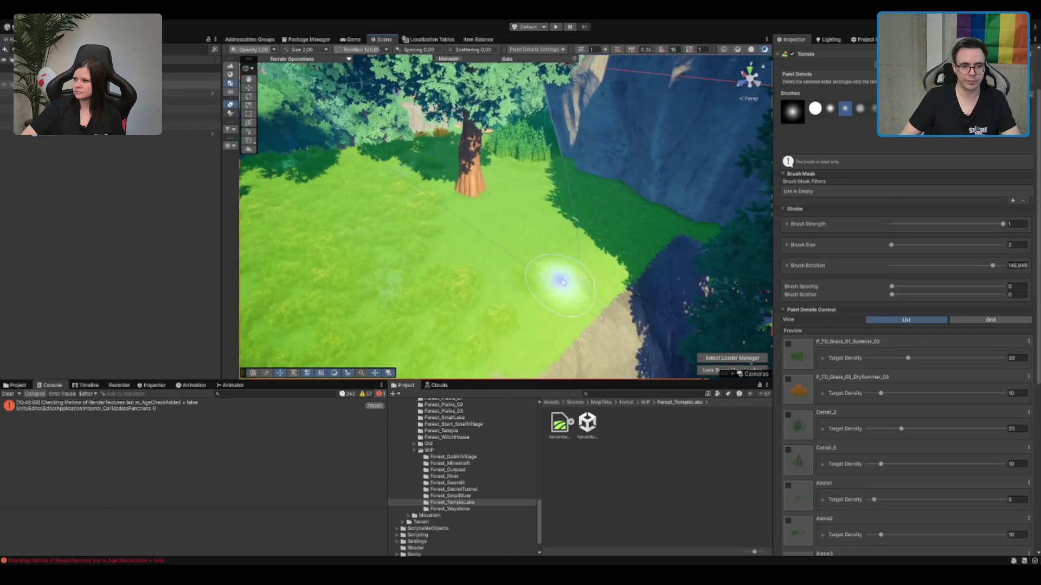
pyautogui.moveTo(457, 174); pyautogui.dragTo(480, 187)
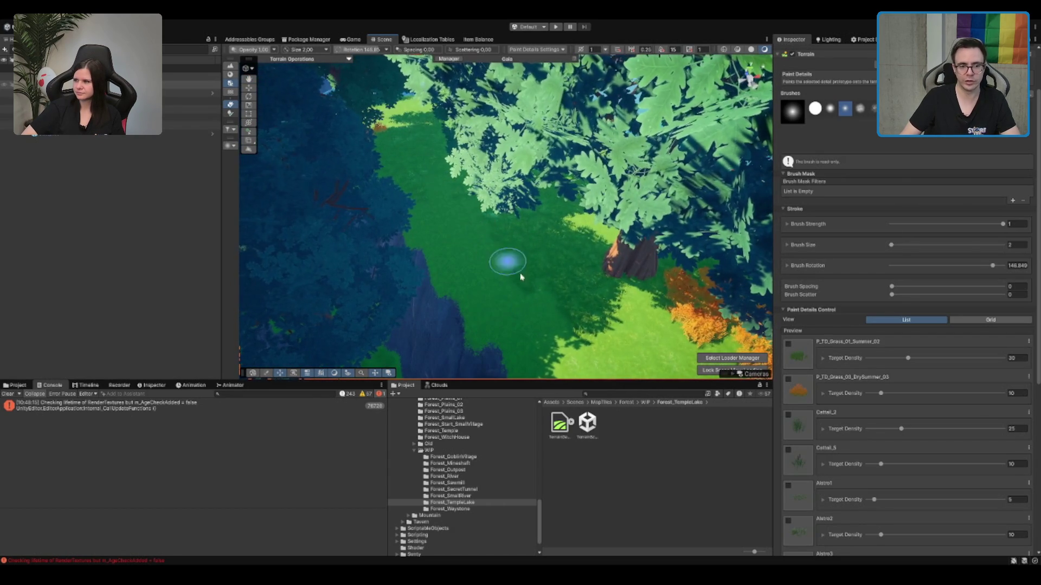
pyautogui.moveTo(531, 247); pyautogui.dragTo(434, 255)
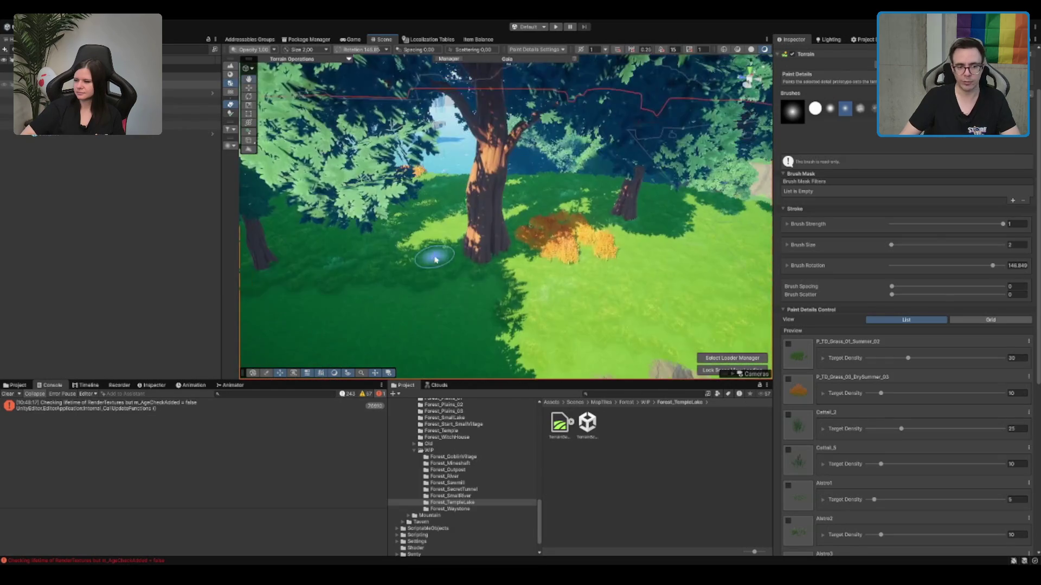
pyautogui.moveTo(609, 293)
pyautogui.mouseDown()
pyautogui.moveTo(685, 283)
pyautogui.moveTo(662, 231)
pyautogui.mouseUp()
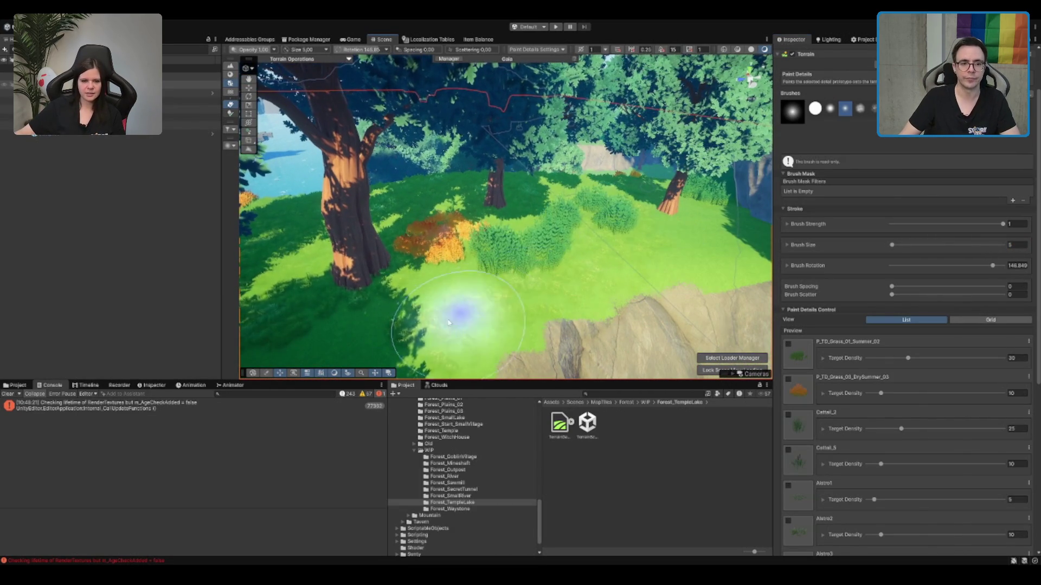
pyautogui.moveTo(522, 270)
pyautogui.mouseDown()
pyautogui.moveTo(507, 347)
pyautogui.moveTo(572, 272)
pyautogui.mouseUp()
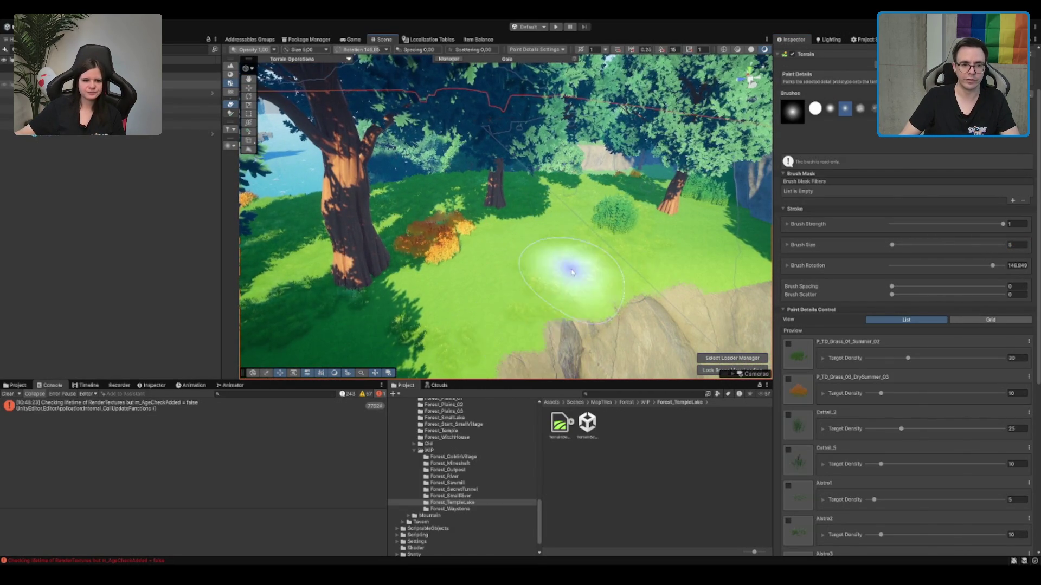
pyautogui.moveTo(644, 259); pyautogui.dragTo(592, 302)
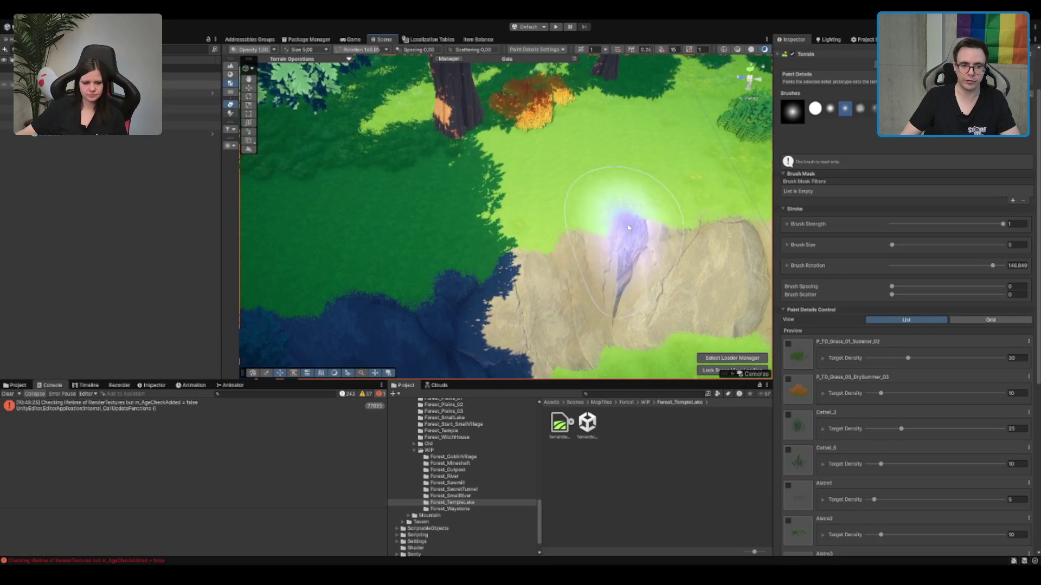
pyautogui.moveTo(719, 210); pyautogui.dragTo(670, 206)
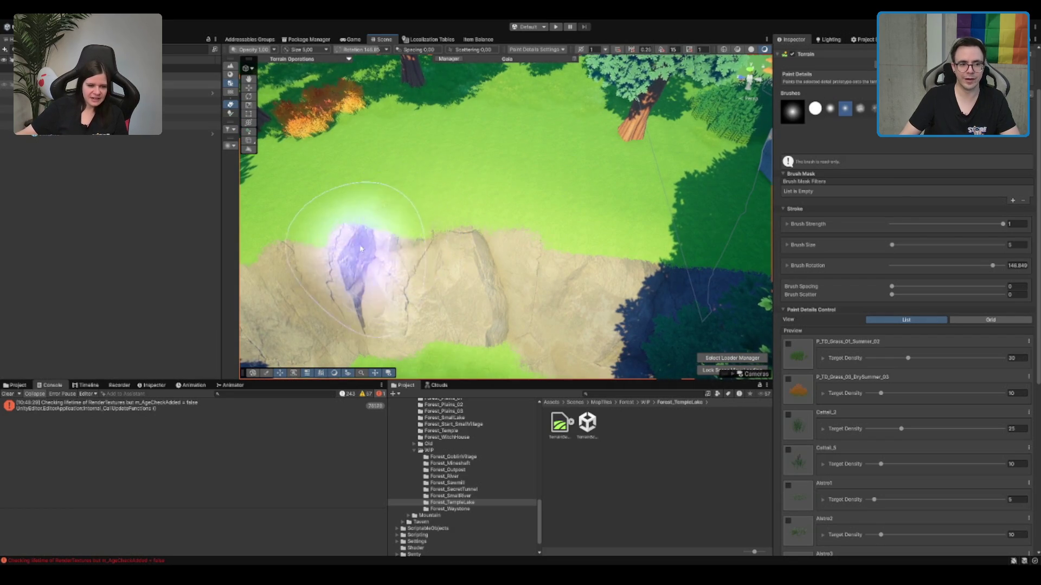
pyautogui.moveTo(595, 129)
pyautogui.mouseDown()
pyautogui.moveTo(607, 136)
pyautogui.moveTo(658, 88)
pyautogui.moveTo(632, 106)
pyautogui.mouseUp()
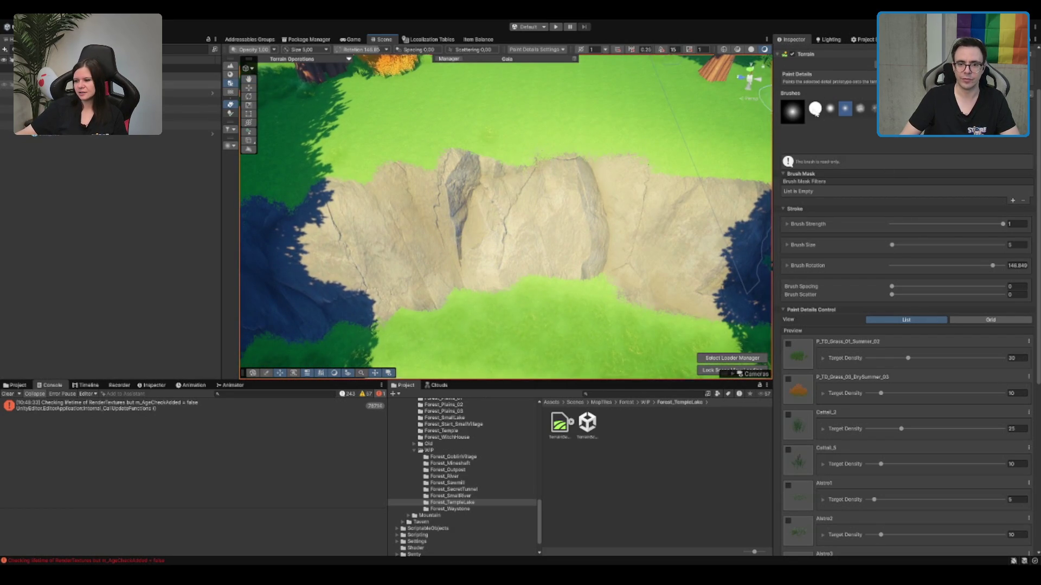
pyautogui.scroll(-3, 539, 128)
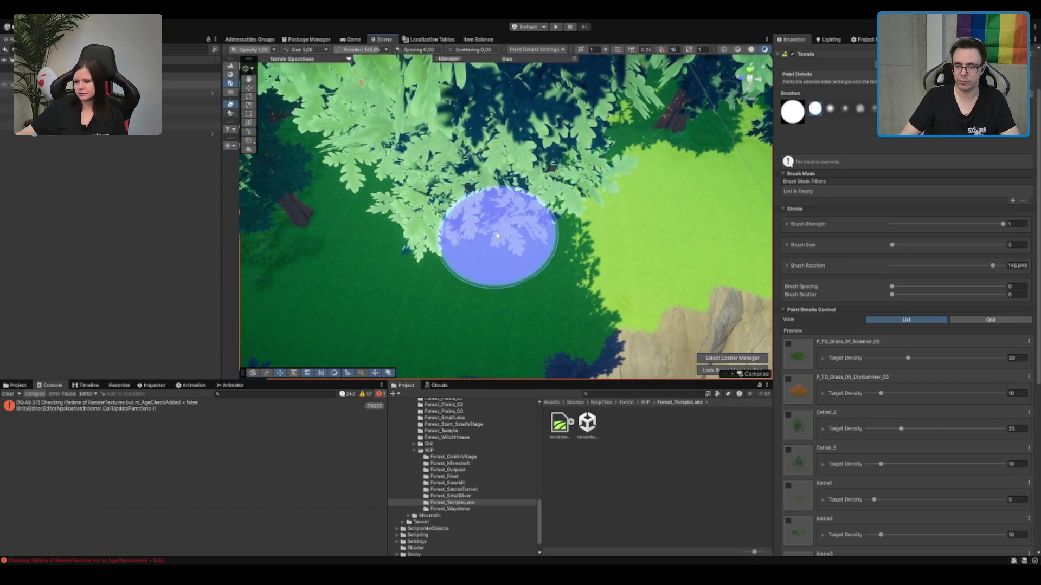
# Step: Erase the dense grass around the rock near the bridge
pyautogui.scroll(5, 490, 214)
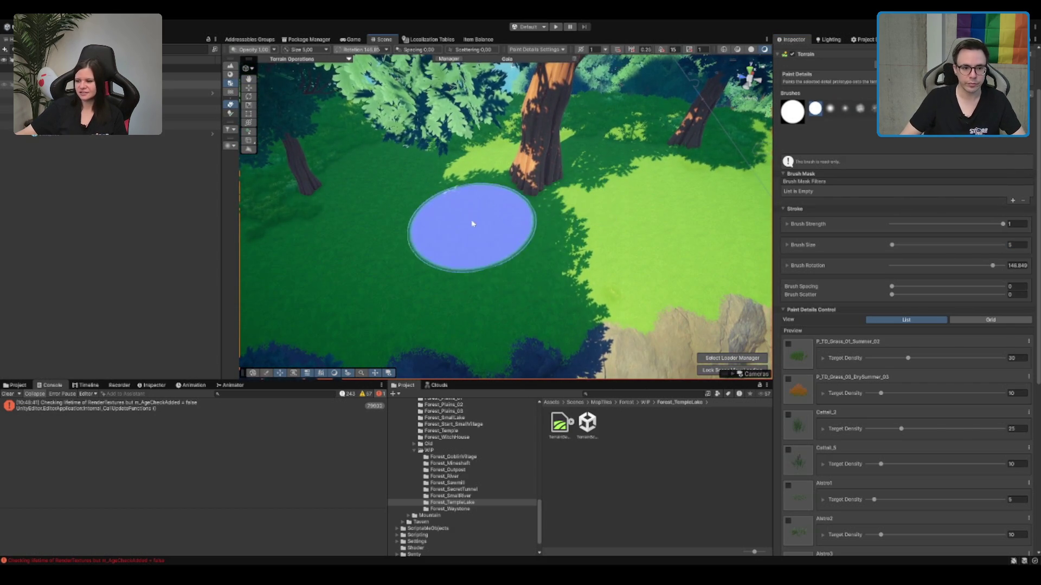
pyautogui.scroll(5, 383, 211)
pyautogui.scroll(-10, 384, 212)
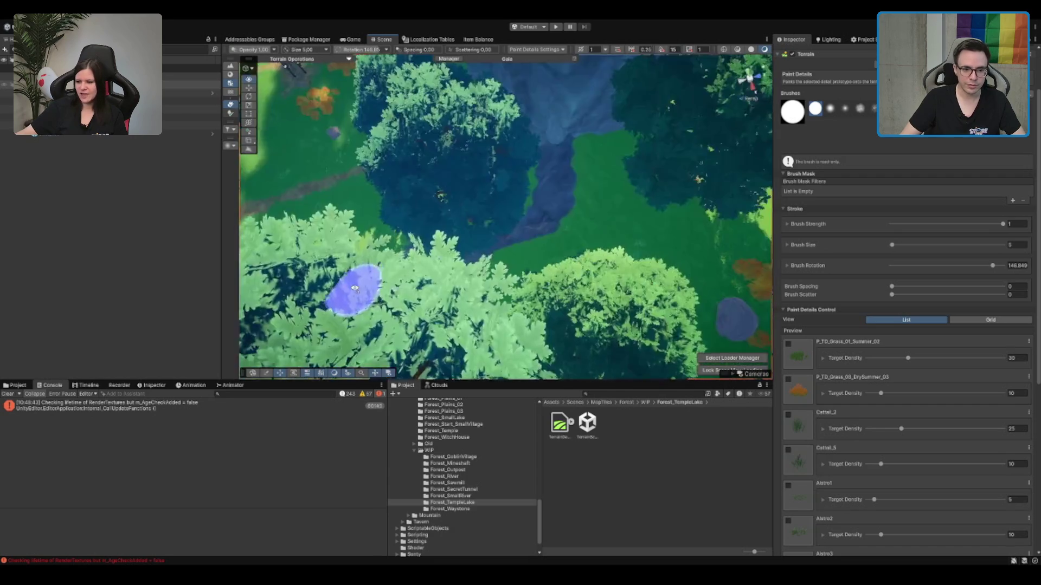
pyautogui.scroll(5, 660, 199)
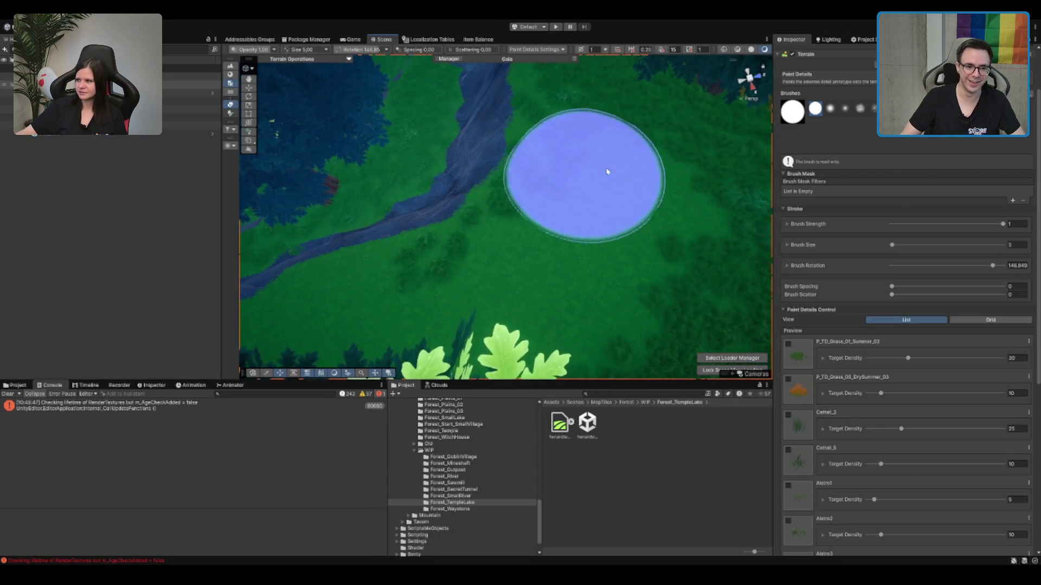
pyautogui.scroll(5, 513, 236)
pyautogui.scroll(-5, 513, 237)
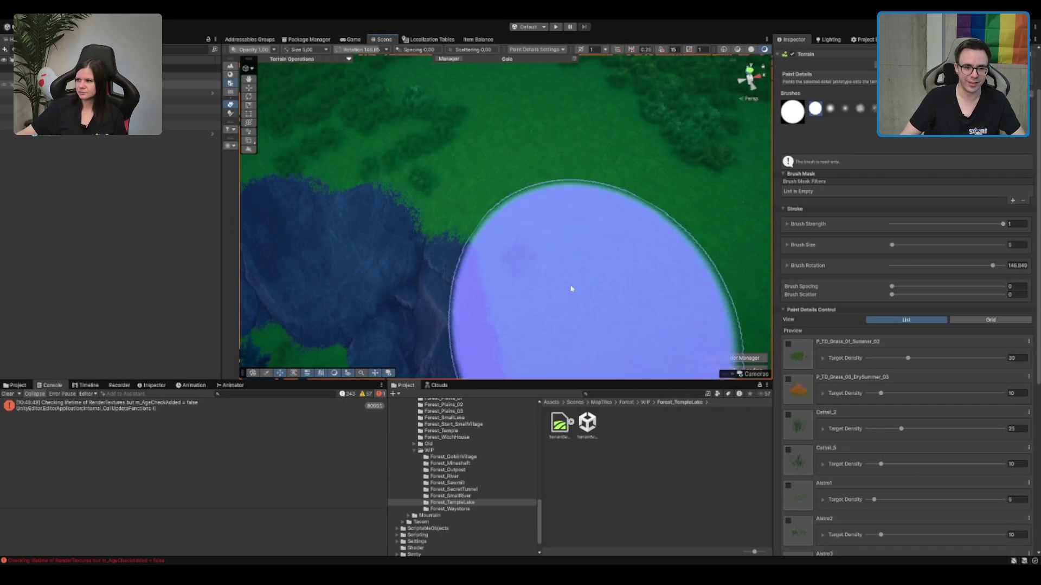
pyautogui.scroll(5, 461, 214)
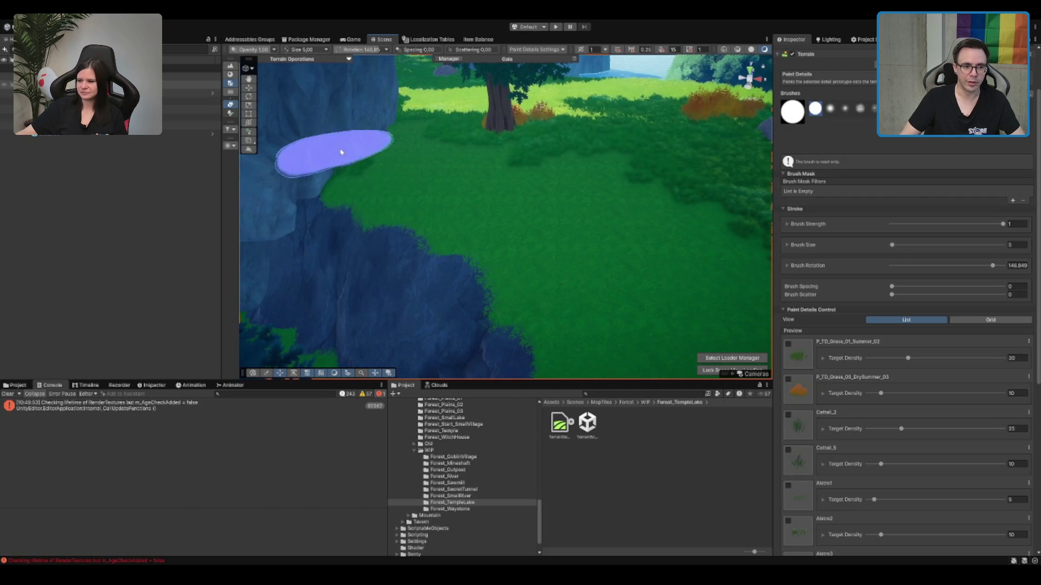
pyautogui.scroll(5, 437, 151)
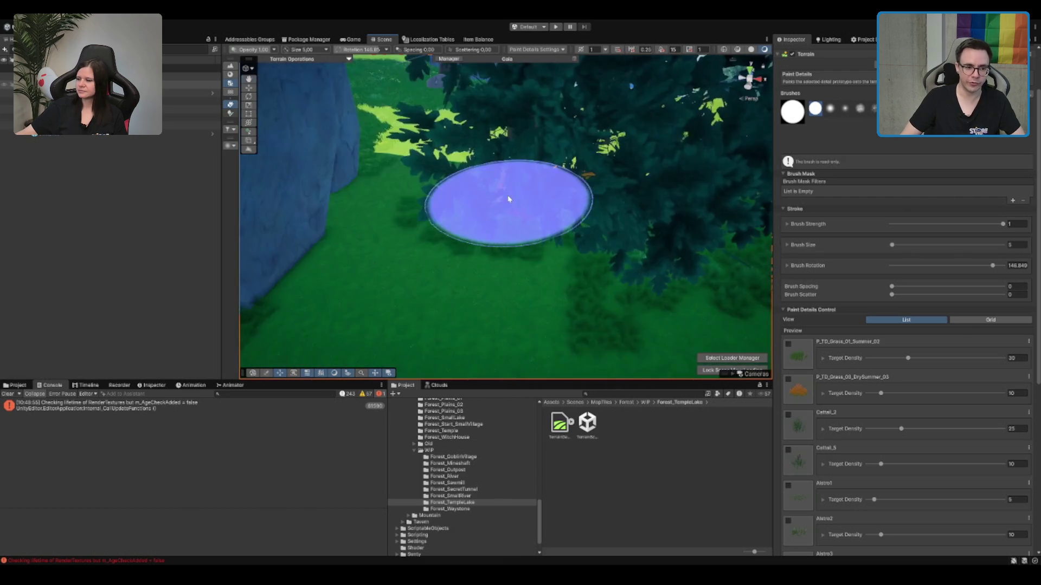
pyautogui.scroll(-5, 363, 244)
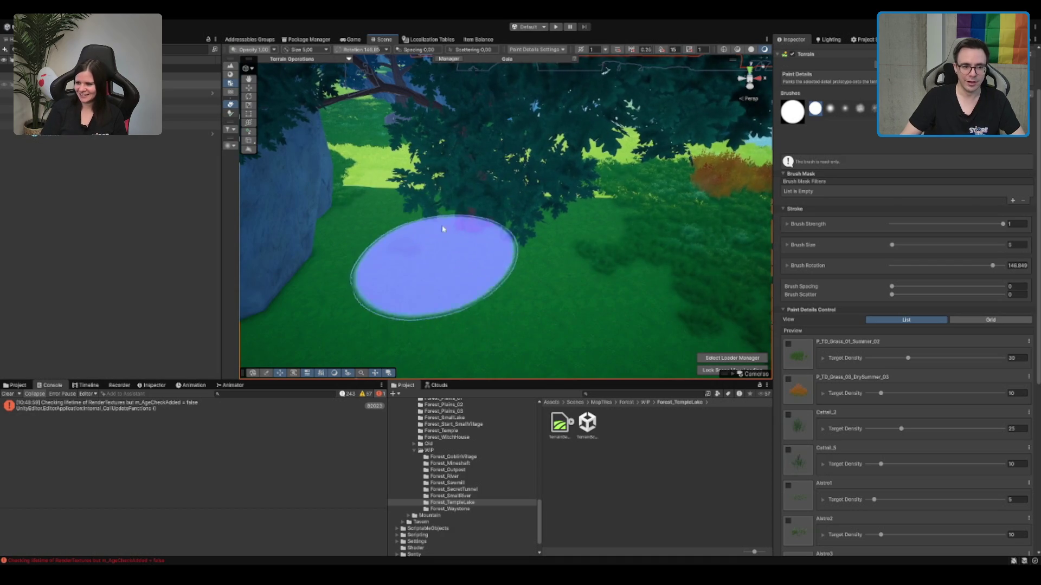
pyautogui.moveTo(453, 256); pyautogui.dragTo(638, 290)
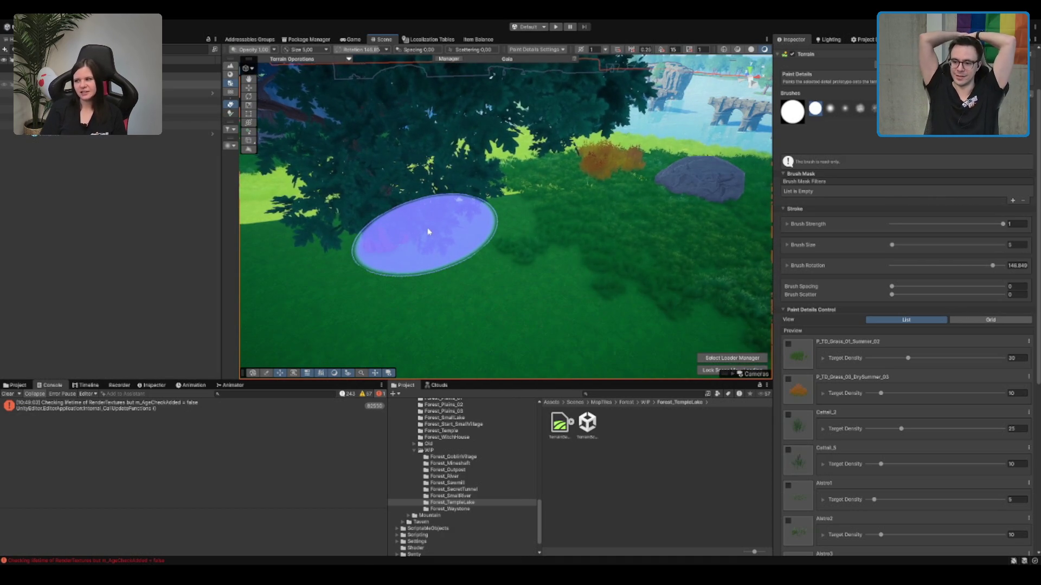
pyautogui.moveTo(428, 232)
pyautogui.mouseDown()
pyautogui.moveTo(676, 211)
pyautogui.moveTo(607, 207)
pyautogui.moveTo(581, 302)
pyautogui.moveTo(498, 307)
pyautogui.mouseUp()
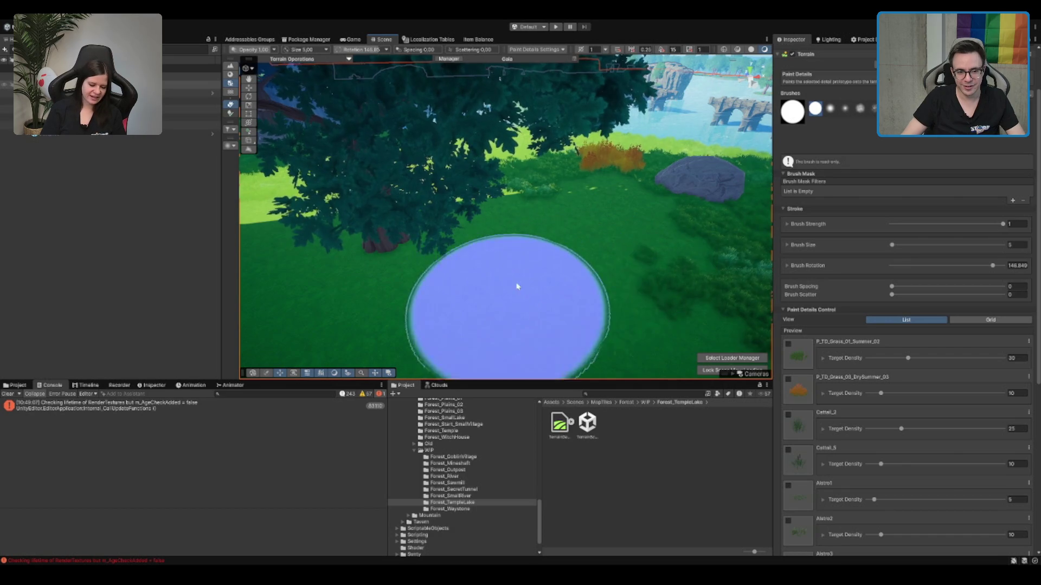
# Step: Erase the orange bush beside the rock and the small dark grass clump in the shade
pyautogui.moveTo(662, 290); pyautogui.dragTo(623, 242)
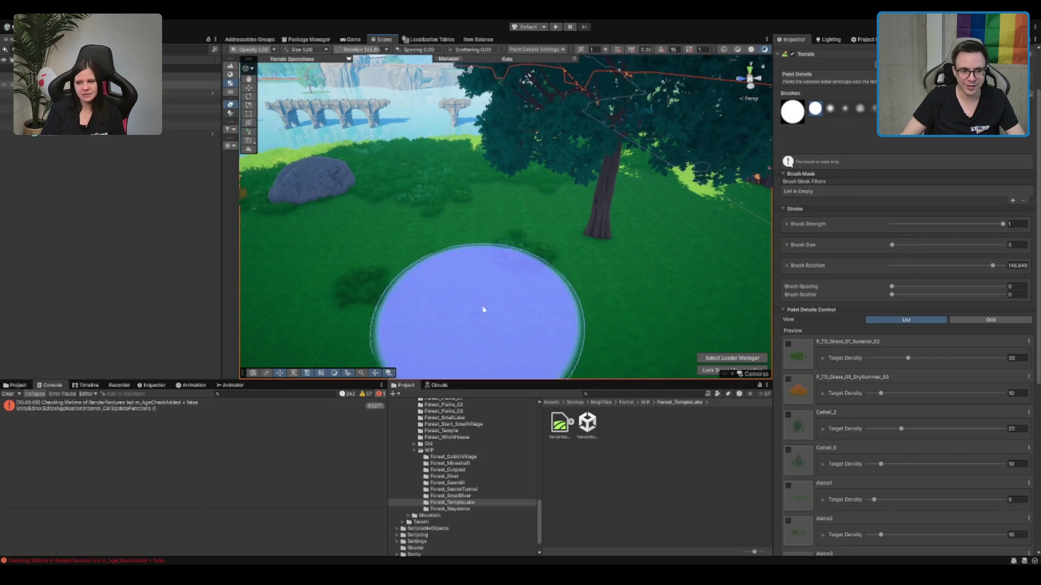
pyautogui.scroll(5, 443, 198)
pyautogui.moveTo(443, 198)
pyautogui.mouseDown()
pyautogui.moveTo(464, 318)
pyautogui.moveTo(502, 237)
pyautogui.moveTo(483, 203)
pyautogui.moveTo(499, 168)
pyautogui.moveTo(532, 212)
pyautogui.moveTo(453, 249)
pyautogui.moveTo(532, 235)
pyautogui.moveTo(521, 179)
pyautogui.mouseUp()
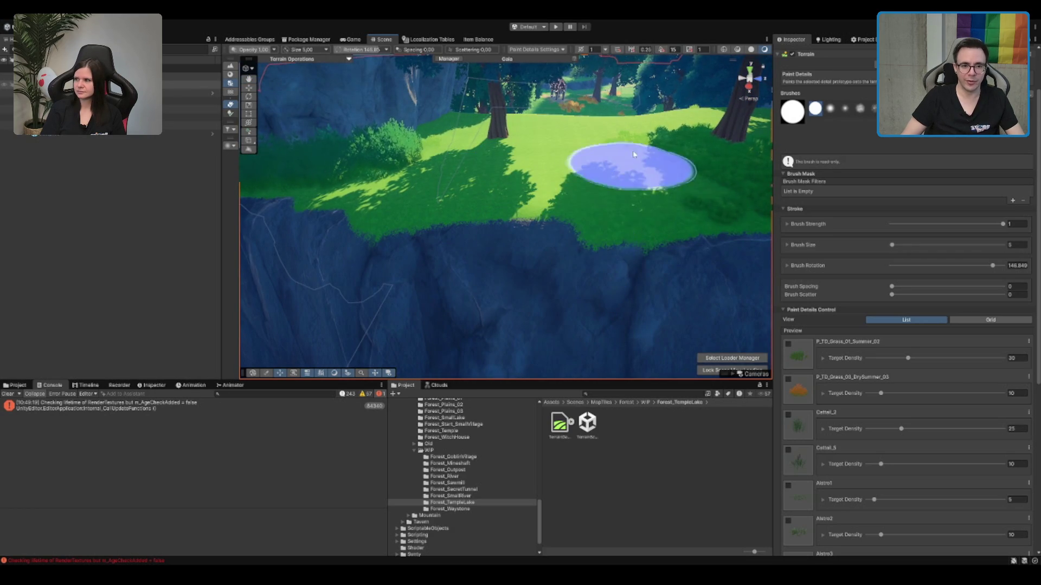
pyautogui.scroll(2, 617, 163)
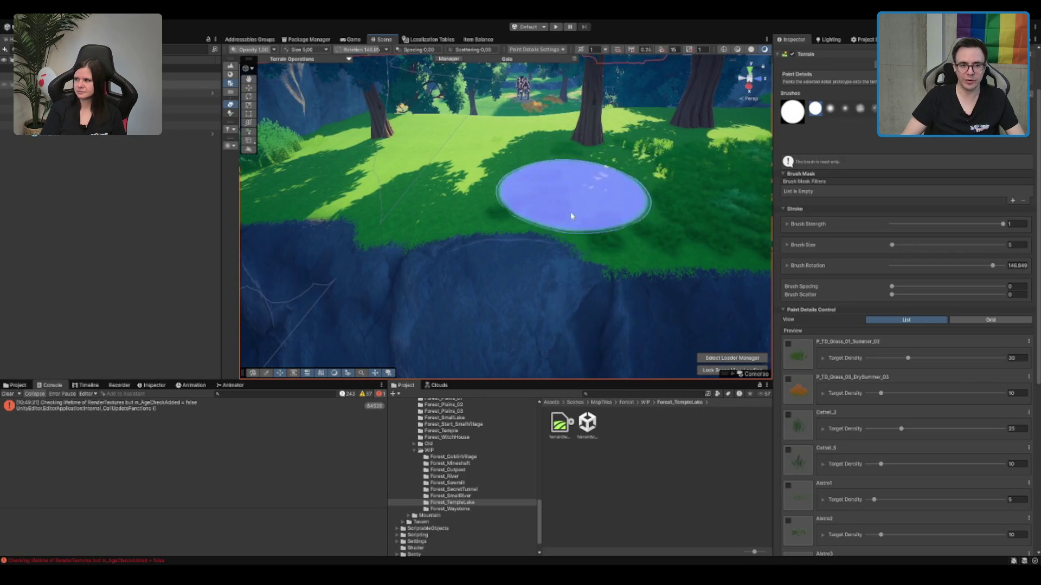
pyautogui.scroll(3, 504, 163)
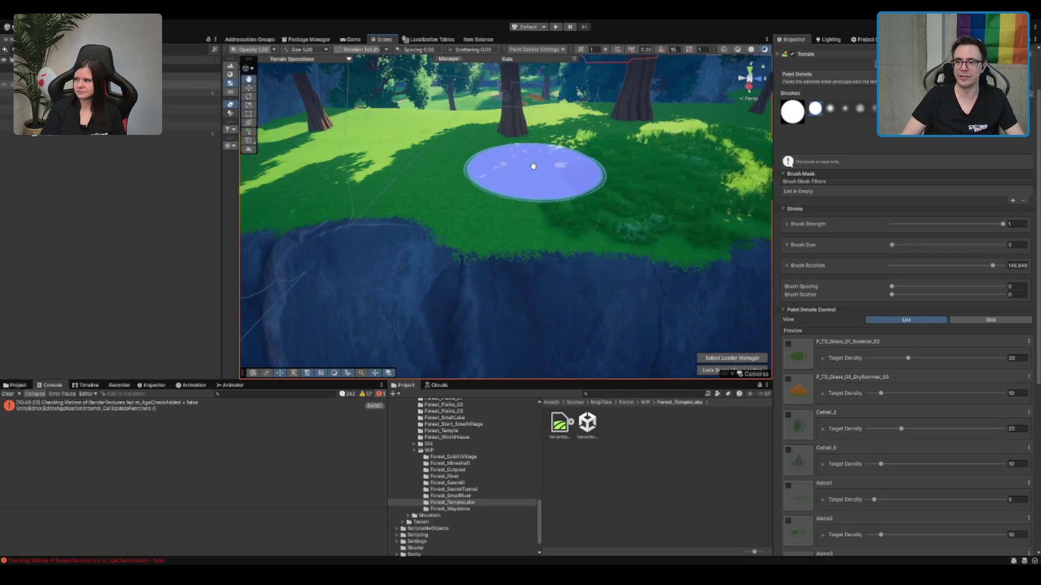
pyautogui.scroll(2, 597, 171)
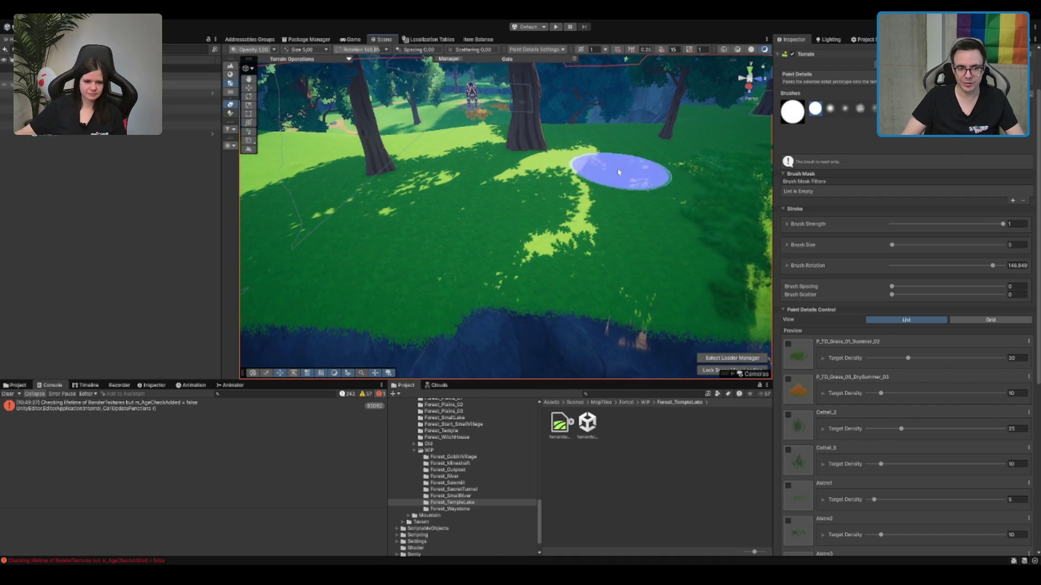
pyautogui.scroll(3, 591, 162)
pyautogui.scroll(5, 546, 164)
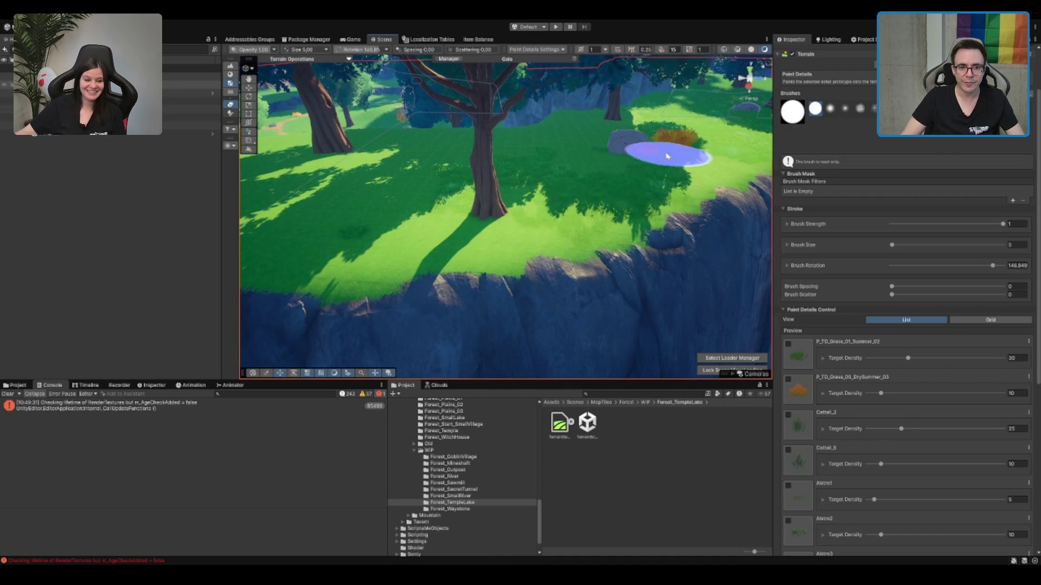
pyautogui.keyDown('shift'); pyautogui.click(660, 139); pyautogui.keyUp('shift')
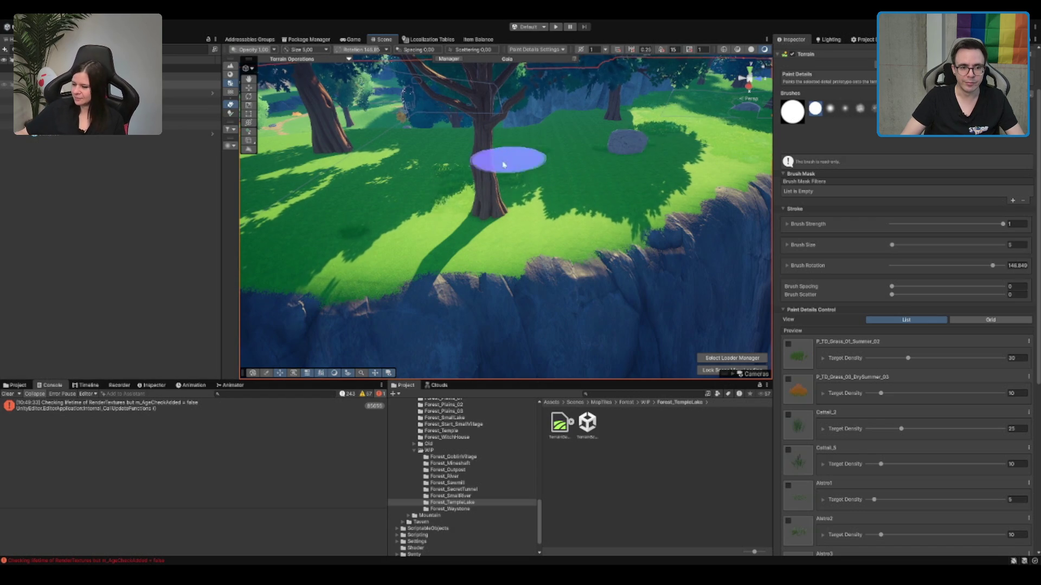
pyautogui.keyDown('shift'); pyautogui.click(355, 231); pyautogui.keyUp('shift')
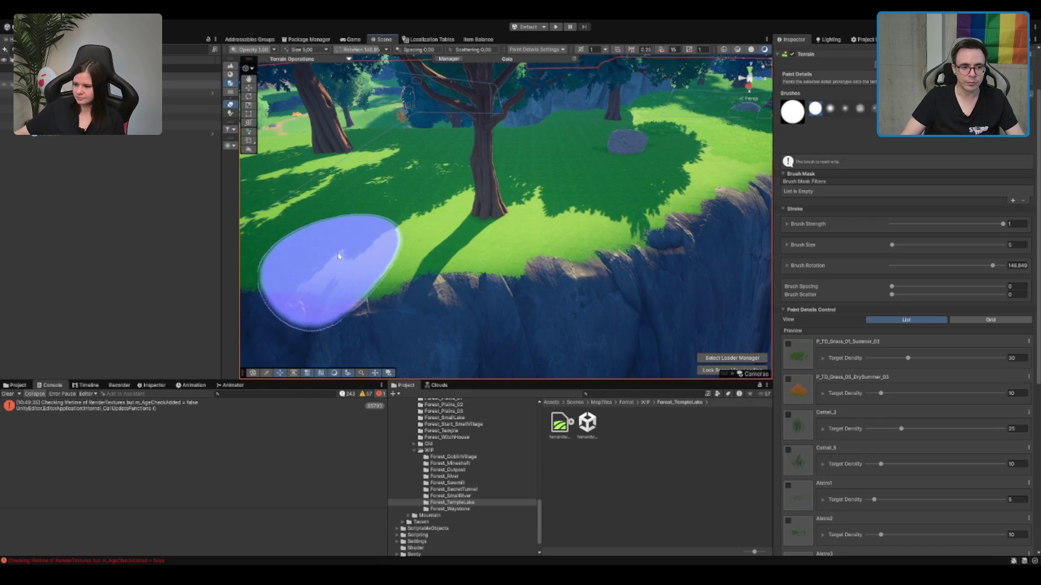
# Step: Paint a patch of grass detail on the clifftop plateau near the rock
pyautogui.moveTo(504, 177); pyautogui.dragTo(281, 220)
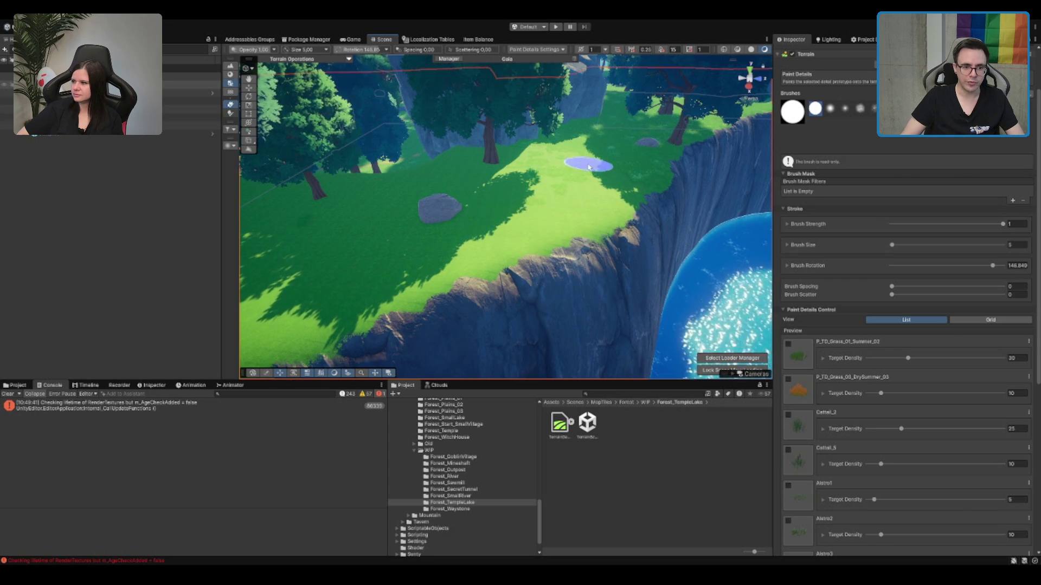
pyautogui.scroll(5, 481, 222)
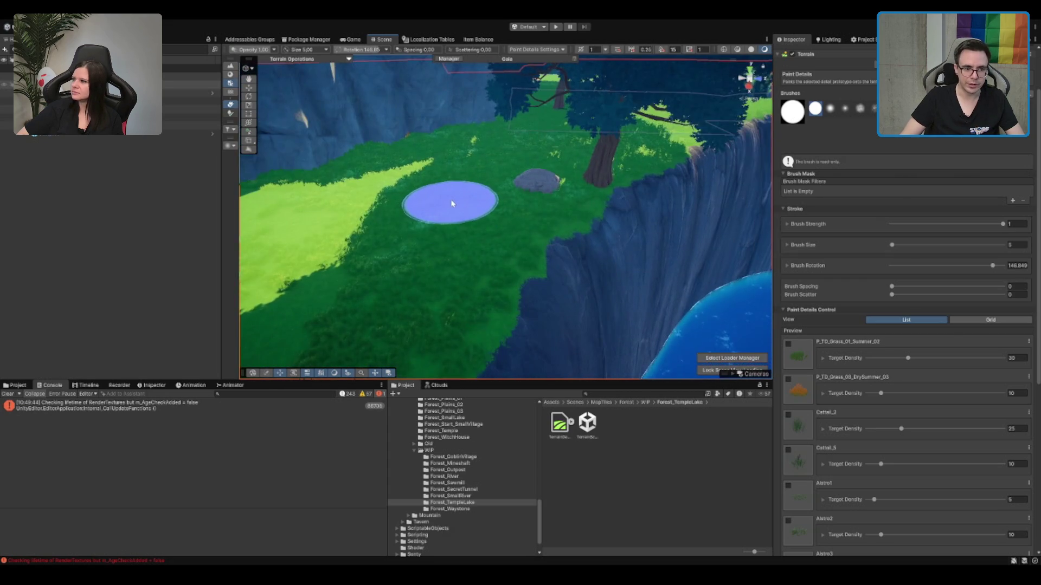
pyautogui.scroll(5, 451, 200)
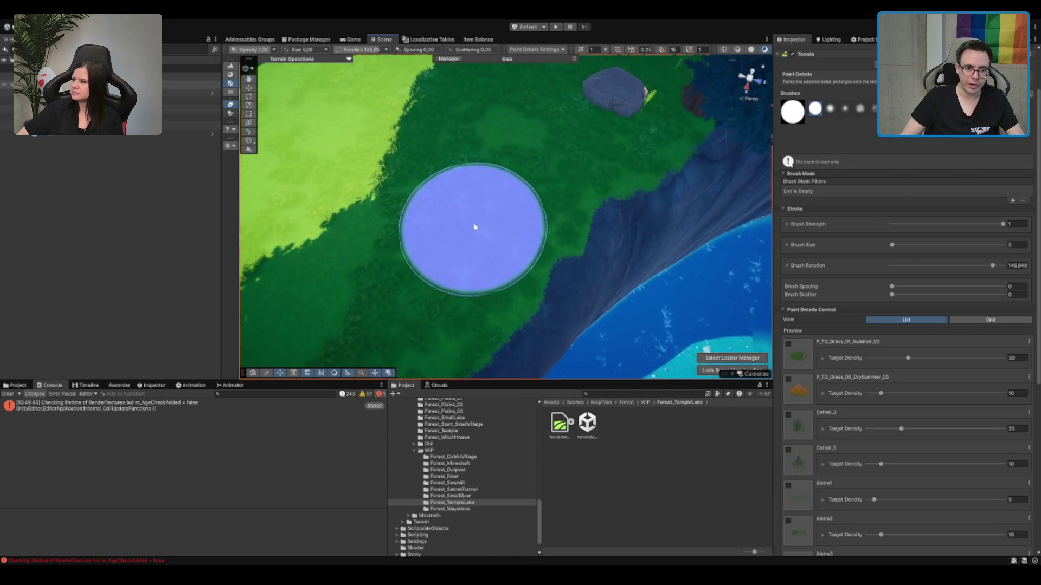
pyautogui.moveTo(489, 192); pyautogui.dragTo(465, 243)
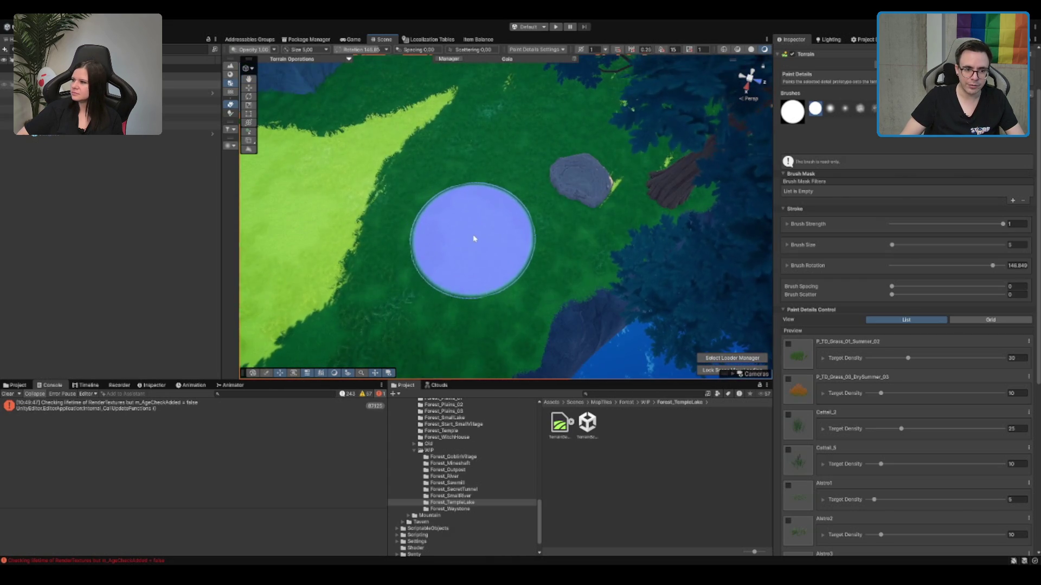
pyautogui.click(474, 238)
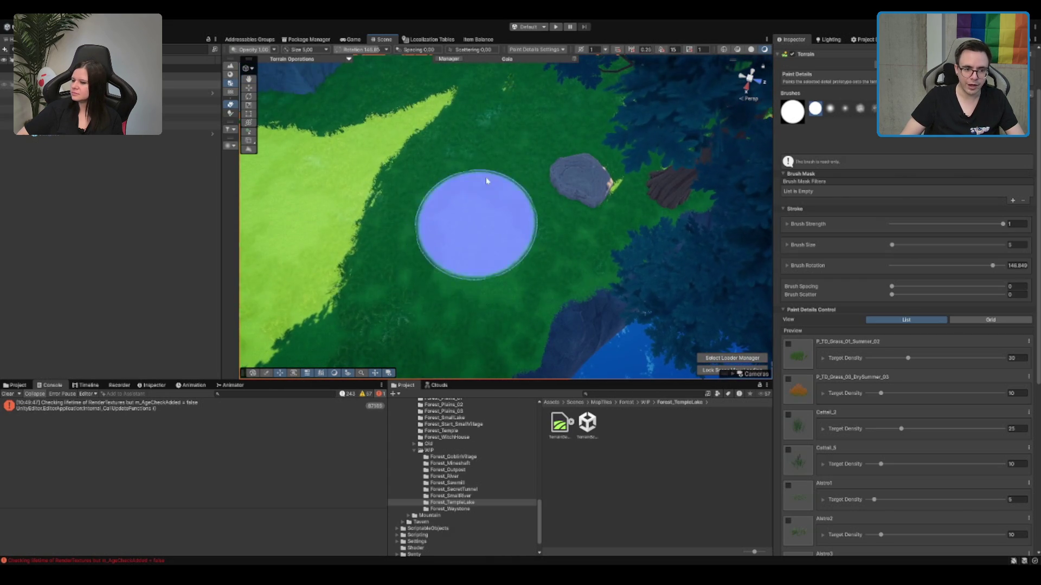
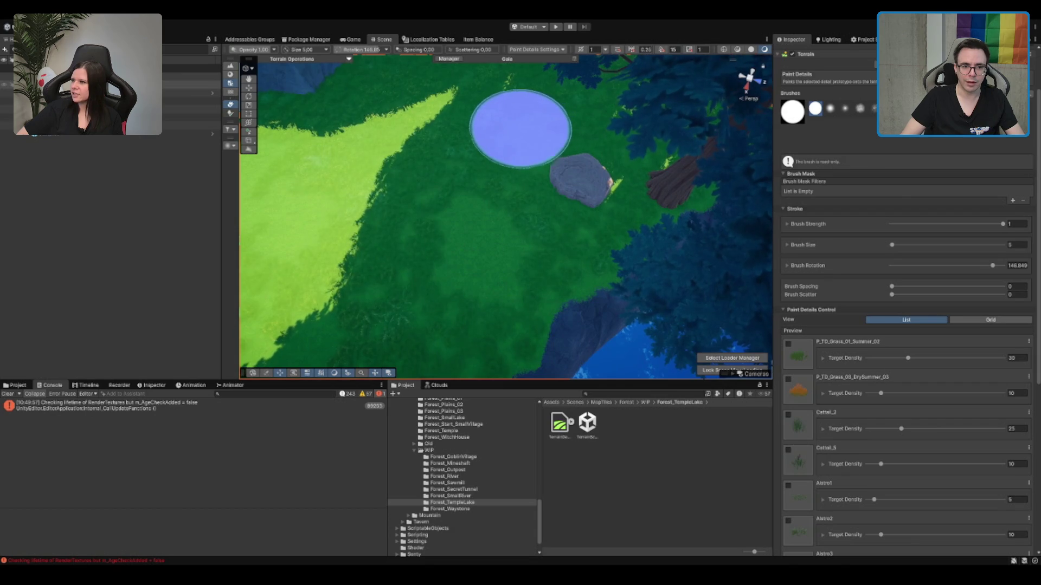
# Step: Pan and orbit the Scene view across the terrain toward the cliffs, tree and lake
pyautogui.moveTo(521, 128); pyautogui.dragTo(526, 123)
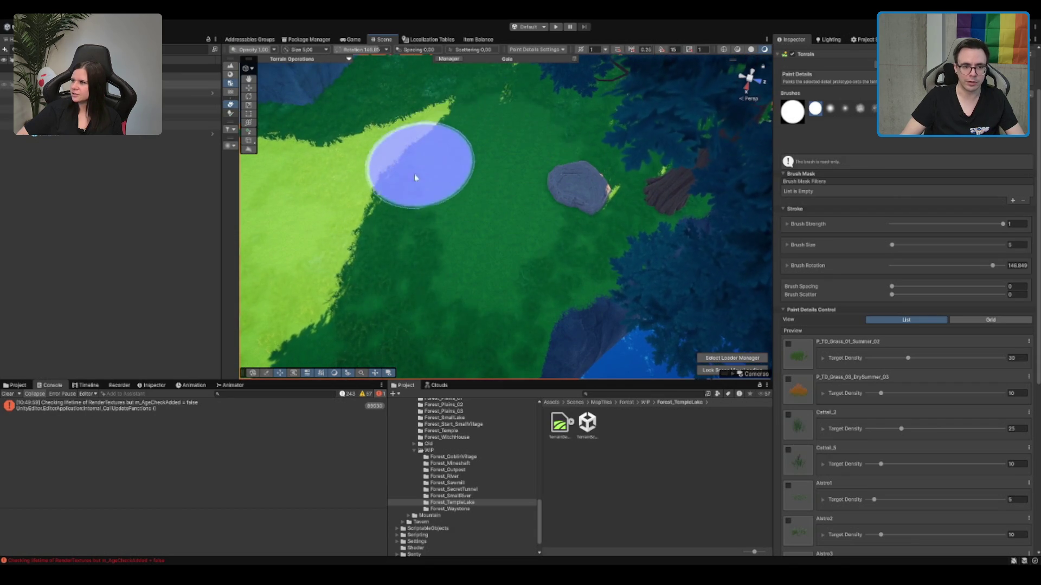
pyautogui.moveTo(477, 70)
pyautogui.mouseDown()
pyautogui.moveTo(444, 172)
pyautogui.moveTo(475, 152)
pyautogui.mouseUp()
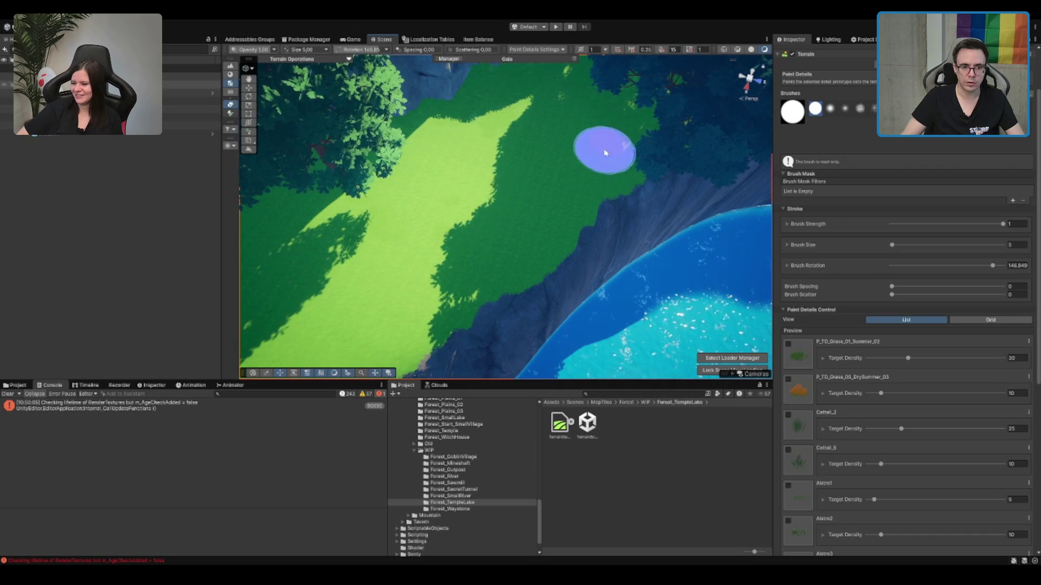
pyautogui.scroll(2, 581, 152)
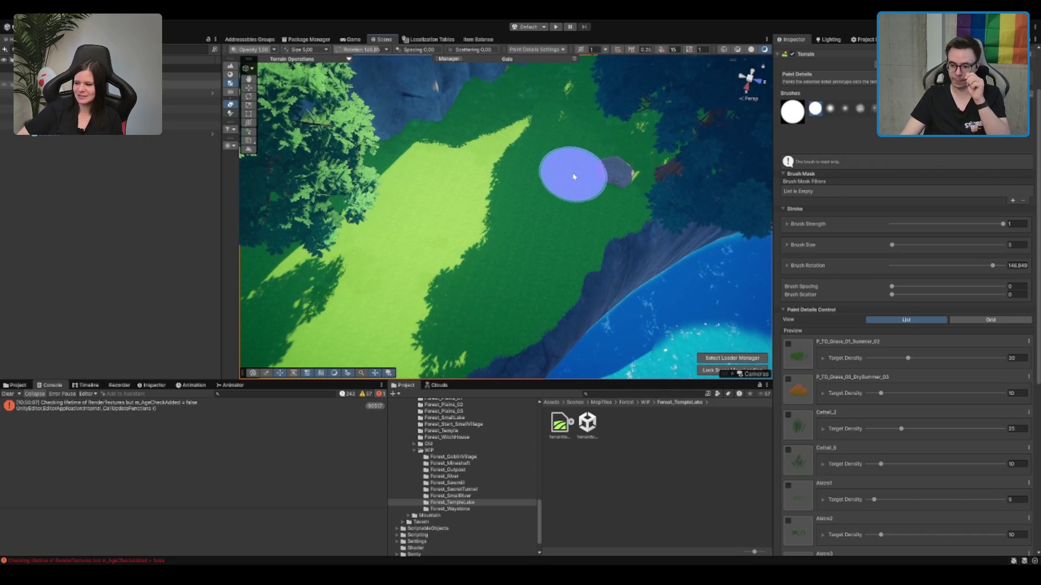
pyautogui.scroll(5, 574, 177)
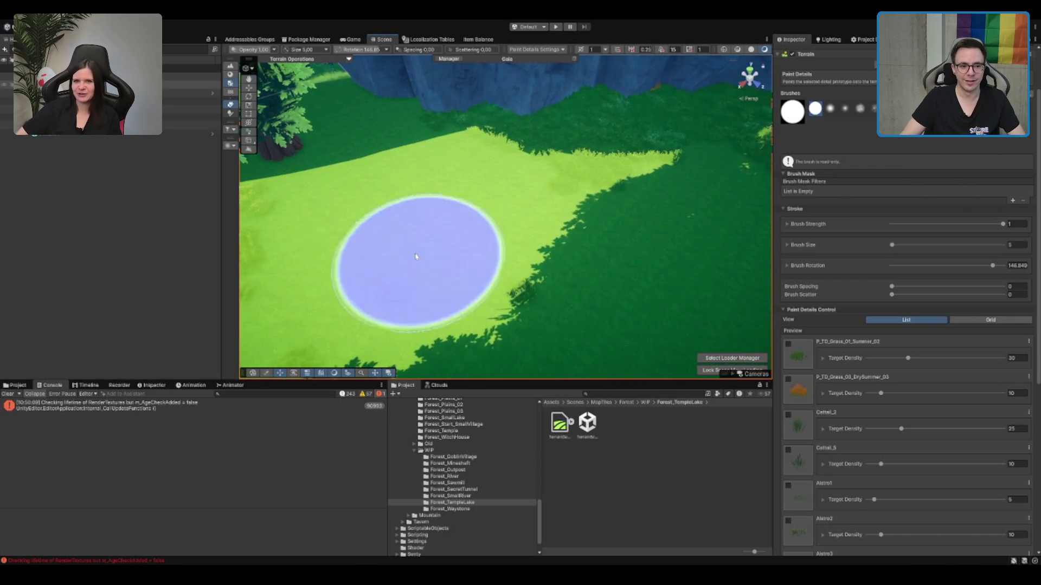
pyautogui.scroll(3, 538, 290)
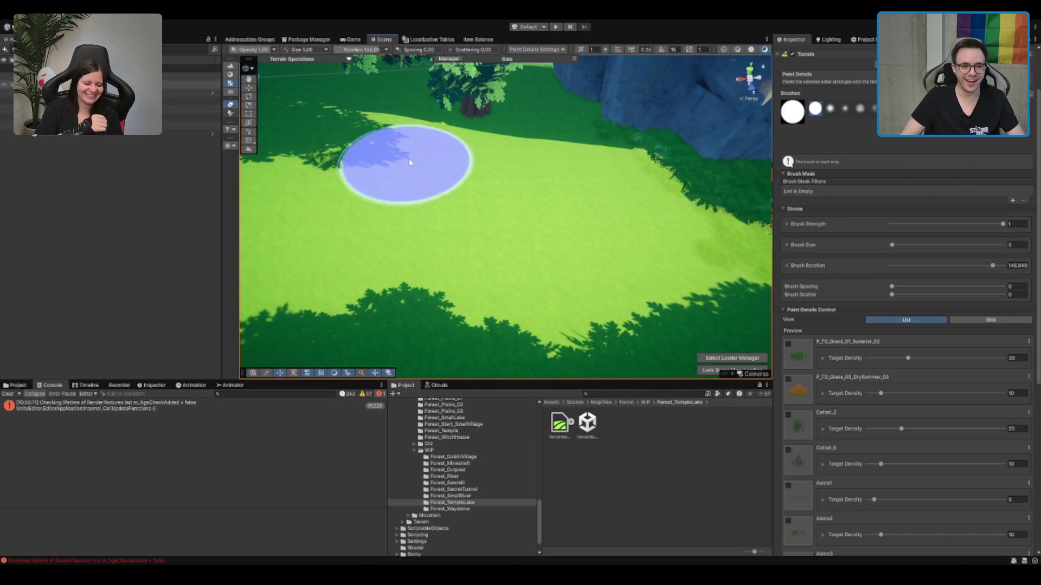
pyautogui.moveTo(502, 123)
pyautogui.mouseDown()
pyautogui.moveTo(559, 146)
pyautogui.moveTo(302, 233)
pyautogui.mouseUp()
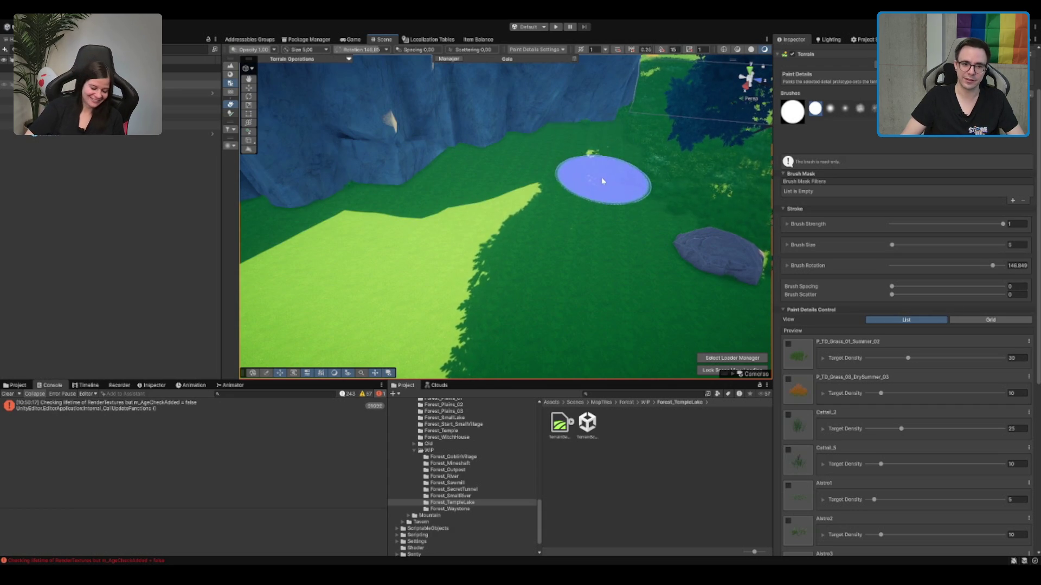
pyautogui.moveTo(603, 179); pyautogui.dragTo(660, 176)
pyautogui.moveTo(588, 173)
pyautogui.mouseDown()
pyautogui.moveTo(578, 186)
pyautogui.moveTo(406, 233)
pyautogui.moveTo(649, 238)
pyautogui.mouseUp()
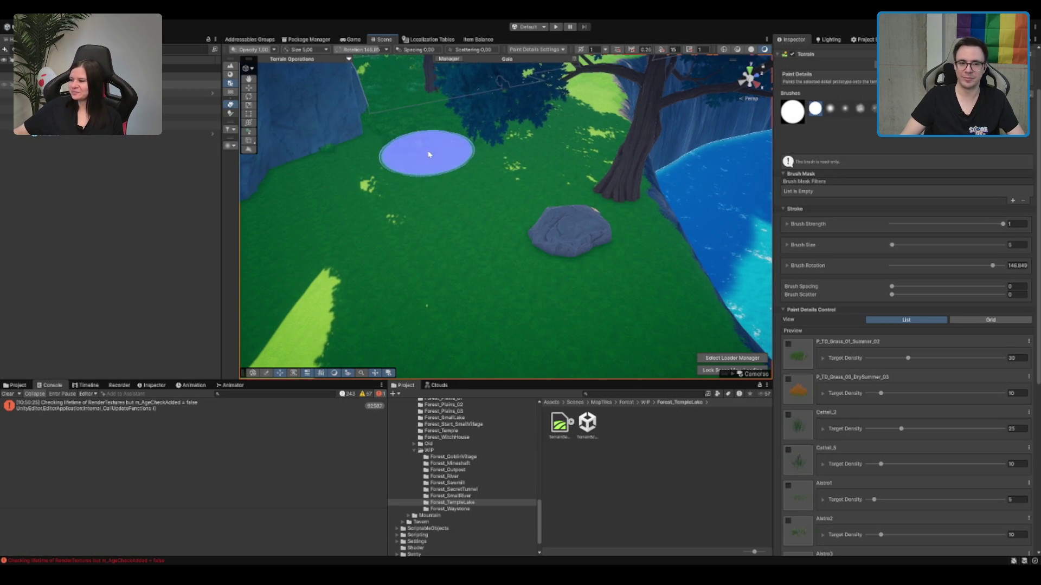
# Step: Zoom in and turn the view to centre the open grass, bush and rock wall
pyautogui.scroll(5, 428, 155)
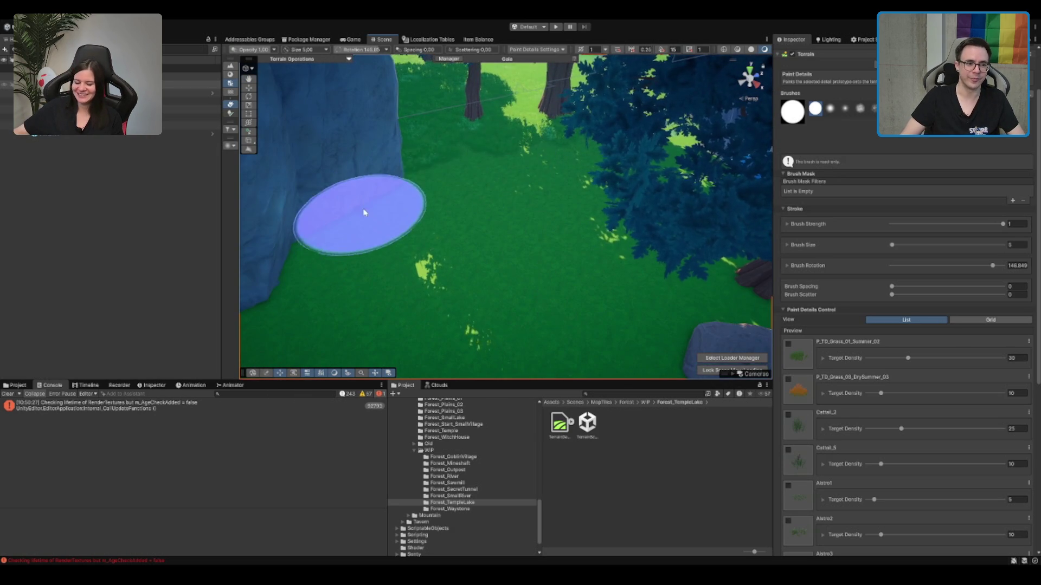
pyautogui.scroll(5, 485, 212)
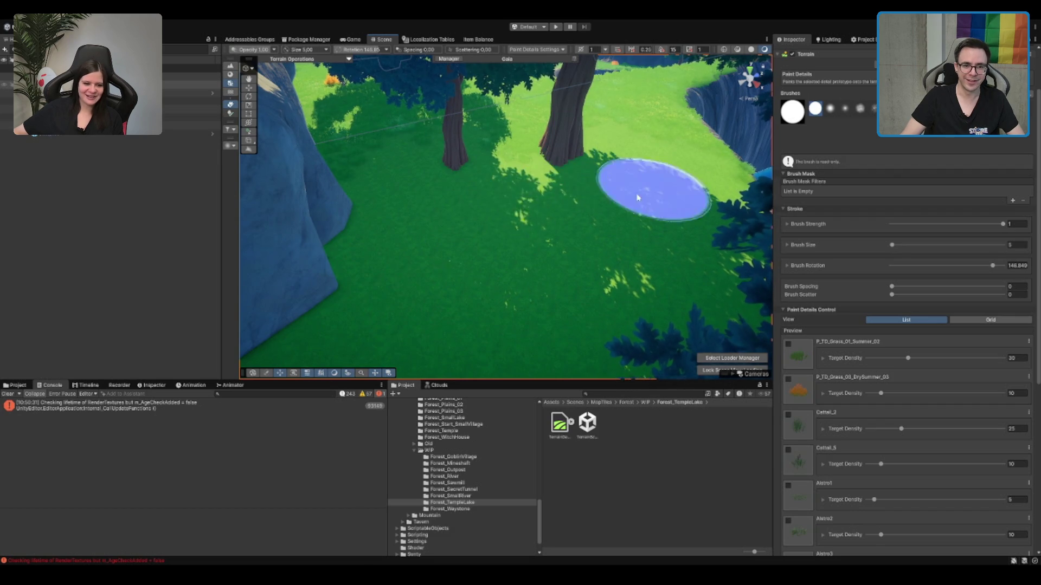
pyautogui.scroll(-10, 536, 186)
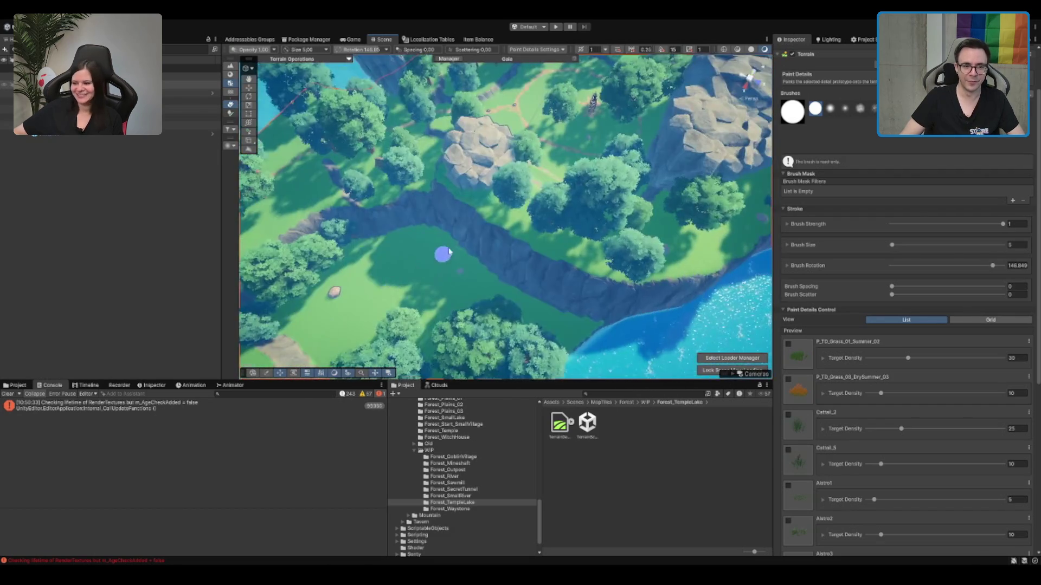
pyautogui.scroll(10, 524, 190)
pyautogui.scroll(-5, 867, 446)
pyautogui.scroll(4, 576, 302)
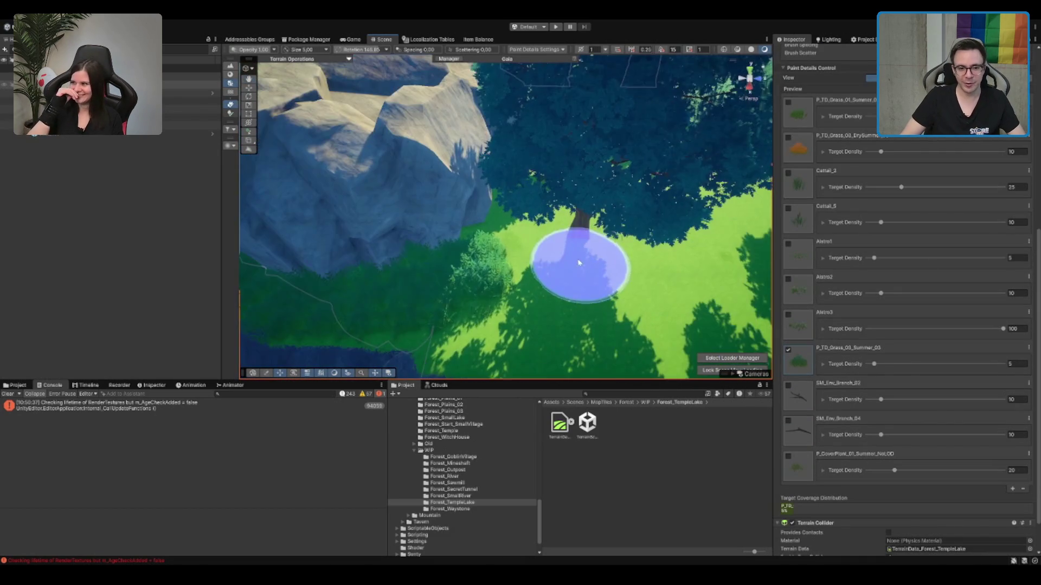
pyautogui.scroll(10, 791, 200)
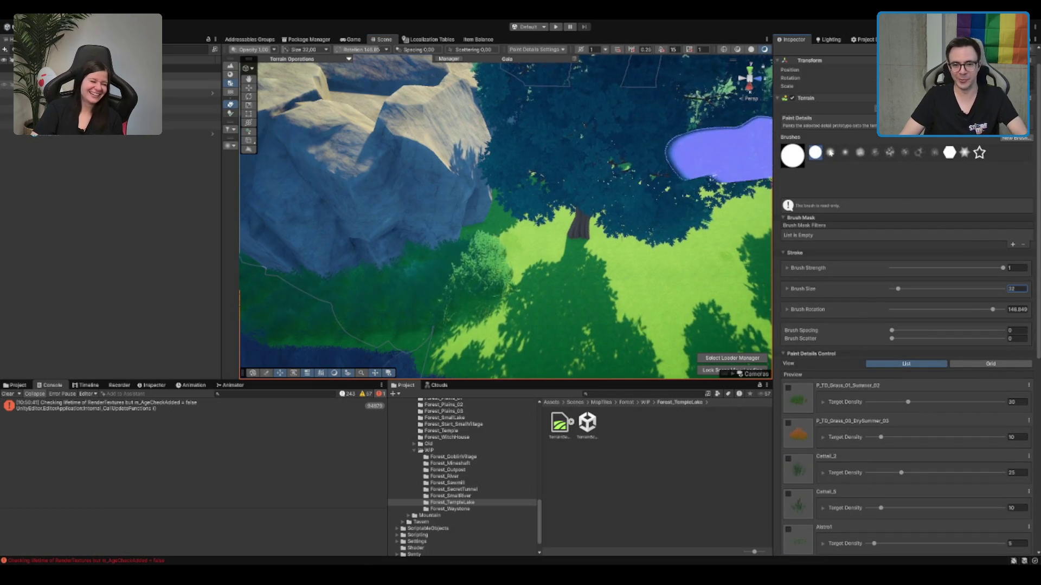
pyautogui.scroll(3, 535, 274)
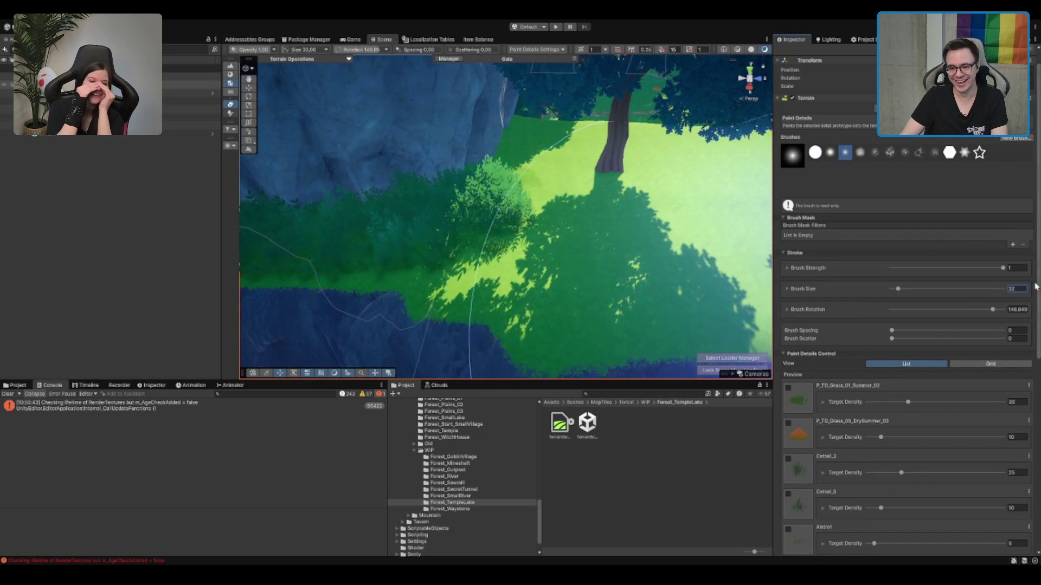
pyautogui.moveTo(630, 188)
pyautogui.mouseDown()
pyautogui.moveTo(548, 174)
pyautogui.moveTo(552, 181)
pyautogui.mouseUp()
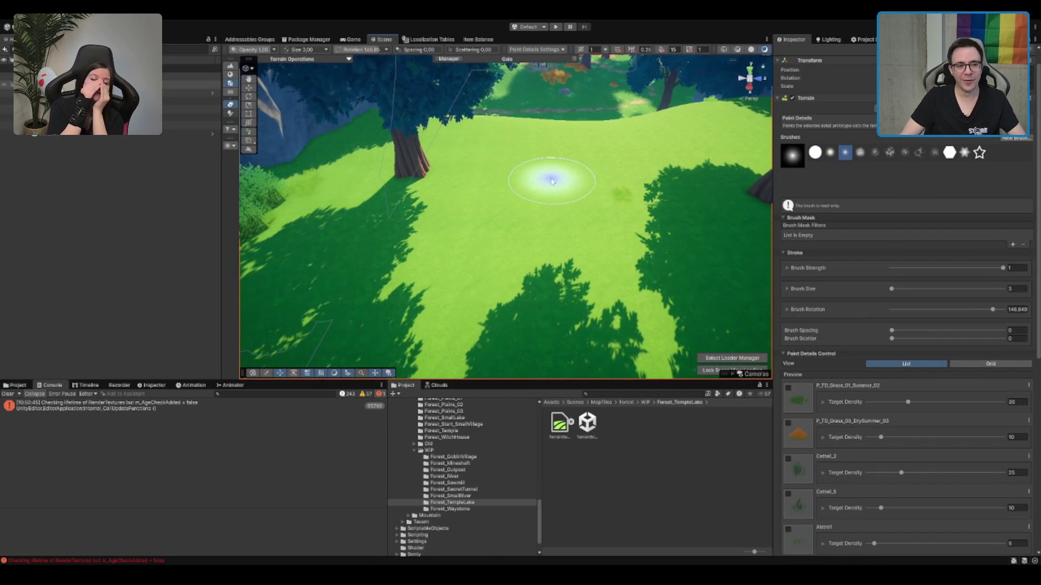
pyautogui.moveTo(369, 163); pyautogui.dragTo(394, 164)
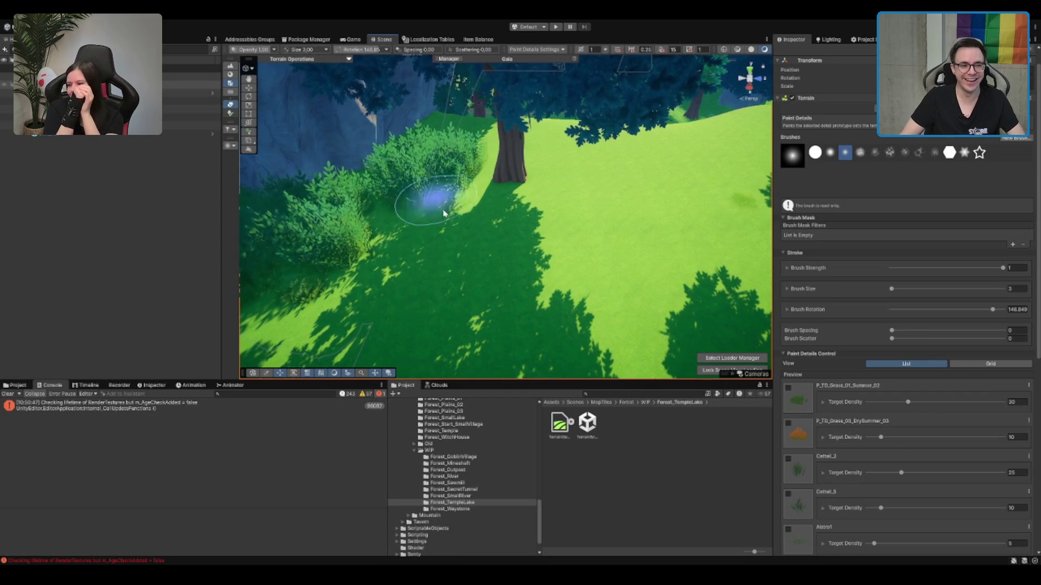
# Step: Tilt the view down over the tree and zoom in across the cliff-edge clearing
pyautogui.scroll(-8, 928, 419)
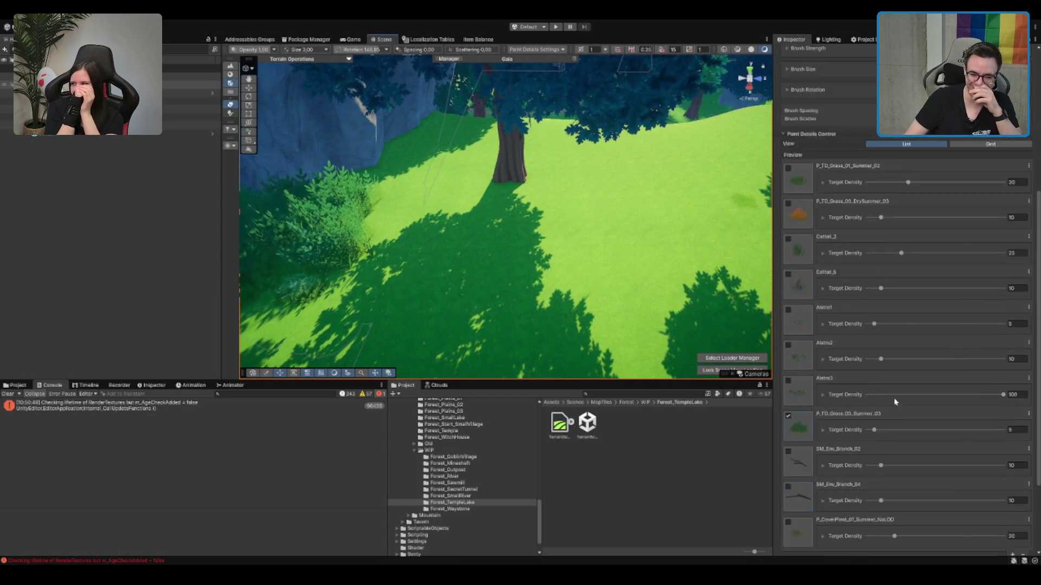
pyautogui.moveTo(638, 221); pyautogui.dragTo(435, 234)
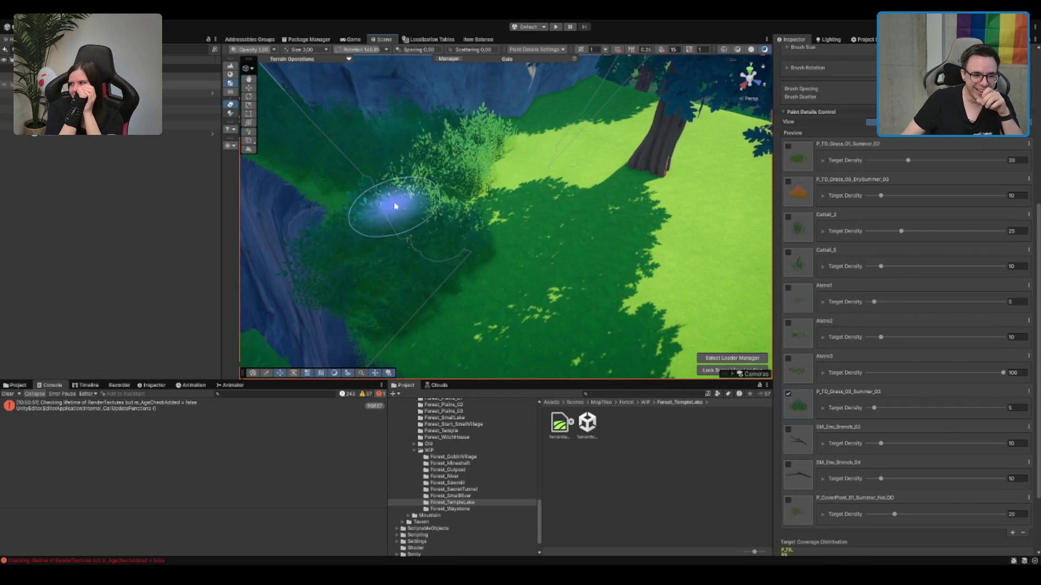
pyautogui.scroll(-2, 480, 209)
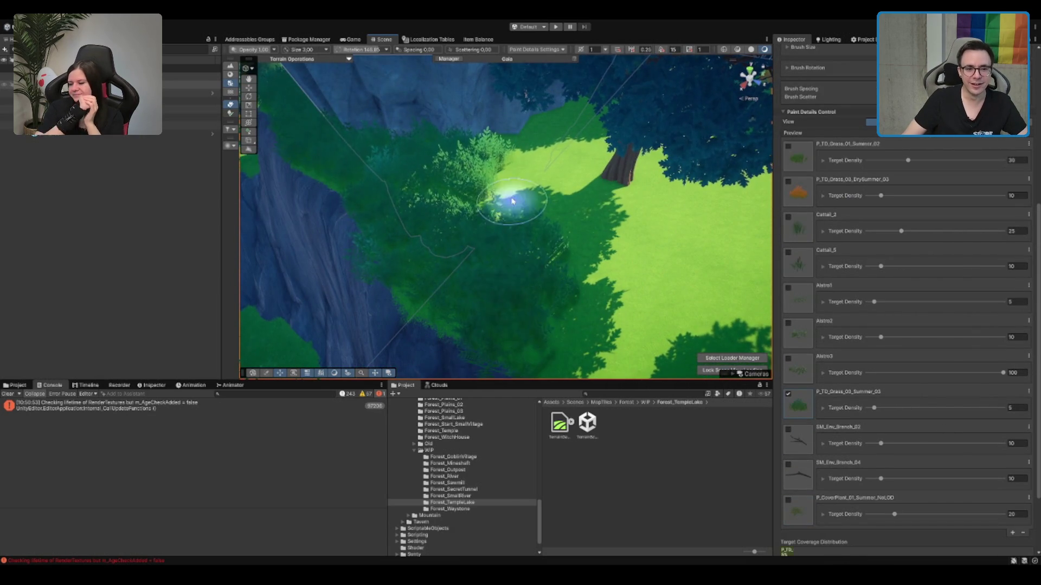
pyautogui.moveTo(533, 241)
pyautogui.mouseDown()
pyautogui.moveTo(590, 232)
pyautogui.moveTo(608, 205)
pyautogui.moveTo(526, 256)
pyautogui.mouseUp()
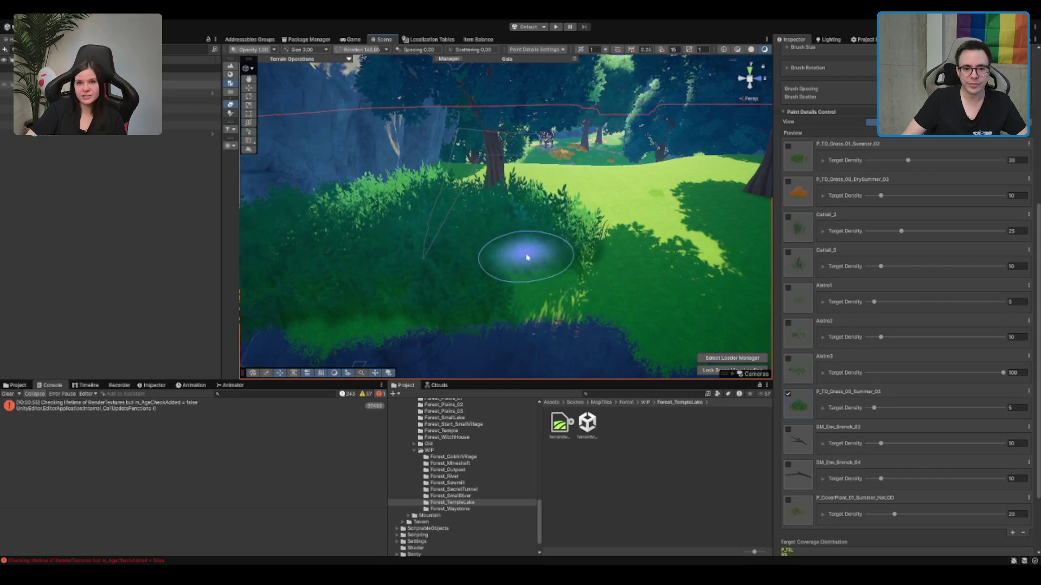
pyautogui.moveTo(648, 256); pyautogui.dragTo(570, 215)
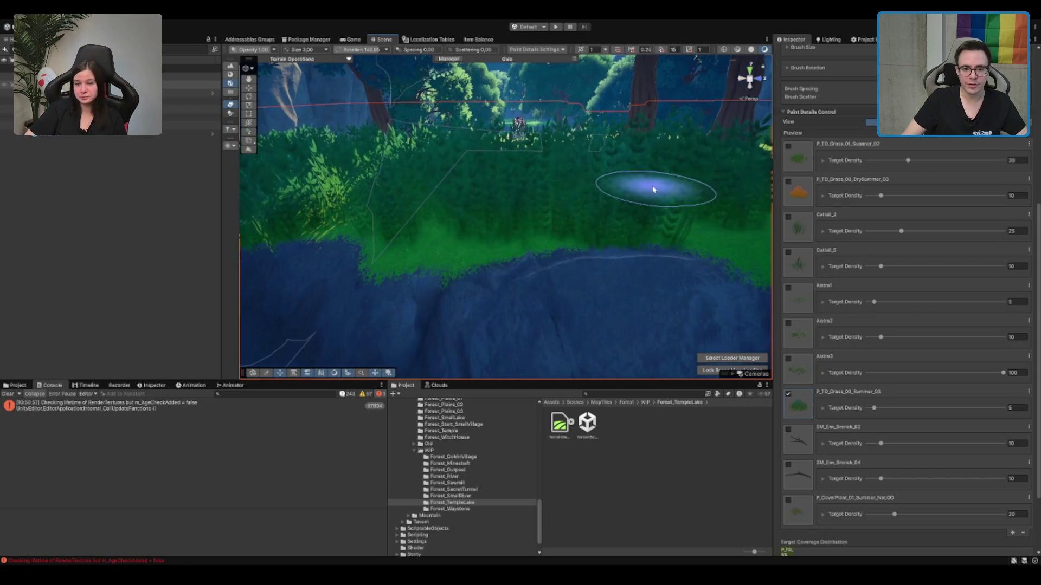
pyautogui.scroll(3, 621, 189)
pyautogui.scroll(3, 592, 208)
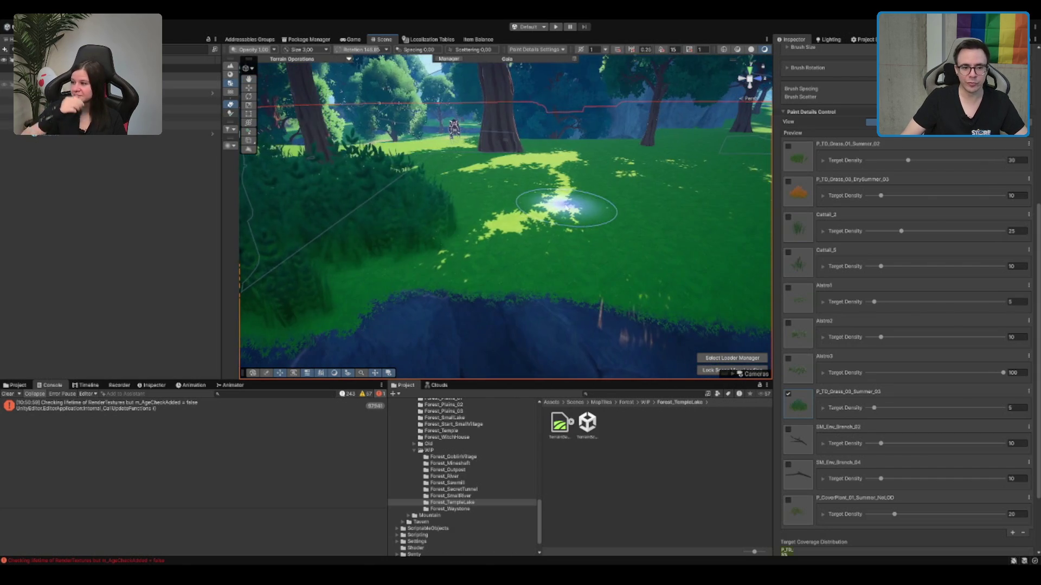
pyautogui.scroll(3, 616, 230)
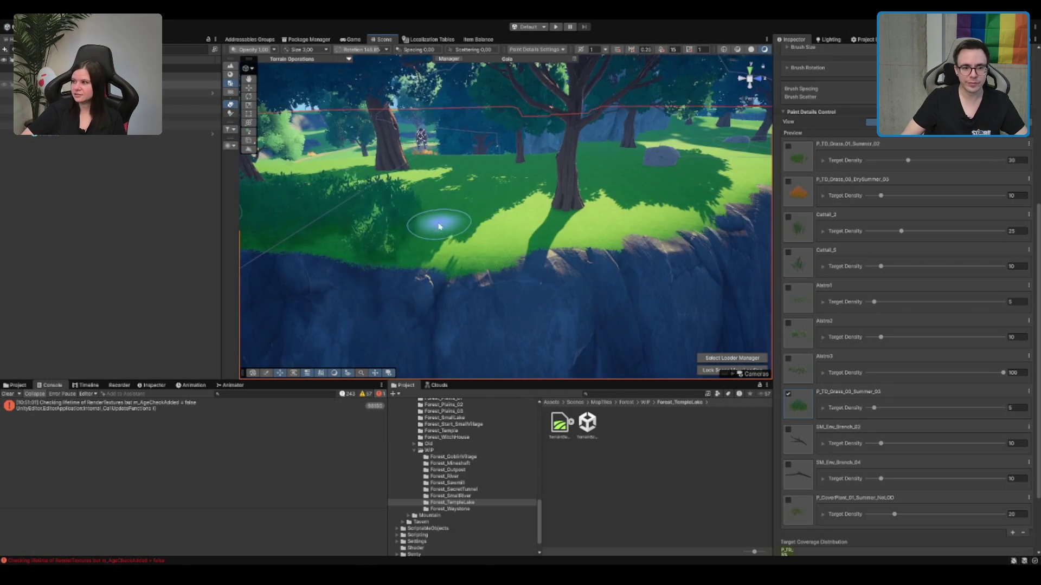
pyautogui.scroll(3, 525, 227)
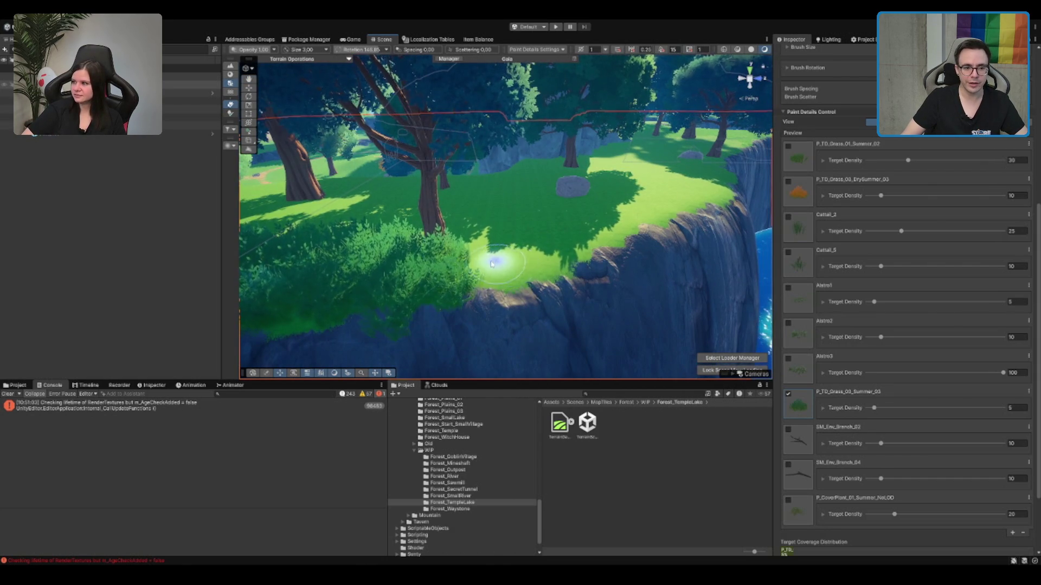
pyautogui.scroll(5, 639, 186)
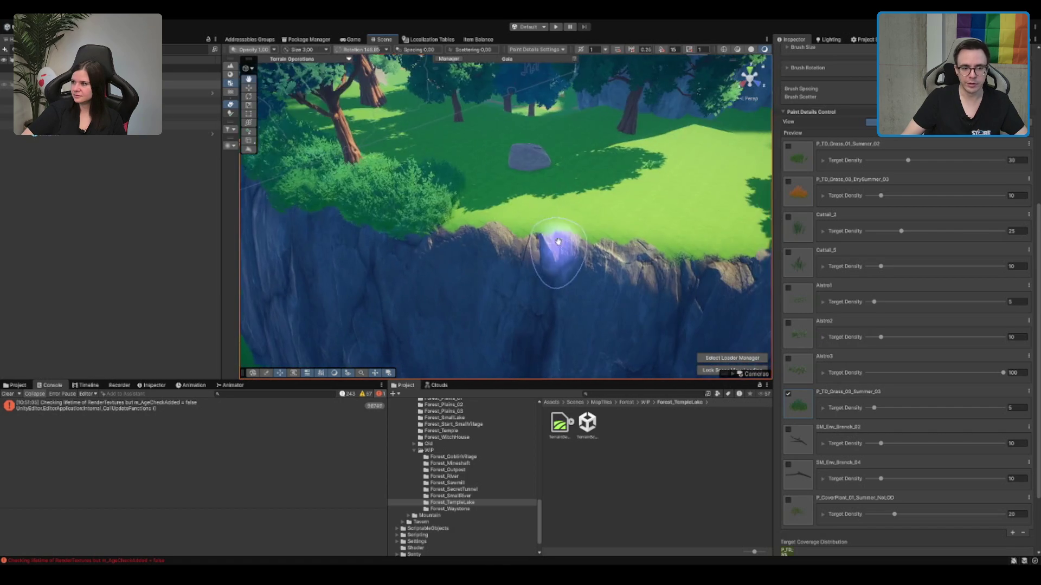
pyautogui.scroll(3, 613, 204)
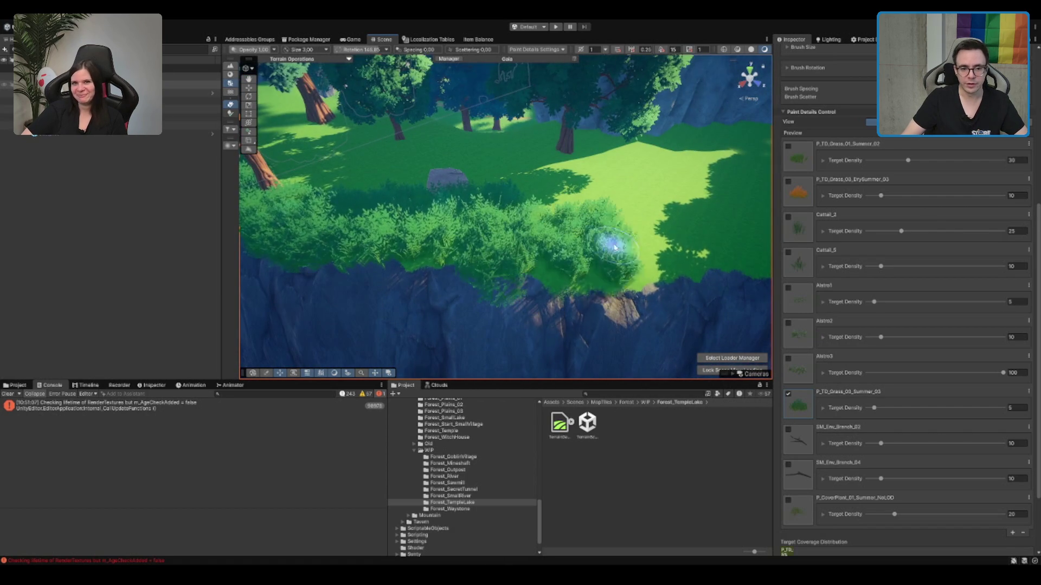
# Step: Face the cliff wall from above and paint dense foliage onto the grass clearing
pyautogui.moveTo(675, 174)
pyautogui.mouseDown()
pyautogui.moveTo(600, 147)
pyautogui.moveTo(476, 197)
pyautogui.moveTo(641, 256)
pyautogui.moveTo(587, 226)
pyautogui.mouseUp()
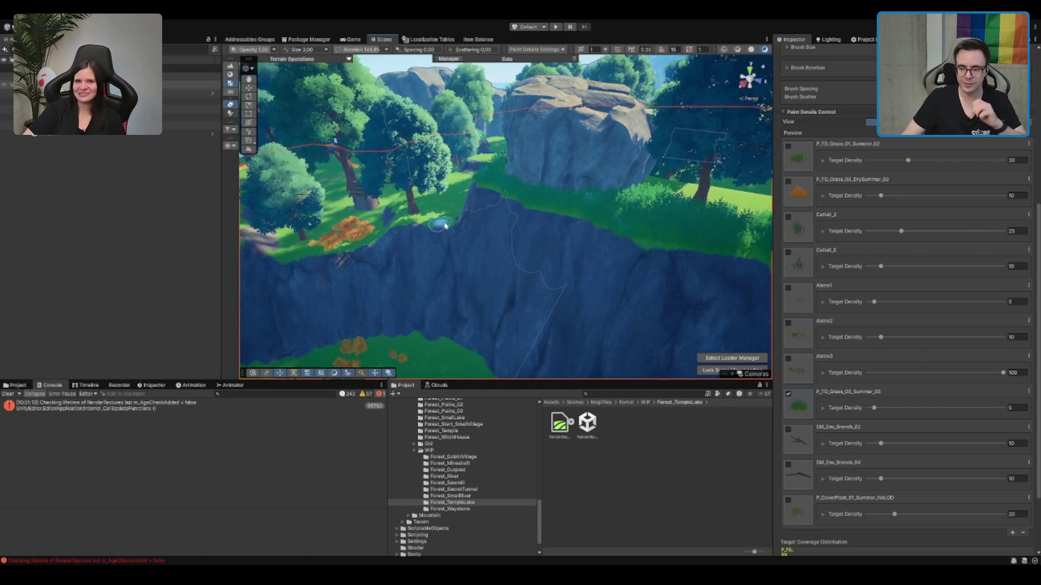
pyautogui.scroll(10, 599, 225)
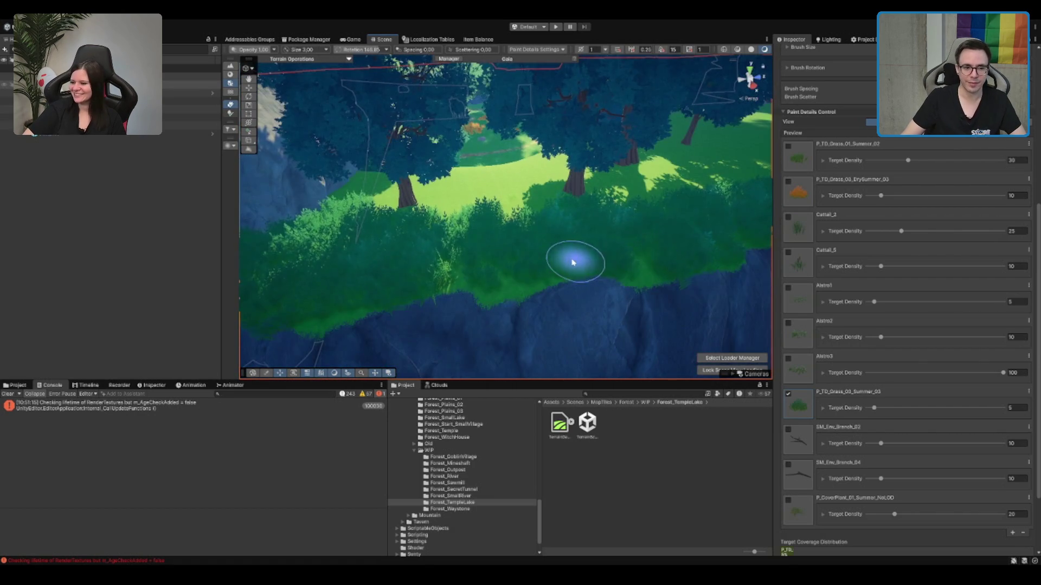
pyautogui.moveTo(571, 262)
pyautogui.mouseDown()
pyautogui.moveTo(495, 211)
pyautogui.moveTo(725, 179)
pyautogui.moveTo(530, 198)
pyautogui.moveTo(652, 229)
pyautogui.moveTo(629, 209)
pyautogui.mouseUp()
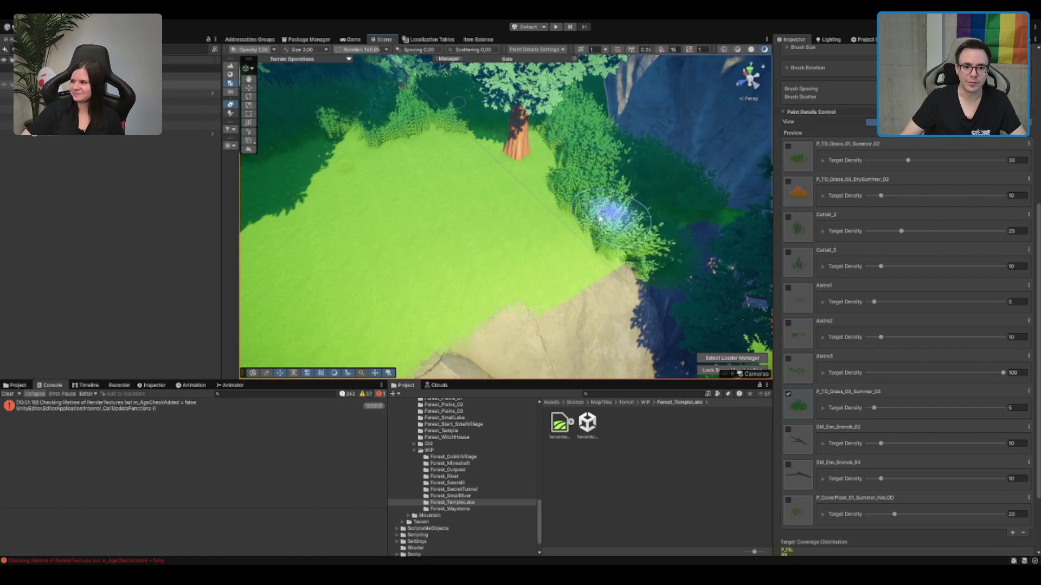
pyautogui.moveTo(556, 269); pyautogui.dragTo(613, 222)
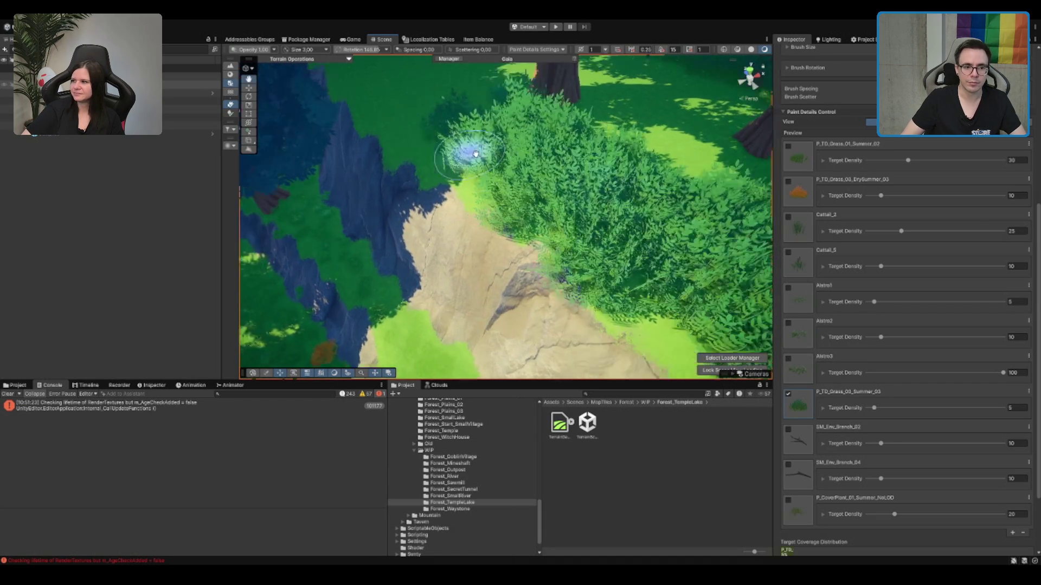
# Step: Swing the view past the tree and rock wall to frame the clearing beside the cliff
pyautogui.moveTo(437, 95); pyautogui.dragTo(453, 126)
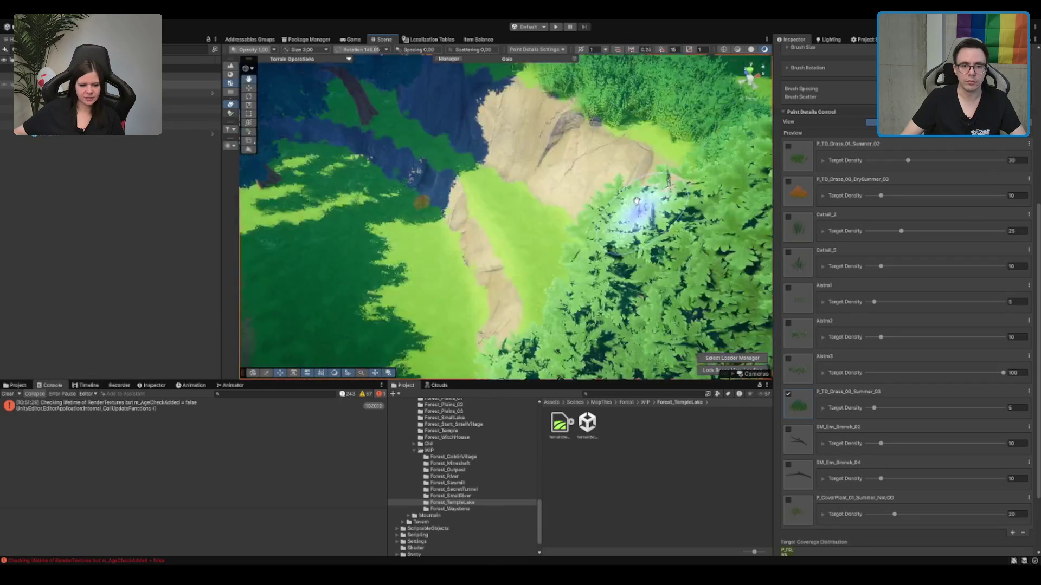
pyautogui.moveTo(640, 213)
pyautogui.mouseDown()
pyautogui.moveTo(720, 275)
pyautogui.moveTo(673, 244)
pyautogui.moveTo(589, 250)
pyautogui.mouseUp()
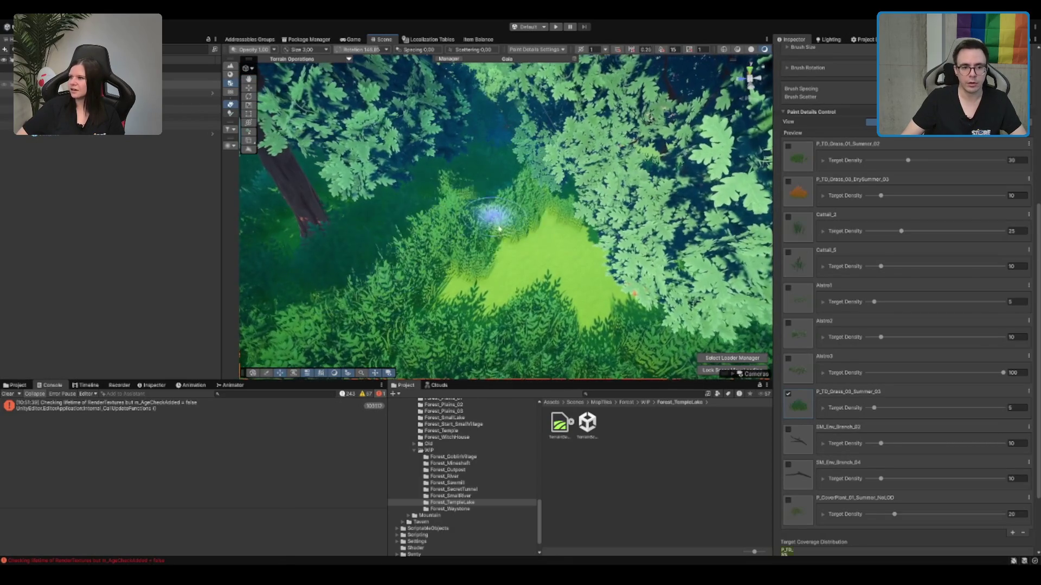
pyautogui.scroll(-3, 479, 282)
pyautogui.moveTo(581, 212); pyautogui.dragTo(630, 291)
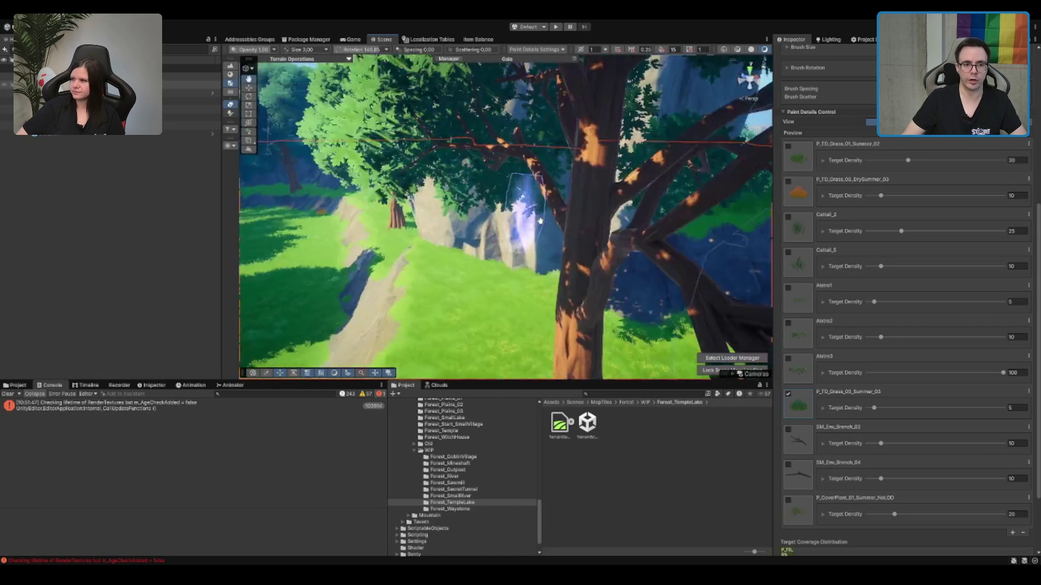
pyautogui.scroll(5, 502, 204)
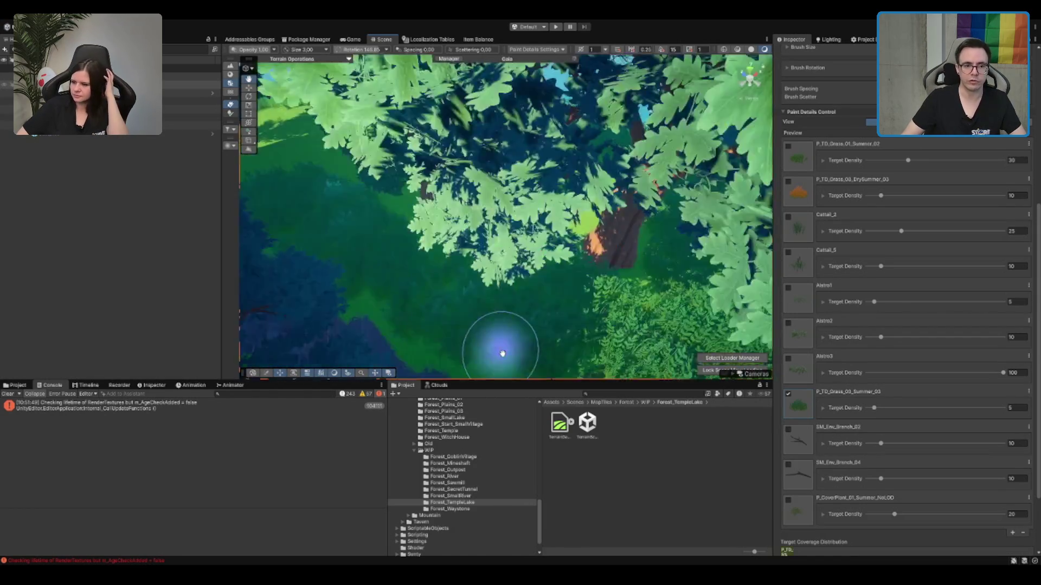
pyautogui.scroll(3, 424, 279)
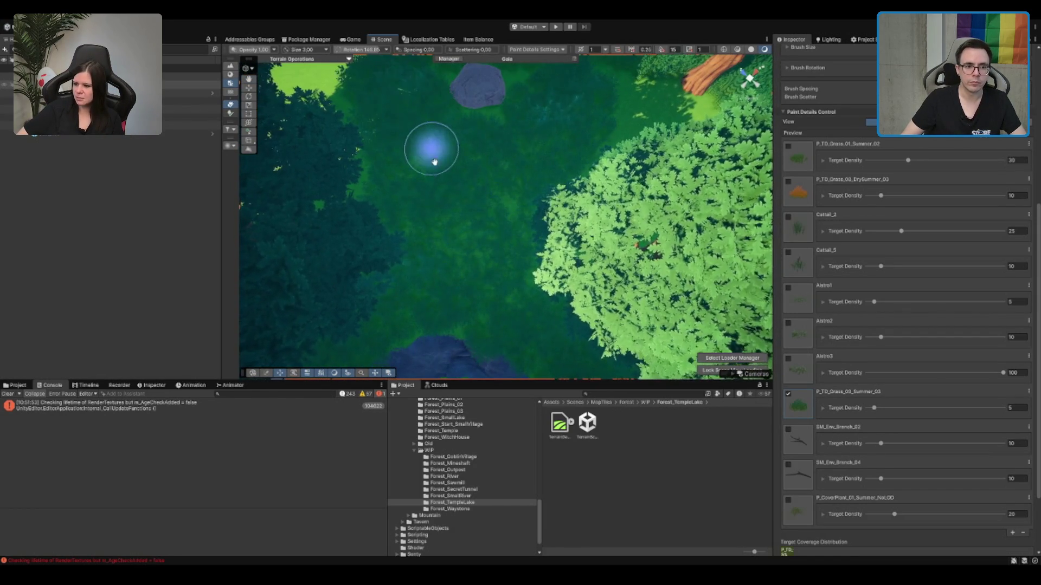
pyautogui.moveTo(603, 255)
pyautogui.mouseDown()
pyautogui.moveTo(616, 197)
pyautogui.moveTo(330, 207)
pyautogui.mouseUp()
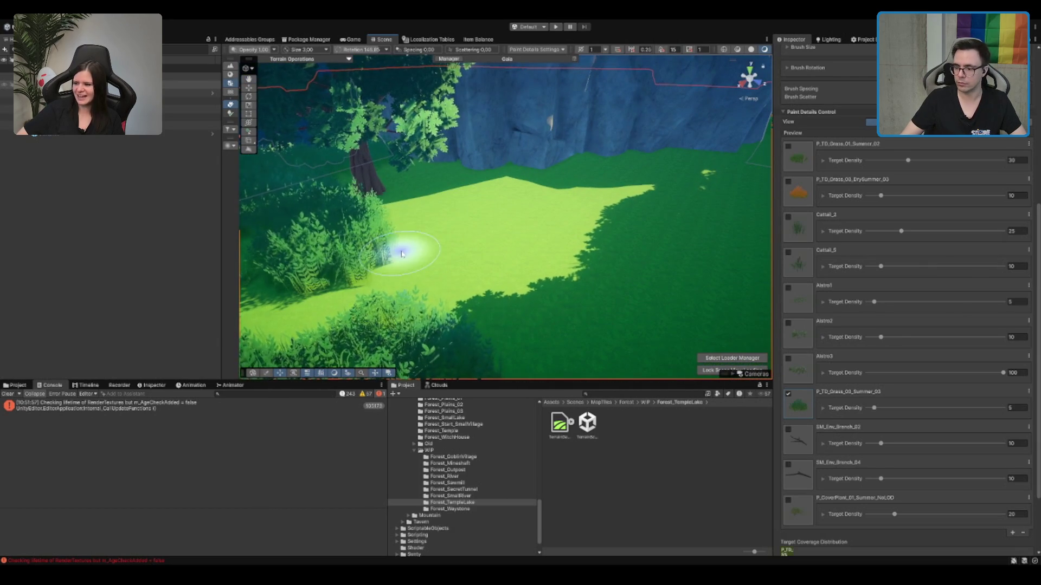
pyautogui.moveTo(544, 236)
pyautogui.mouseDown()
pyautogui.moveTo(455, 233)
pyautogui.moveTo(466, 242)
pyautogui.mouseUp()
# Step: Paint a grass clump on the clearing and dark grass across the bright patch beyond the bushes
pyautogui.click(494, 226)
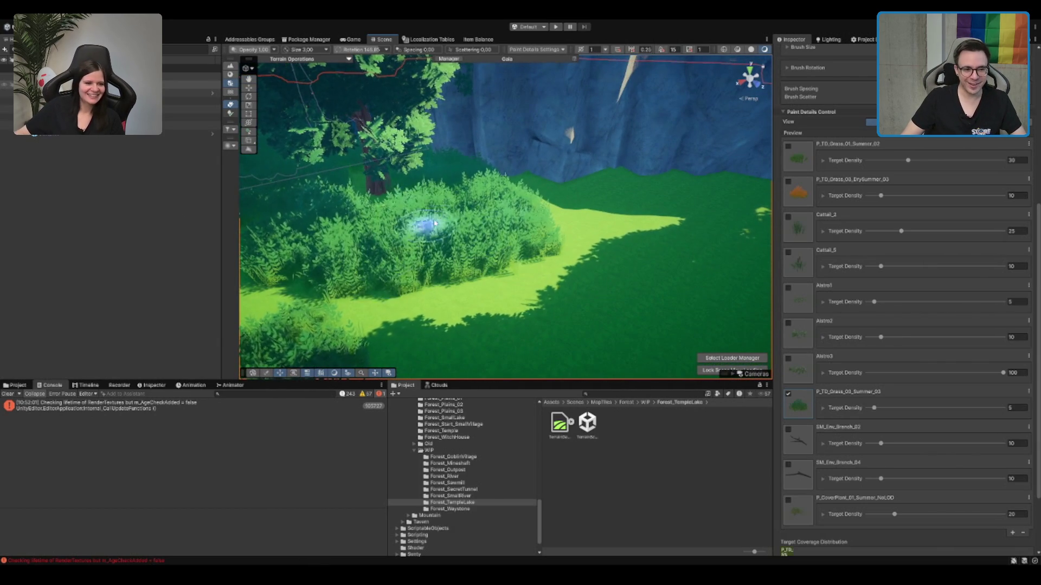
pyautogui.moveTo(407, 221); pyautogui.dragTo(472, 197)
pyautogui.moveTo(492, 290)
pyautogui.mouseDown()
pyautogui.moveTo(618, 272)
pyautogui.moveTo(315, 219)
pyautogui.mouseUp()
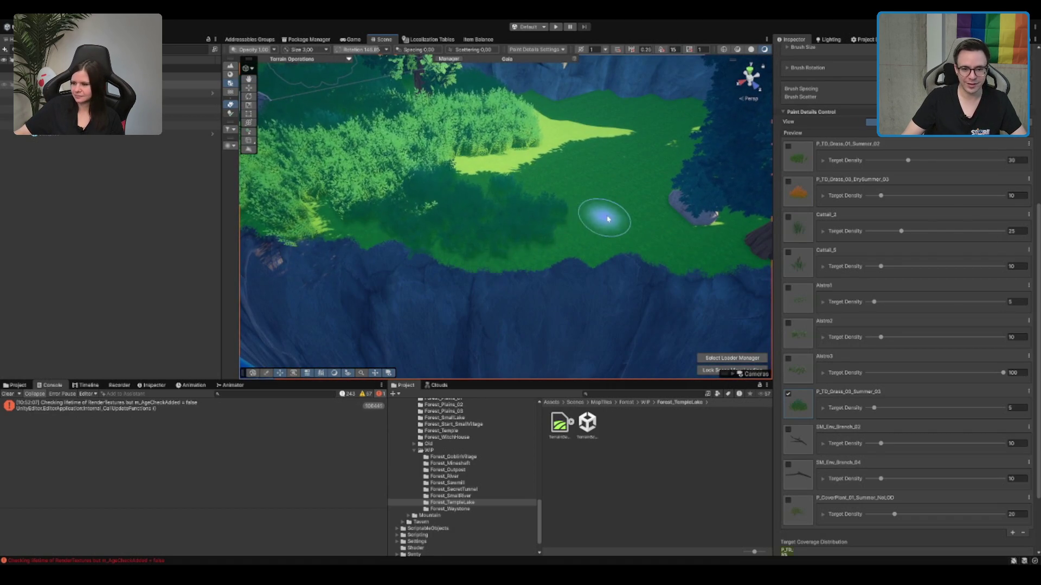
pyautogui.moveTo(662, 232)
pyautogui.mouseDown()
pyautogui.moveTo(511, 190)
pyautogui.moveTo(545, 165)
pyautogui.mouseUp()
pyautogui.moveTo(644, 158)
pyautogui.mouseDown()
pyautogui.moveTo(576, 219)
pyautogui.moveTo(632, 232)
pyautogui.moveTo(709, 214)
pyautogui.moveTo(504, 195)
pyautogui.moveTo(452, 175)
pyautogui.moveTo(460, 260)
pyautogui.moveTo(480, 267)
pyautogui.moveTo(418, 260)
pyautogui.moveTo(536, 182)
pyautogui.mouseUp()
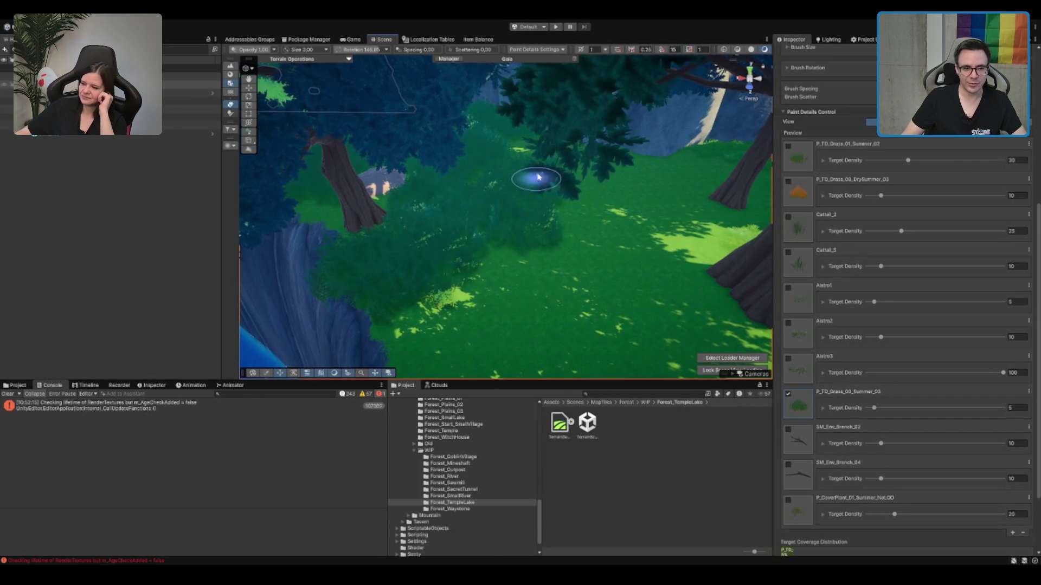
# Step: Pull back over the clearing and move the view past the lakeside toward the forest cliff
pyautogui.moveTo(355, 302)
pyautogui.mouseDown()
pyautogui.moveTo(465, 302)
pyautogui.moveTo(533, 257)
pyautogui.moveTo(455, 228)
pyautogui.moveTo(583, 297)
pyautogui.moveTo(534, 279)
pyautogui.mouseUp()
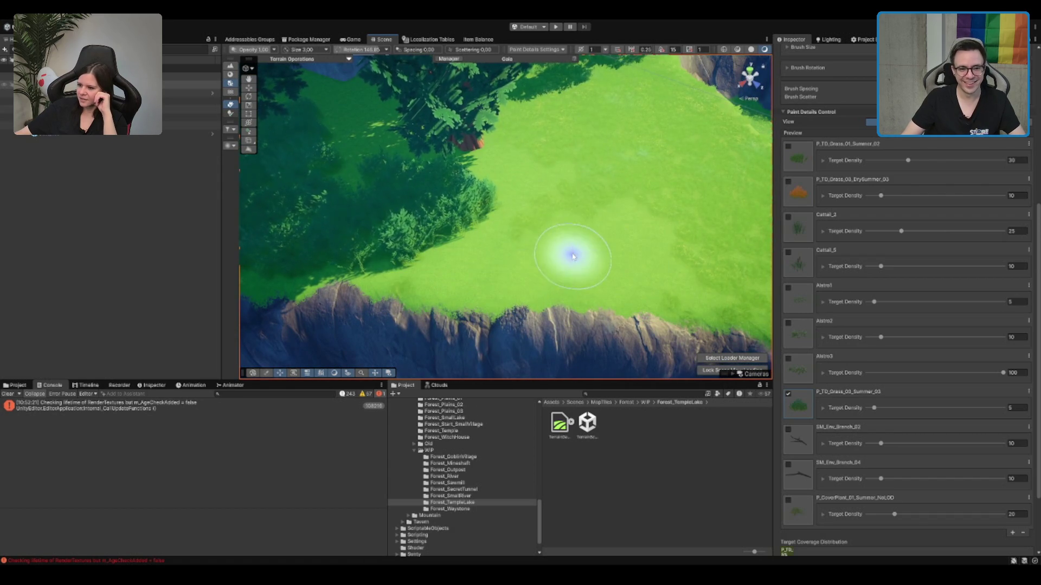
pyautogui.moveTo(433, 312)
pyautogui.mouseDown()
pyautogui.moveTo(551, 285)
pyautogui.moveTo(499, 288)
pyautogui.mouseUp()
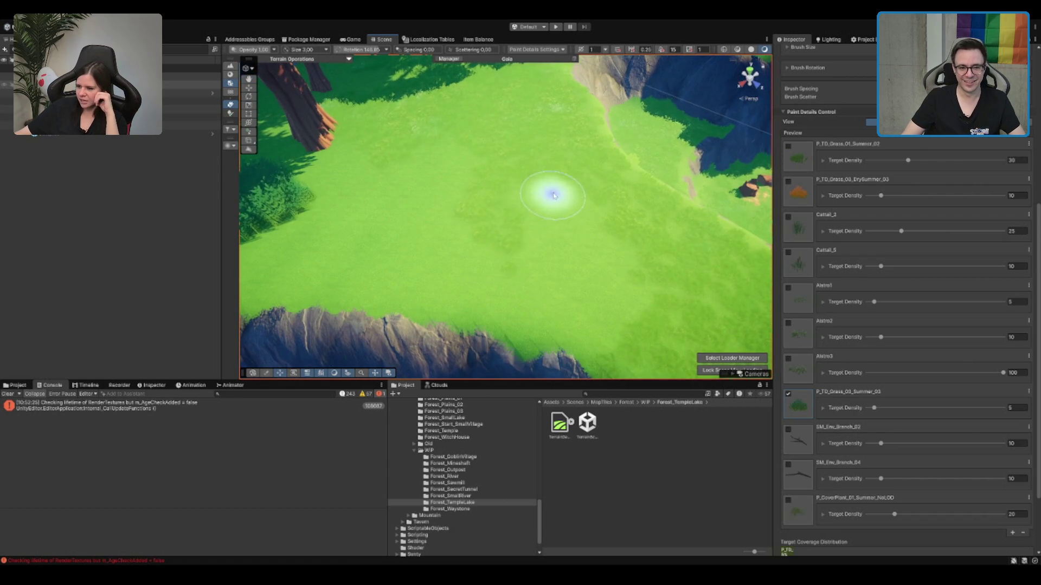
pyautogui.moveTo(613, 203)
pyautogui.mouseDown()
pyautogui.moveTo(550, 221)
pyautogui.moveTo(618, 222)
pyautogui.mouseUp()
pyautogui.moveTo(530, 220); pyautogui.dragTo(432, 151)
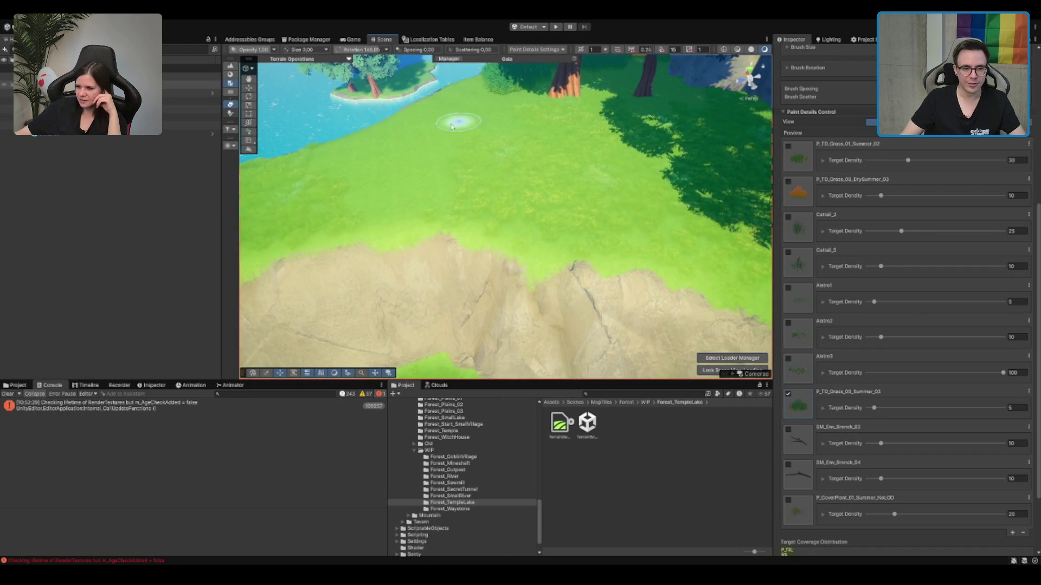
pyautogui.moveTo(499, 228)
pyautogui.mouseDown()
pyautogui.moveTo(481, 226)
pyautogui.moveTo(538, 202)
pyautogui.mouseUp()
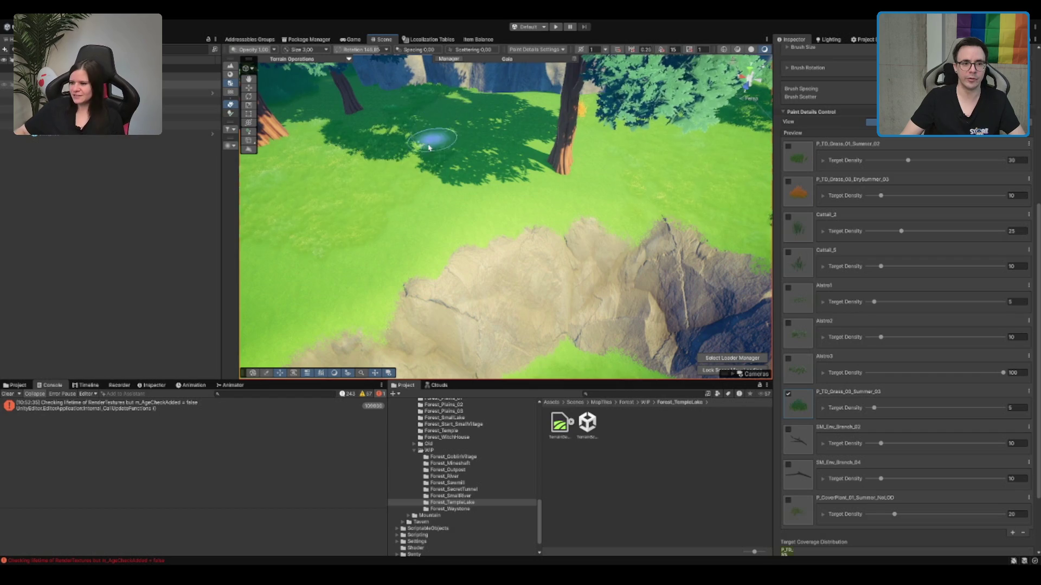
pyautogui.moveTo(416, 161)
pyautogui.mouseDown()
pyautogui.moveTo(446, 156)
pyautogui.moveTo(499, 197)
pyautogui.moveTo(476, 228)
pyautogui.moveTo(432, 216)
pyautogui.moveTo(432, 258)
pyautogui.moveTo(467, 202)
pyautogui.moveTo(521, 176)
pyautogui.mouseUp()
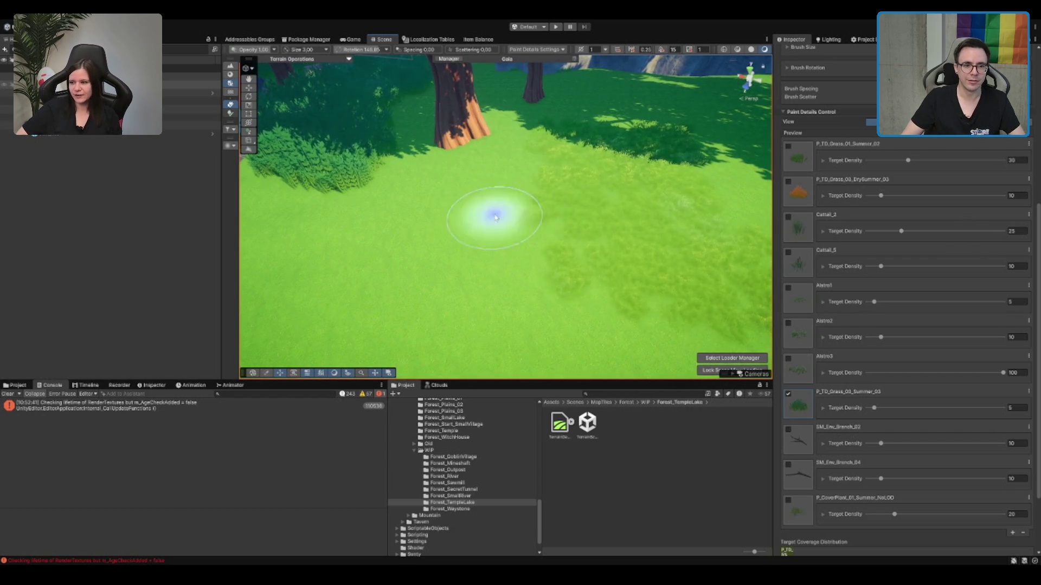
# Step: Cover the open meadow beside the rocky path with dense bushes
pyautogui.moveTo(656, 209)
pyautogui.mouseDown()
pyautogui.moveTo(553, 179)
pyautogui.moveTo(582, 155)
pyautogui.moveTo(532, 168)
pyautogui.moveTo(550, 139)
pyautogui.moveTo(444, 186)
pyautogui.mouseUp()
pyautogui.moveTo(585, 207)
pyautogui.mouseDown()
pyautogui.moveTo(623, 205)
pyautogui.moveTo(555, 187)
pyautogui.mouseUp()
pyautogui.moveTo(545, 145)
pyautogui.mouseDown()
pyautogui.moveTo(494, 190)
pyautogui.moveTo(541, 197)
pyautogui.moveTo(477, 218)
pyautogui.mouseUp()
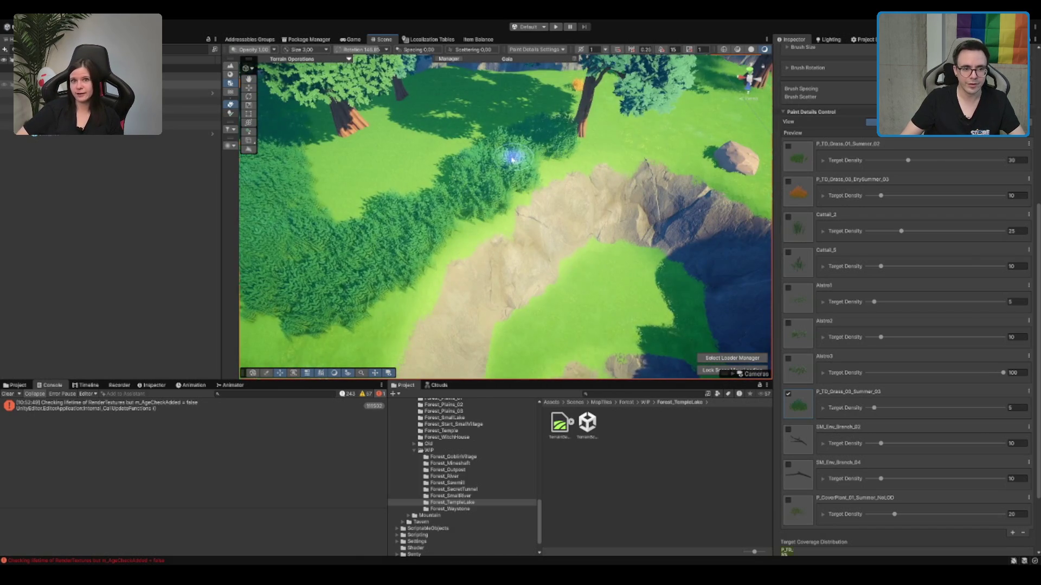
pyautogui.moveTo(514, 158); pyautogui.dragTo(451, 169)
pyautogui.moveTo(361, 177)
pyautogui.mouseDown()
pyautogui.moveTo(449, 184)
pyautogui.moveTo(434, 170)
pyautogui.moveTo(473, 174)
pyautogui.moveTo(437, 232)
pyautogui.moveTo(521, 205)
pyautogui.moveTo(462, 183)
pyautogui.moveTo(542, 152)
pyautogui.moveTo(544, 139)
pyautogui.mouseUp()
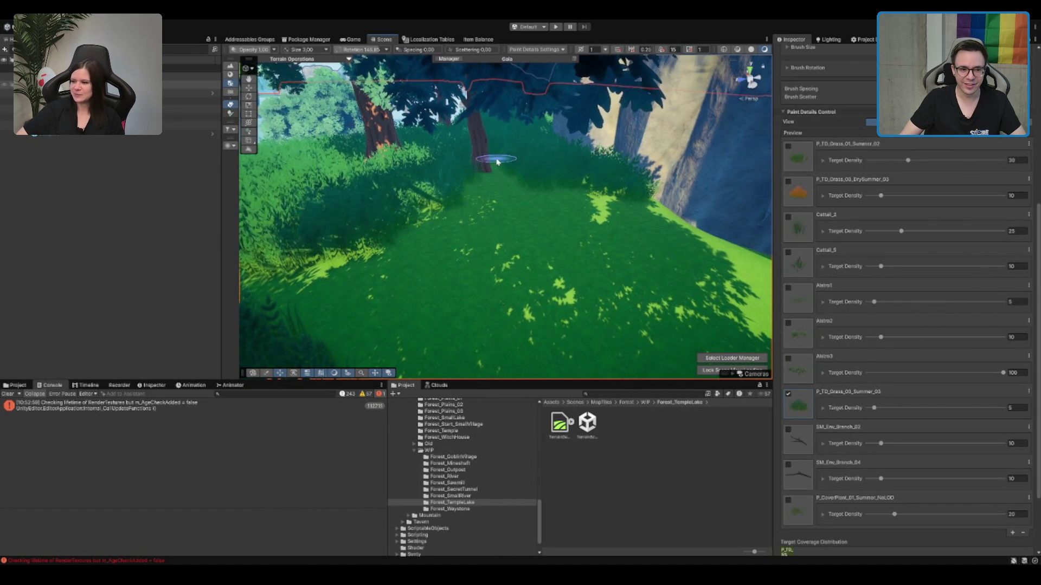
# Step: Fly over to the cliff top and paint a dense grass and bush patch along its edge
pyautogui.moveTo(548, 193)
pyautogui.mouseDown()
pyautogui.moveTo(515, 216)
pyautogui.moveTo(542, 239)
pyautogui.moveTo(530, 169)
pyautogui.mouseUp()
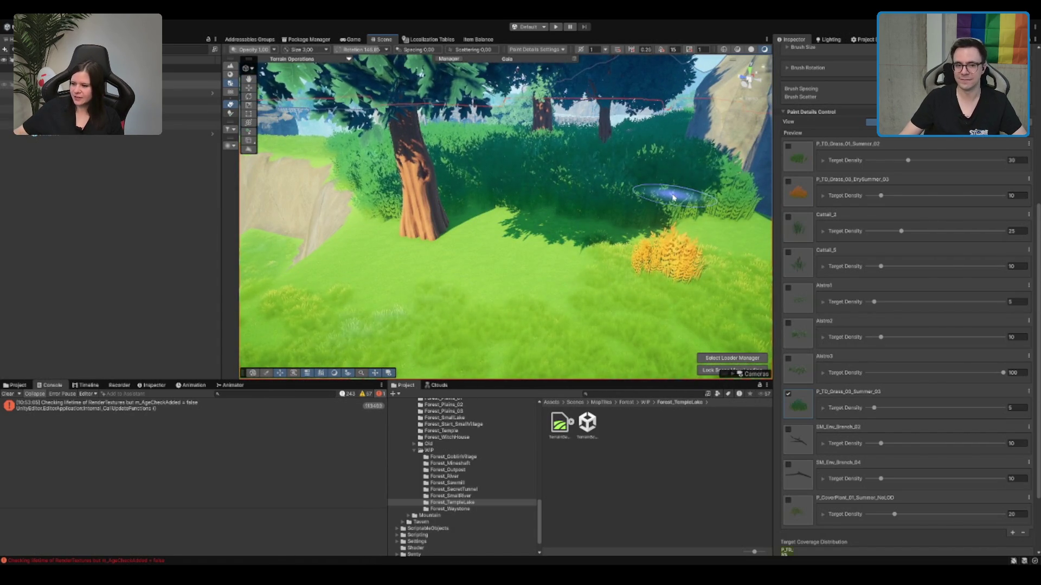
pyautogui.scroll(3, 571, 226)
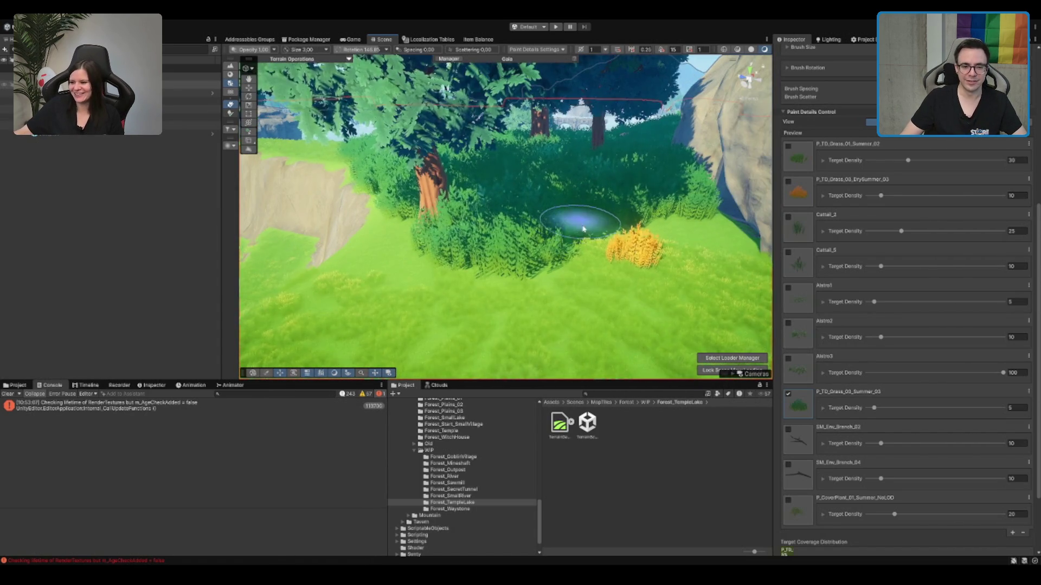
pyautogui.moveTo(676, 241); pyautogui.dragTo(640, 220)
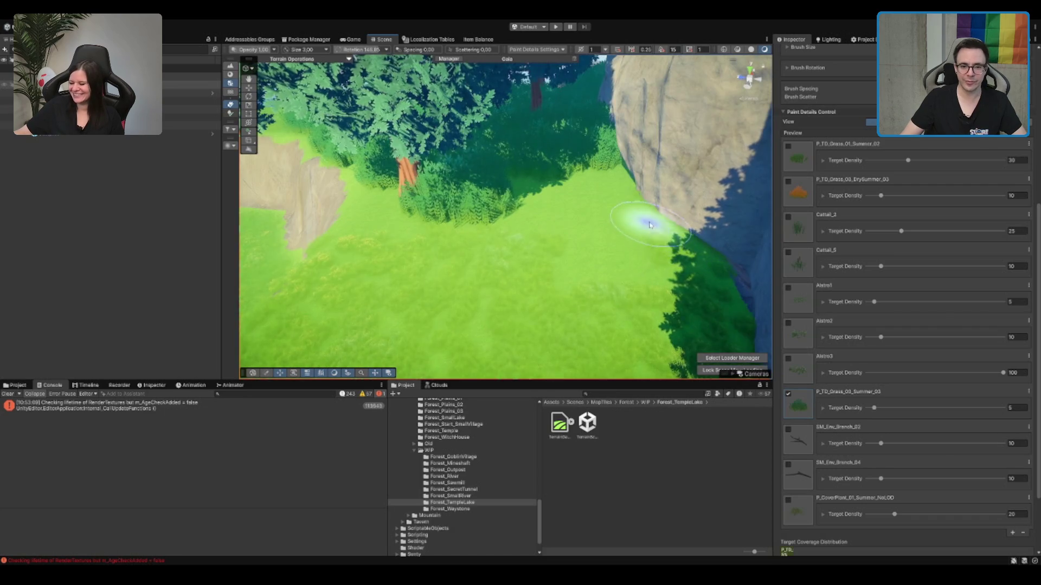
pyautogui.moveTo(661, 290)
pyautogui.mouseDown()
pyautogui.moveTo(666, 232)
pyautogui.moveTo(696, 225)
pyautogui.moveTo(627, 232)
pyautogui.moveTo(477, 221)
pyautogui.moveTo(591, 209)
pyautogui.moveTo(541, 257)
pyautogui.moveTo(566, 258)
pyautogui.moveTo(564, 241)
pyautogui.mouseUp()
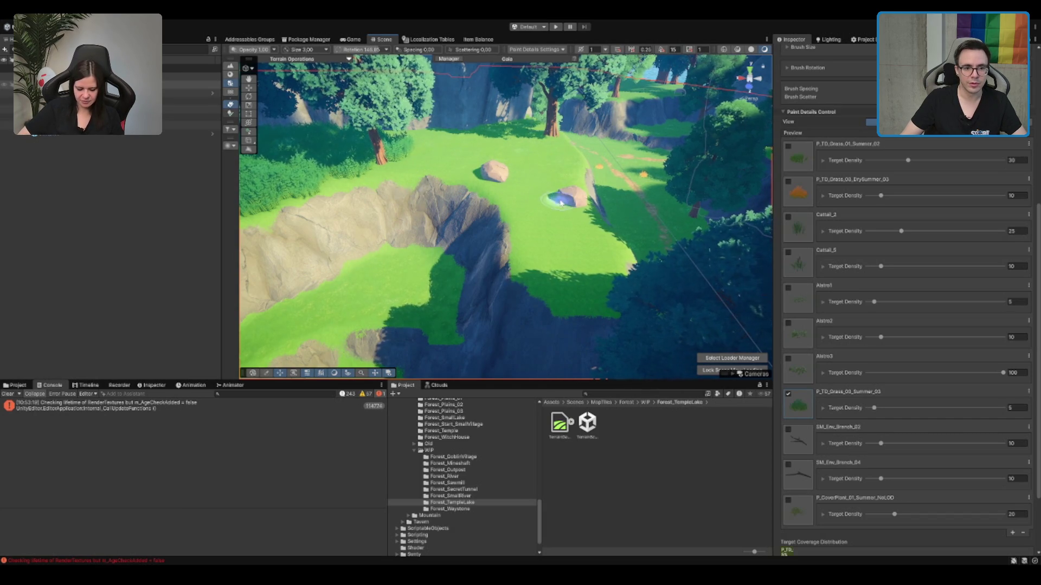
pyautogui.scroll(5, 537, 190)
pyautogui.moveTo(547, 202)
pyautogui.mouseDown()
pyautogui.moveTo(623, 221)
pyautogui.moveTo(565, 233)
pyautogui.mouseUp()
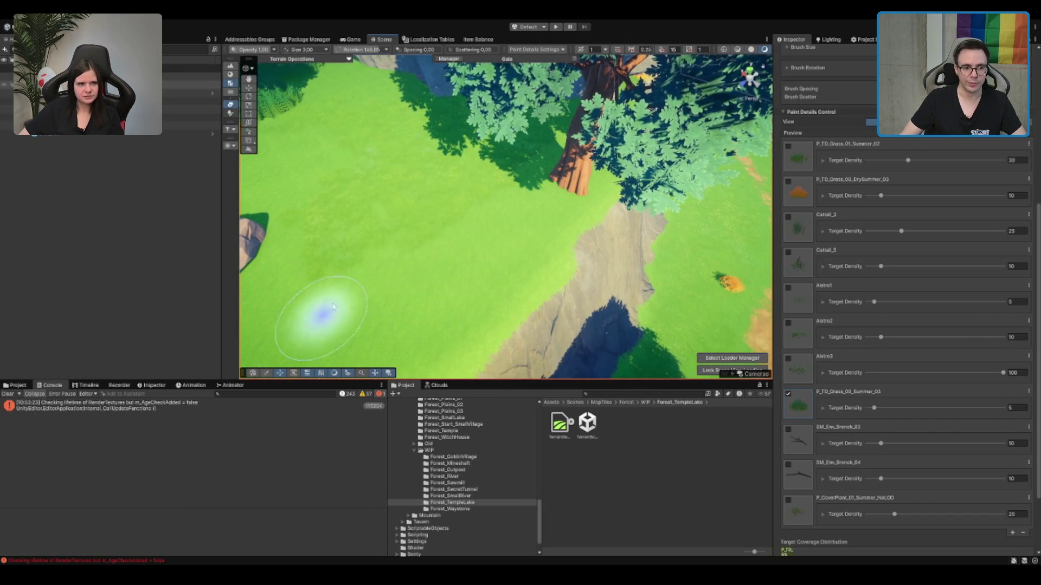
pyautogui.moveTo(406, 163)
pyautogui.mouseDown()
pyautogui.moveTo(438, 179)
pyautogui.moveTo(423, 179)
pyautogui.mouseUp()
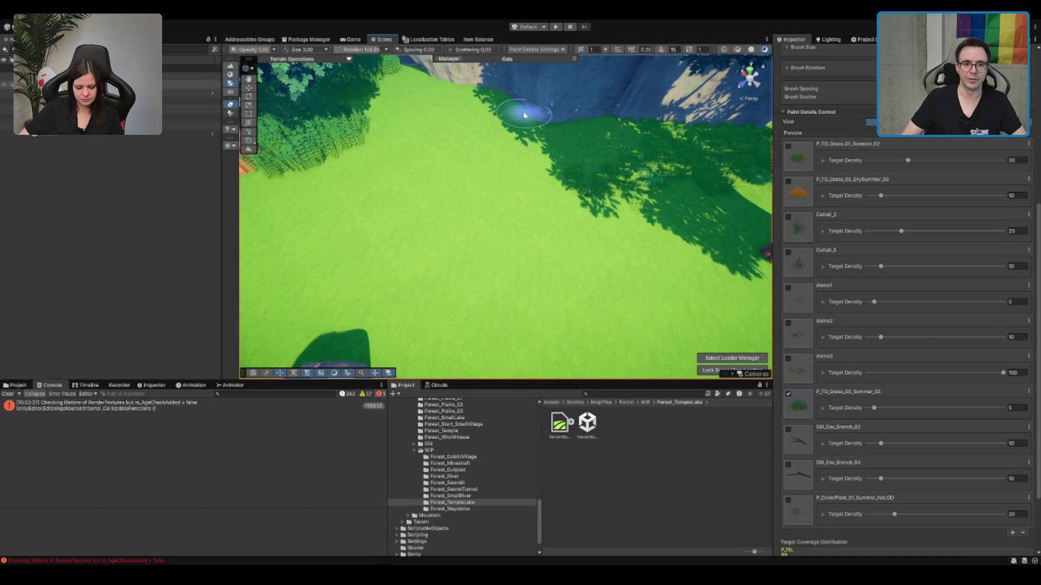
pyautogui.moveTo(562, 184); pyautogui.dragTo(453, 174)
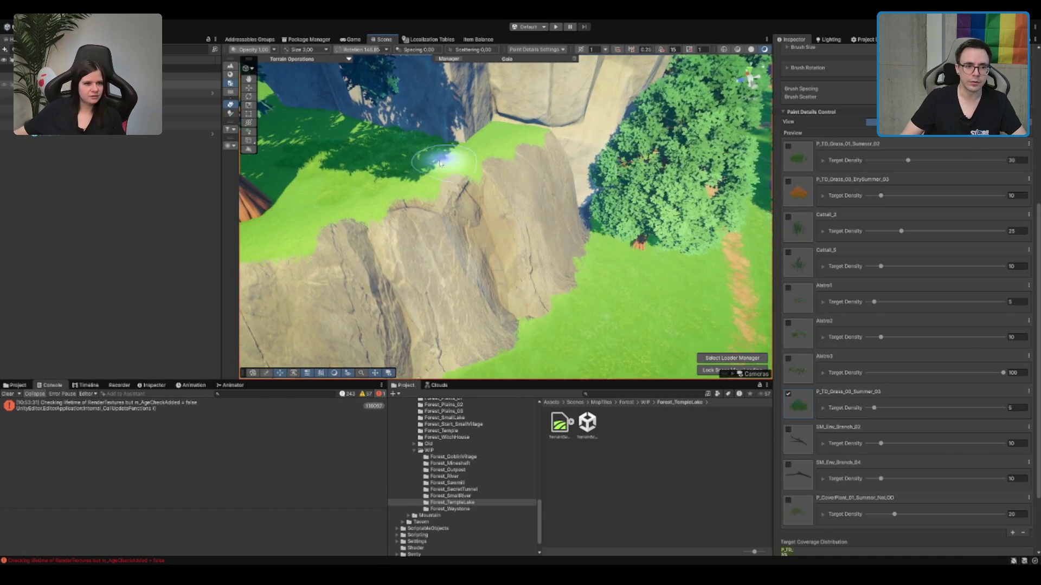
pyautogui.moveTo(433, 139); pyautogui.dragTo(440, 118)
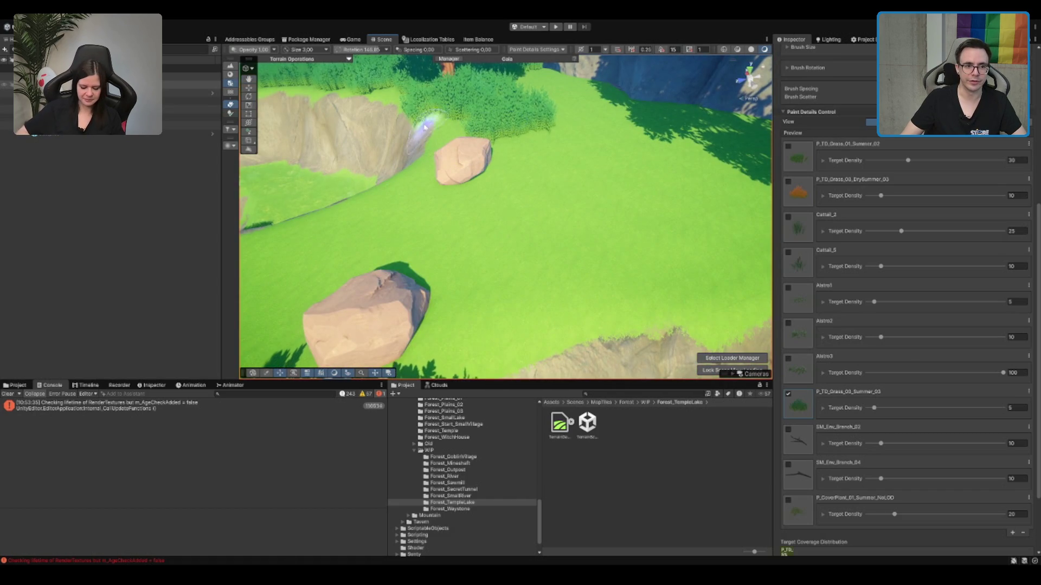
pyautogui.scroll(-3, 466, 163)
pyautogui.moveTo(470, 192)
pyautogui.mouseDown()
pyautogui.moveTo(483, 195)
pyautogui.moveTo(477, 225)
pyautogui.moveTo(564, 178)
pyautogui.moveTo(499, 229)
pyautogui.moveTo(603, 212)
pyautogui.mouseUp()
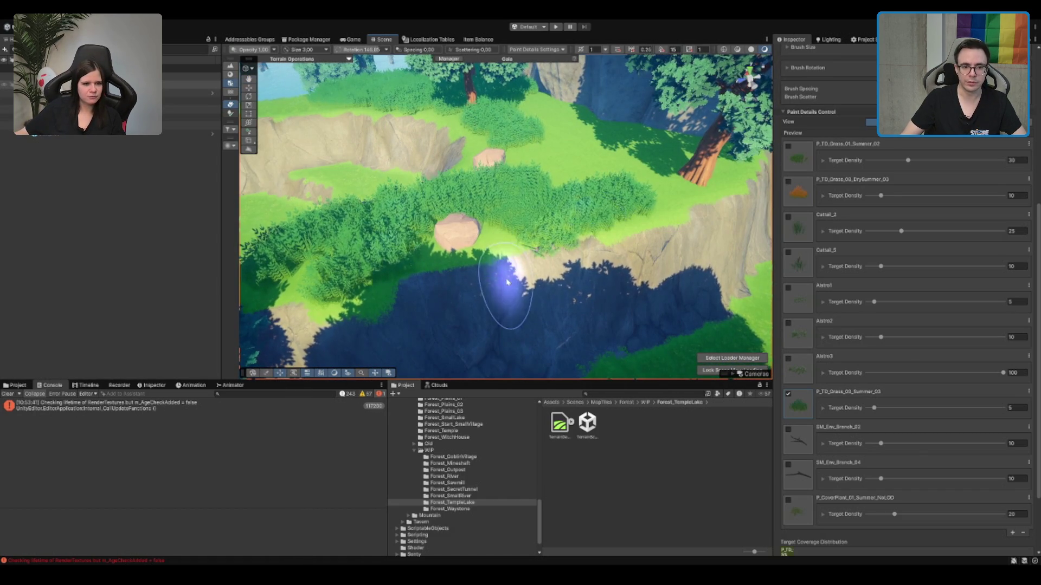
pyautogui.moveTo(507, 282); pyautogui.dragTo(585, 263)
# Step: Orbit along the cliff to view its edge and the water
pyautogui.moveTo(656, 183)
pyautogui.mouseDown()
pyautogui.moveTo(553, 190)
pyautogui.moveTo(510, 229)
pyautogui.moveTo(388, 298)
pyautogui.moveTo(440, 246)
pyautogui.moveTo(552, 225)
pyautogui.mouseUp()
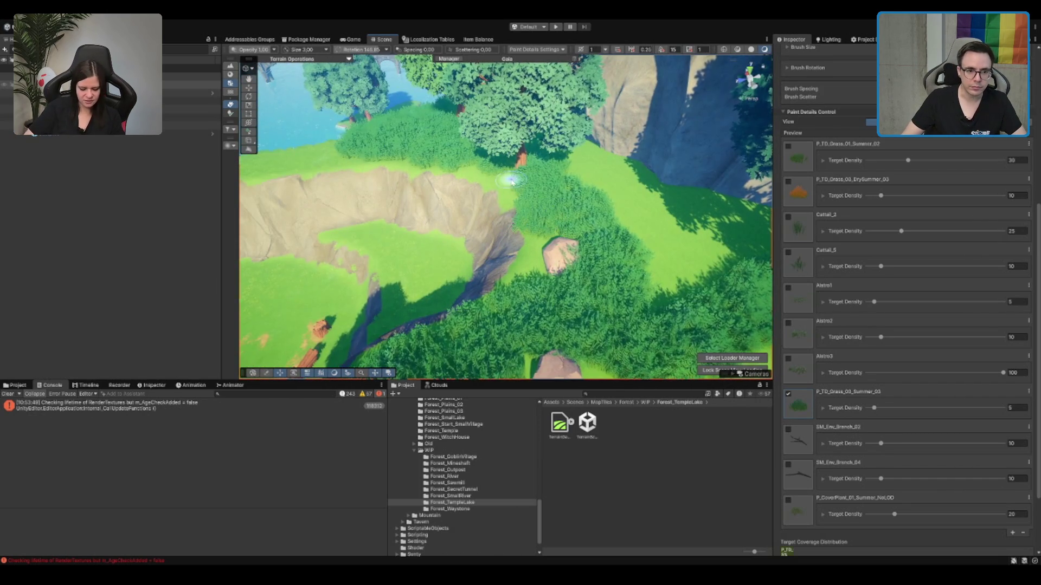
pyautogui.moveTo(653, 185)
pyautogui.mouseDown()
pyautogui.moveTo(602, 166)
pyautogui.moveTo(527, 177)
pyautogui.mouseUp()
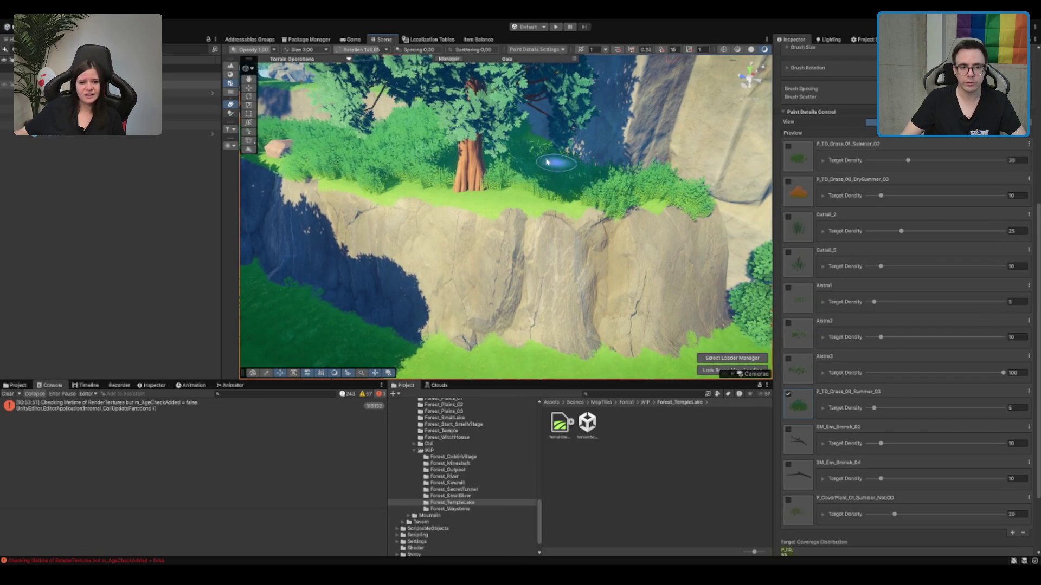
pyautogui.scroll(-10, 540, 164)
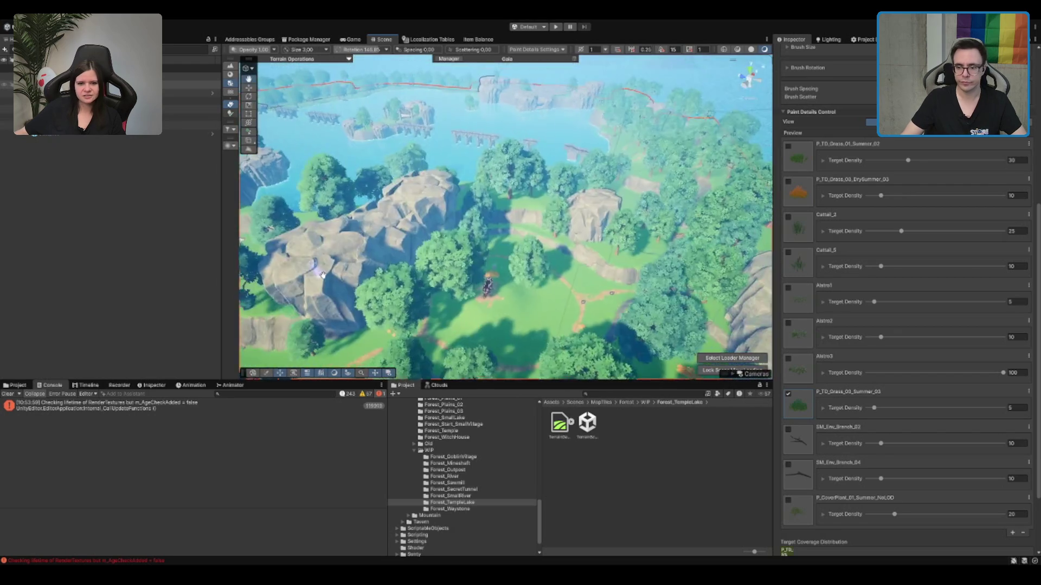
pyautogui.scroll(10, 442, 282)
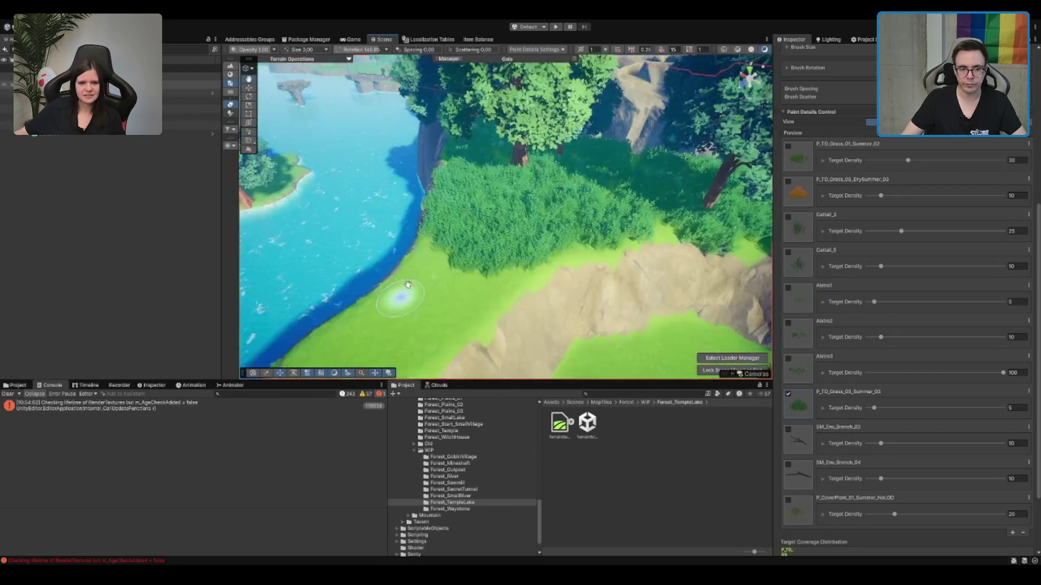
pyautogui.moveTo(408, 284)
pyautogui.mouseDown()
pyautogui.moveTo(553, 204)
pyautogui.moveTo(478, 237)
pyautogui.mouseUp()
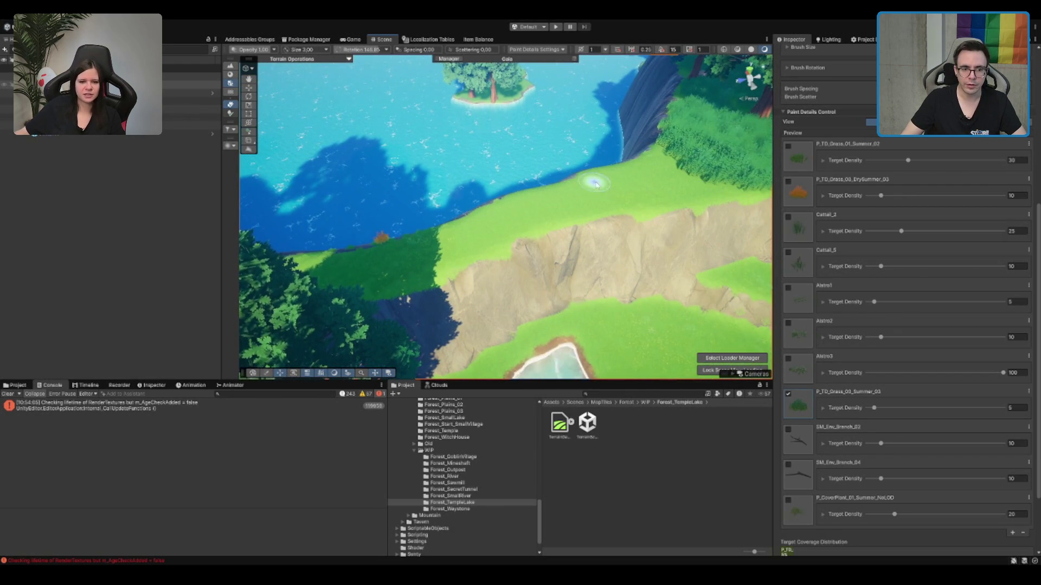
pyautogui.scroll(6, 657, 206)
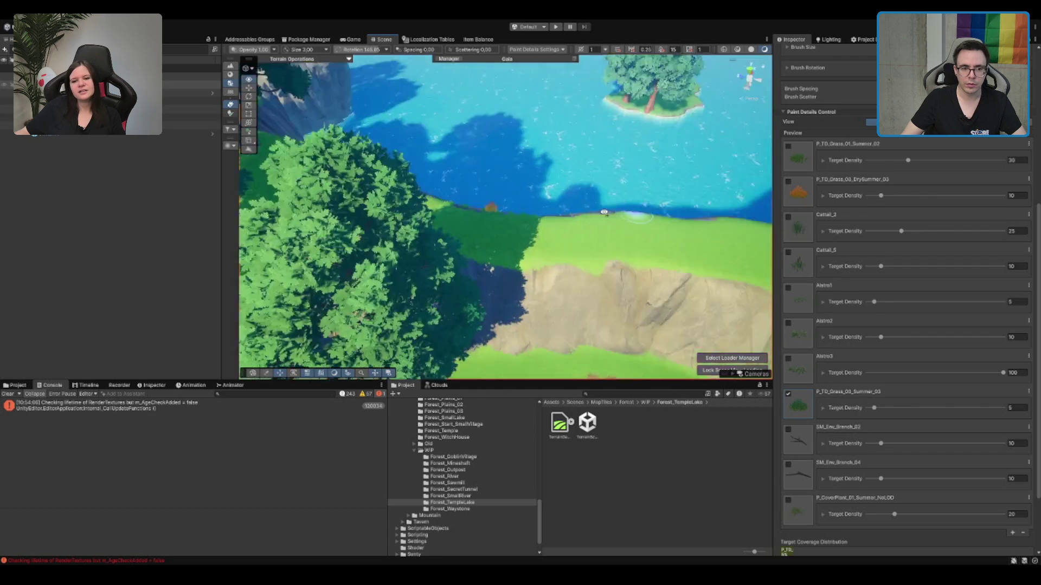
pyautogui.moveTo(698, 223); pyautogui.dragTo(448, 258)
pyautogui.scroll(3, 364, 281)
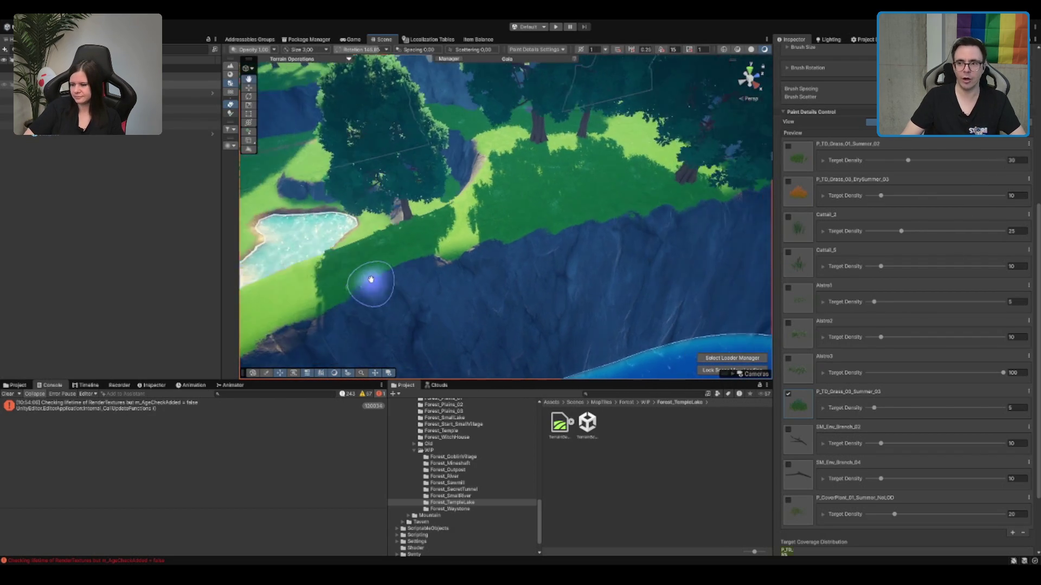
pyautogui.moveTo(468, 222); pyautogui.dragTo(414, 274)
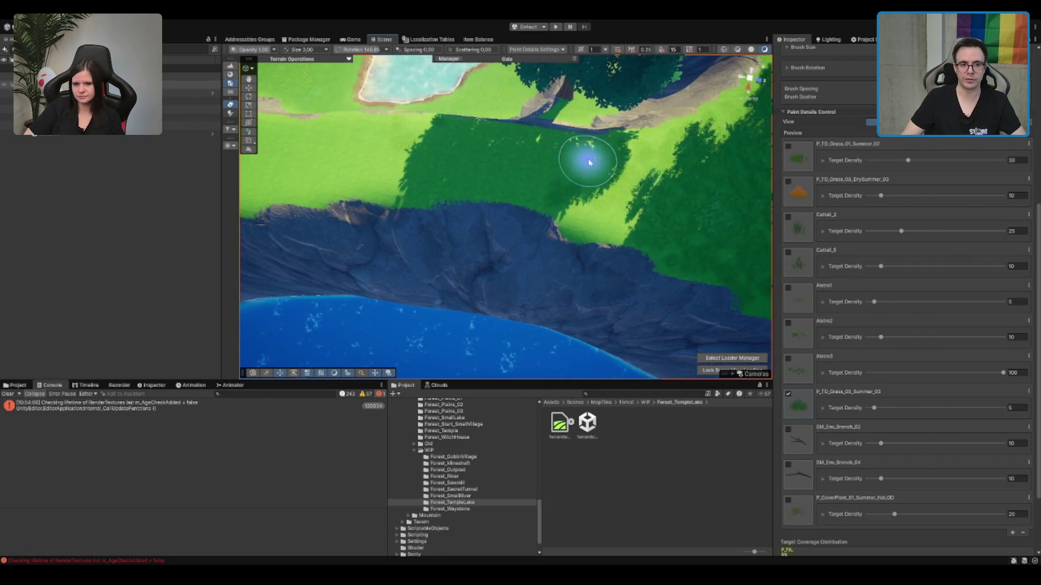
pyautogui.moveTo(599, 181)
pyautogui.mouseDown()
pyautogui.moveTo(569, 244)
pyautogui.moveTo(436, 247)
pyautogui.mouseUp()
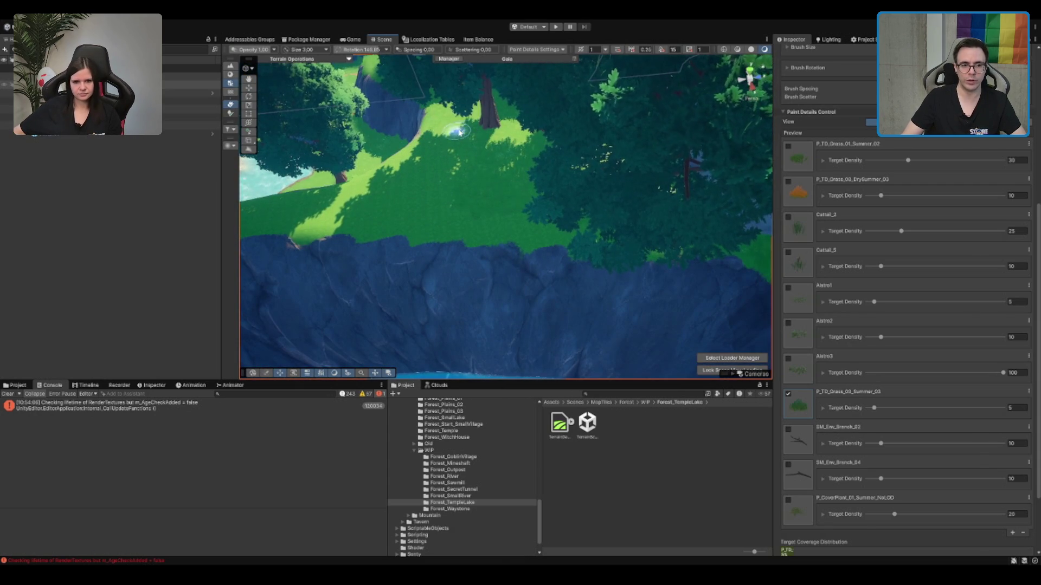
pyautogui.moveTo(541, 181)
pyautogui.mouseDown()
pyautogui.moveTo(572, 241)
pyautogui.moveTo(604, 205)
pyautogui.moveTo(592, 220)
pyautogui.mouseUp()
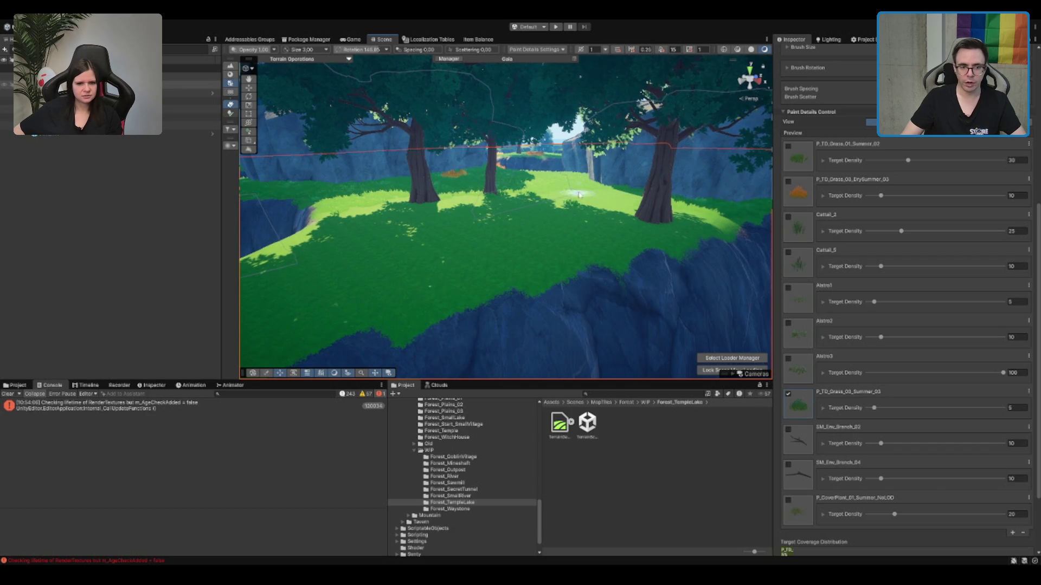
pyautogui.moveTo(464, 220); pyautogui.dragTo(412, 275)
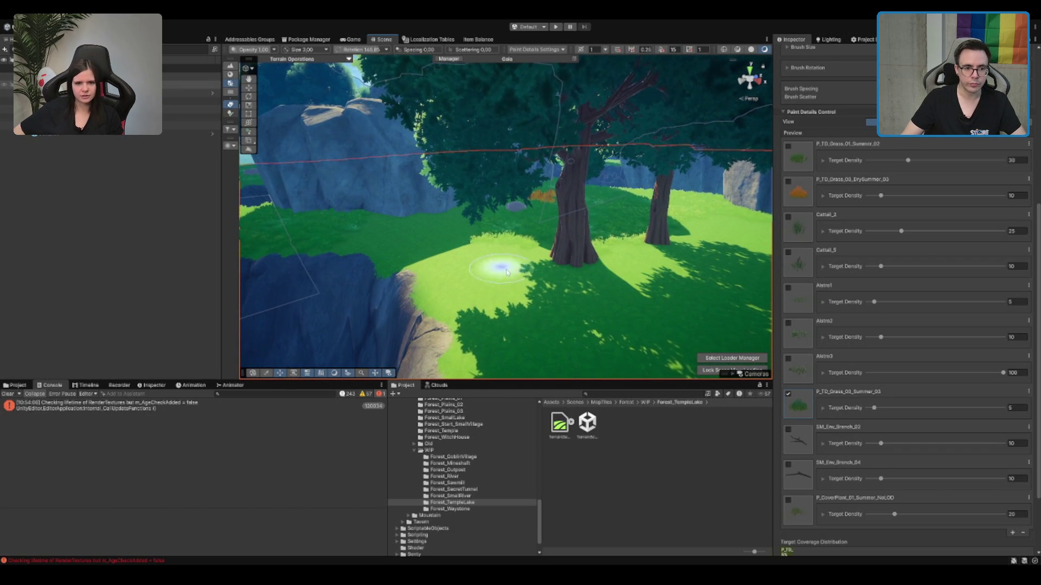
# Step: Paint grass across the sunlit ledge above the large rock
pyautogui.moveTo(500, 232)
pyautogui.mouseDown()
pyautogui.moveTo(477, 261)
pyautogui.moveTo(592, 302)
pyautogui.moveTo(488, 302)
pyautogui.moveTo(400, 186)
pyautogui.mouseUp()
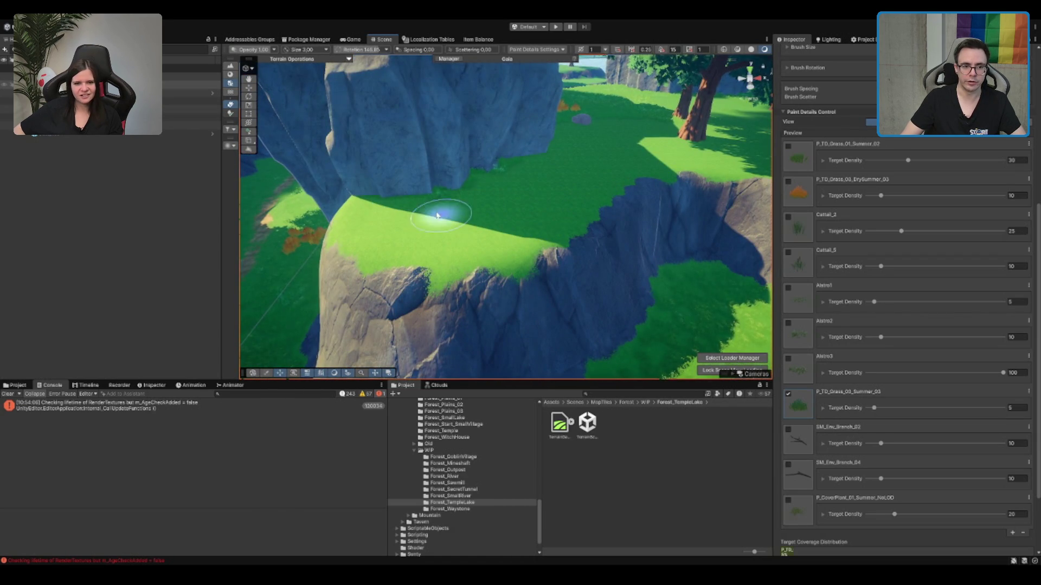
pyautogui.moveTo(389, 204); pyautogui.dragTo(464, 221)
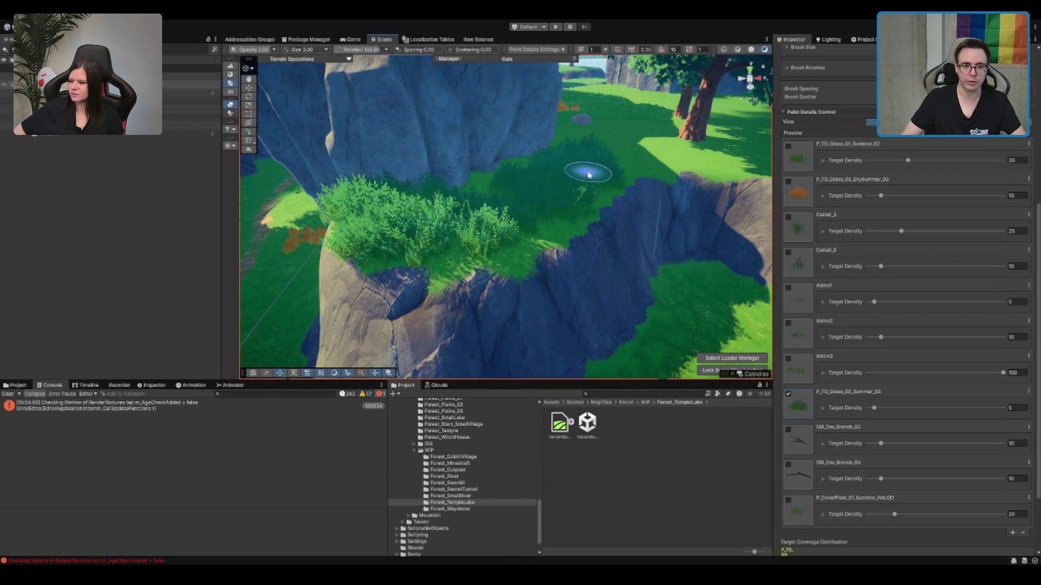
pyautogui.moveTo(564, 190)
pyautogui.mouseDown()
pyautogui.moveTo(453, 334)
pyautogui.moveTo(455, 270)
pyautogui.mouseUp()
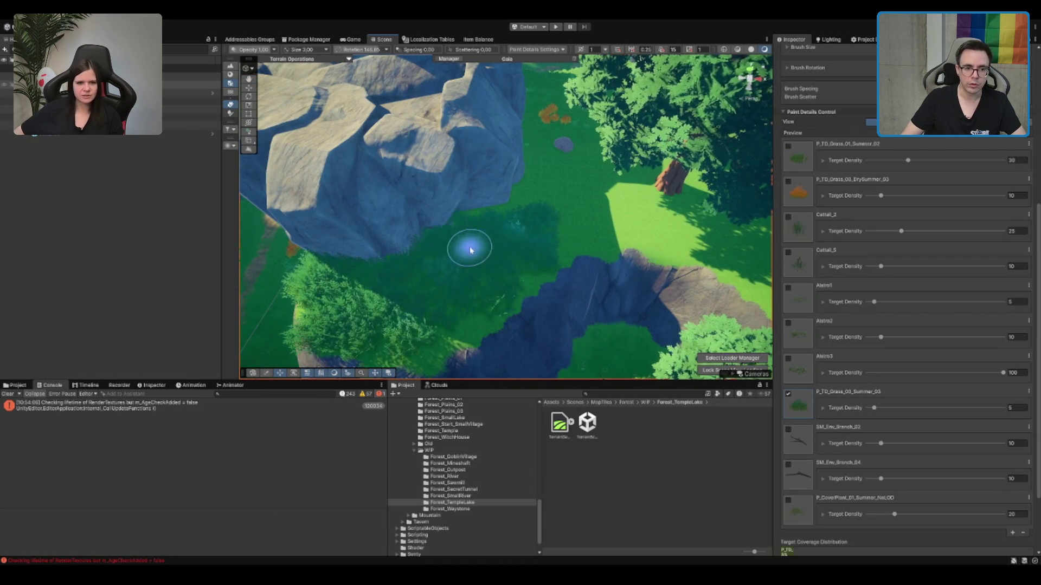
pyautogui.moveTo(678, 233); pyautogui.dragTo(704, 226)
pyautogui.scroll(5, 673, 209)
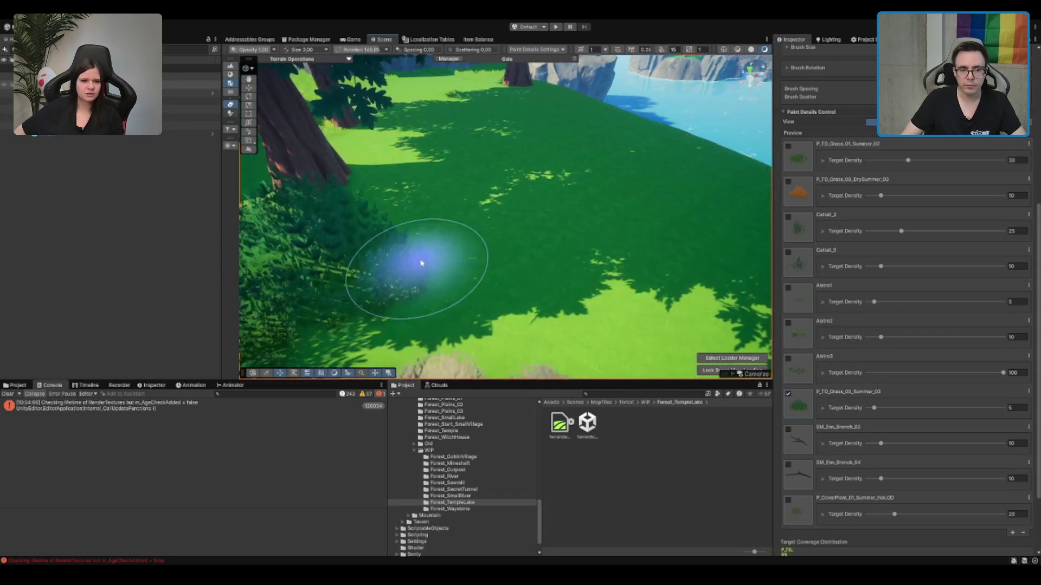
pyautogui.scroll(3, 355, 162)
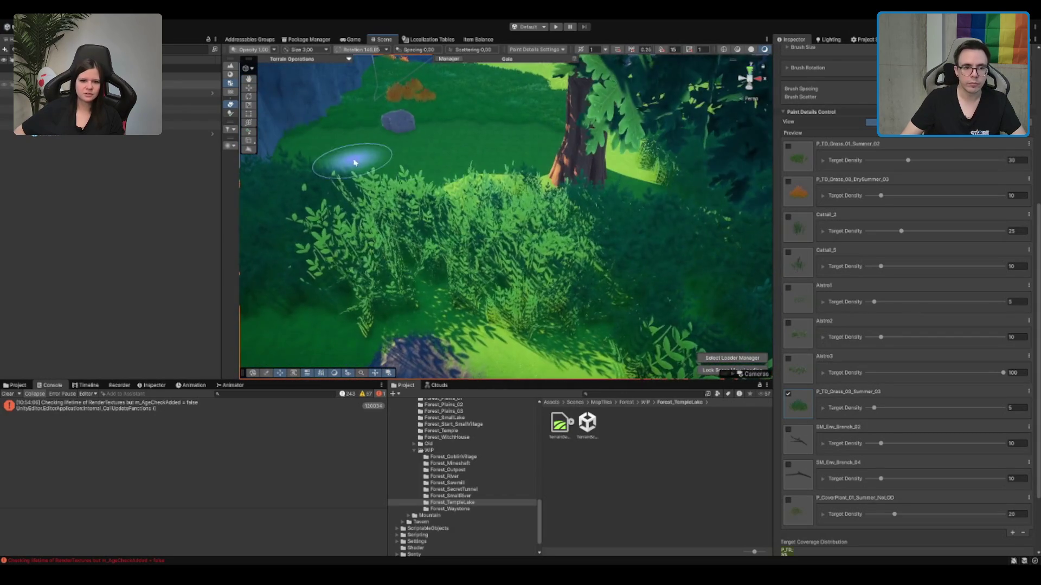
# Step: Orbit over the grassy plateau and lake to the green strip along the cliff
pyautogui.moveTo(457, 179)
pyautogui.mouseDown()
pyautogui.moveTo(606, 219)
pyautogui.moveTo(539, 205)
pyautogui.moveTo(534, 167)
pyautogui.moveTo(559, 198)
pyautogui.mouseUp()
pyautogui.moveTo(558, 285); pyautogui.dragTo(558, 284)
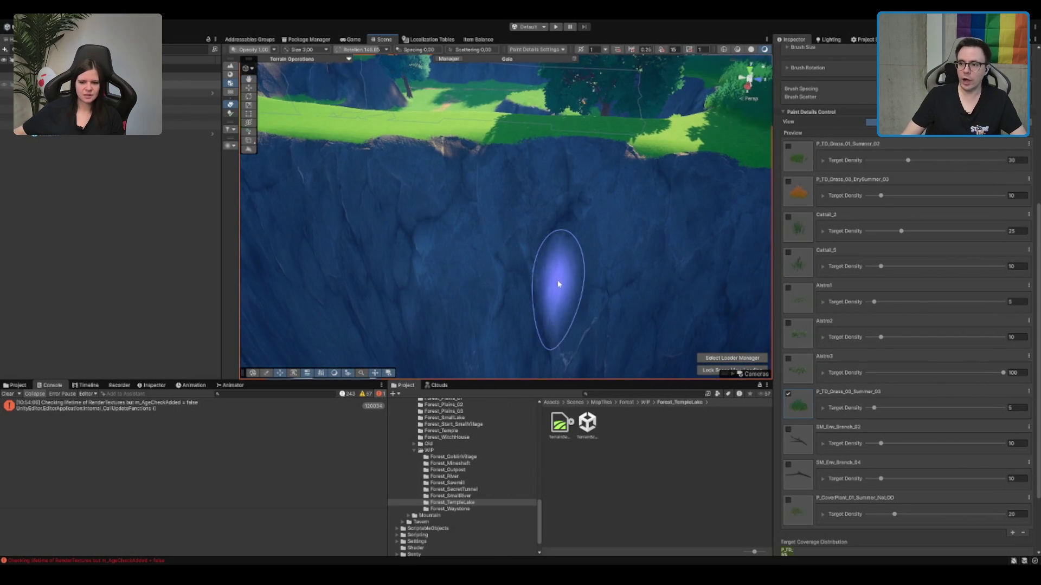
pyautogui.moveTo(519, 150)
pyautogui.mouseDown()
pyautogui.moveTo(430, 203)
pyautogui.moveTo(452, 205)
pyautogui.mouseUp()
pyautogui.moveTo(544, 200)
pyautogui.mouseDown()
pyautogui.moveTo(537, 232)
pyautogui.moveTo(543, 215)
pyautogui.mouseUp()
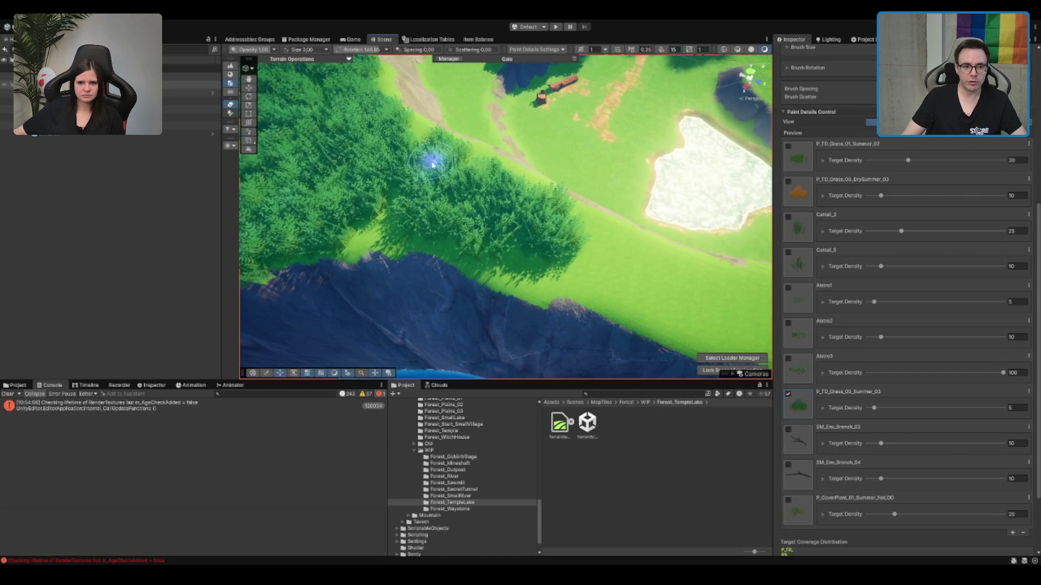
pyautogui.moveTo(474, 222)
pyautogui.mouseDown()
pyautogui.moveTo(661, 254)
pyautogui.moveTo(392, 193)
pyautogui.moveTo(553, 197)
pyautogui.moveTo(360, 233)
pyautogui.moveTo(540, 274)
pyautogui.moveTo(659, 272)
pyautogui.moveTo(466, 309)
pyautogui.mouseUp()
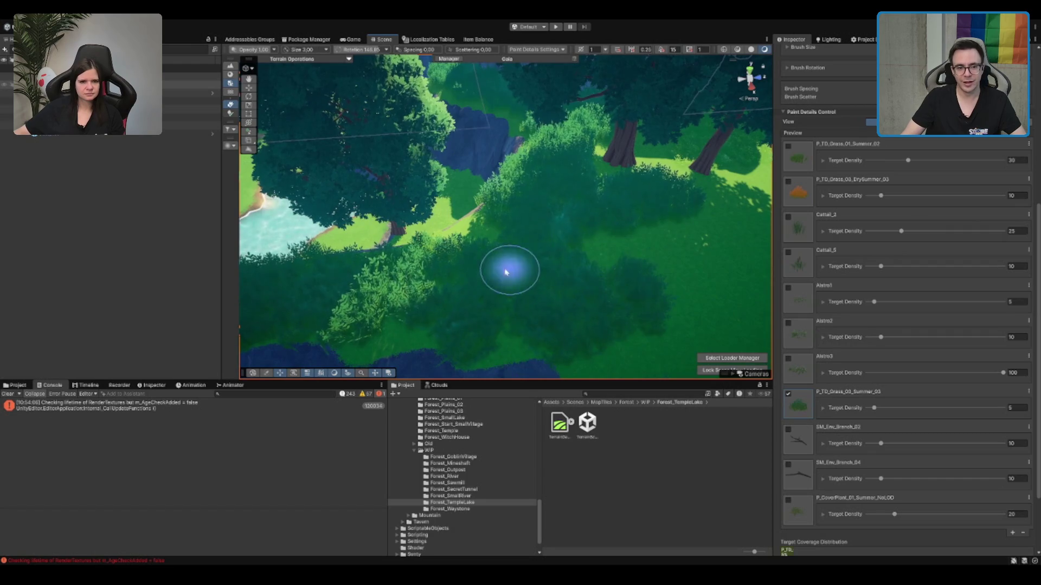
pyautogui.moveTo(561, 241)
pyautogui.mouseDown()
pyautogui.moveTo(613, 249)
pyautogui.moveTo(608, 226)
pyautogui.moveTo(501, 150)
pyautogui.moveTo(460, 200)
pyautogui.moveTo(613, 216)
pyautogui.moveTo(578, 206)
pyautogui.mouseUp()
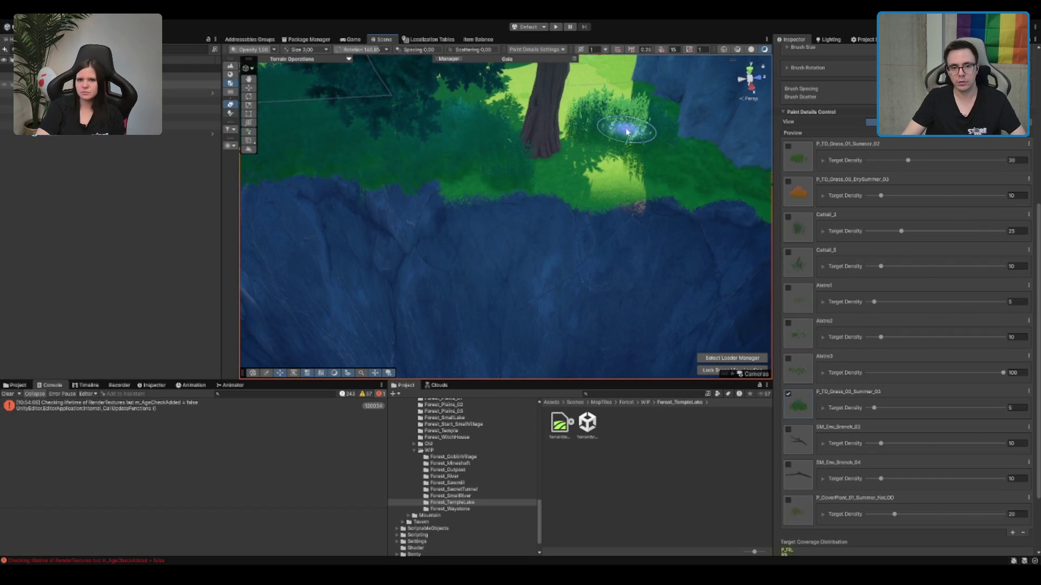
pyautogui.moveTo(660, 120)
pyautogui.mouseDown()
pyautogui.moveTo(743, 163)
pyautogui.moveTo(400, 177)
pyautogui.moveTo(654, 259)
pyautogui.moveTo(442, 216)
pyautogui.moveTo(525, 152)
pyautogui.moveTo(539, 204)
pyautogui.moveTo(491, 351)
pyautogui.moveTo(529, 244)
pyautogui.moveTo(506, 262)
pyautogui.moveTo(593, 278)
pyautogui.mouseUp()
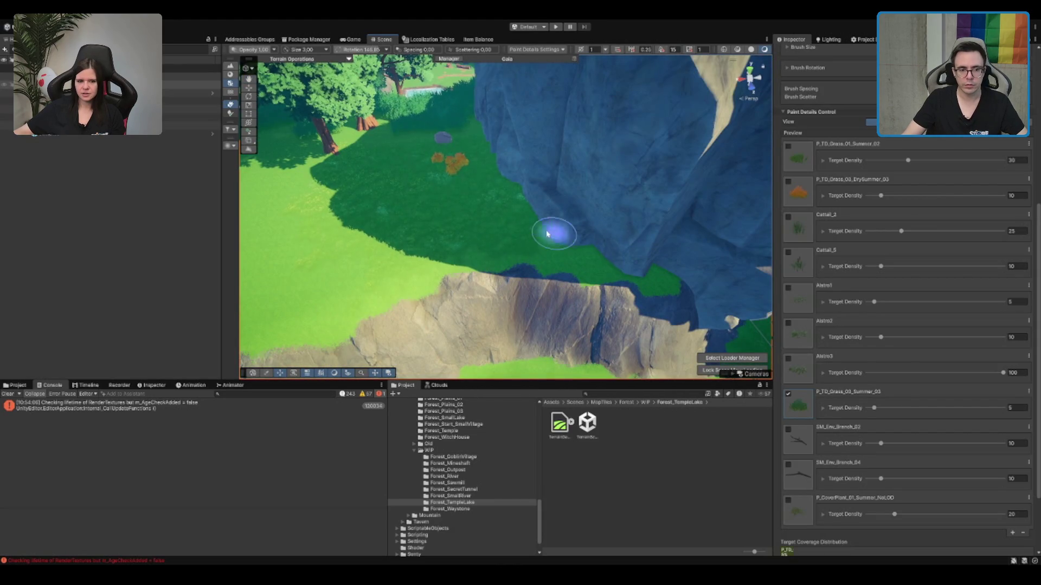
# Step: Erase the orange bushes and grass patches beside the rock face
pyautogui.moveTo(372, 239); pyautogui.dragTo(387, 247)
pyautogui.scroll(2, 382, 266)
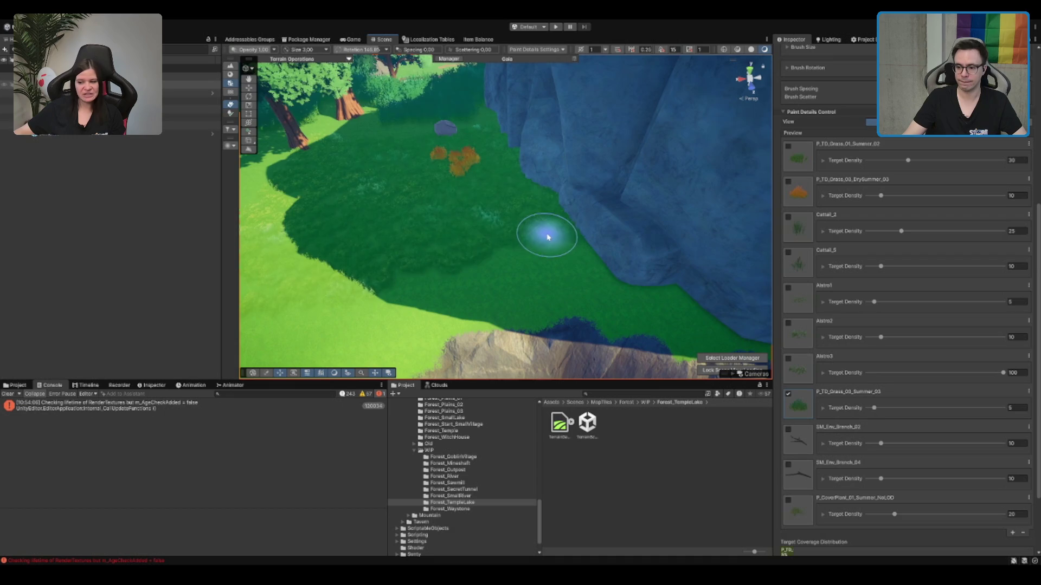
pyautogui.moveTo(541, 233)
pyautogui.mouseDown()
pyautogui.moveTo(513, 242)
pyautogui.moveTo(348, 221)
pyautogui.mouseUp()
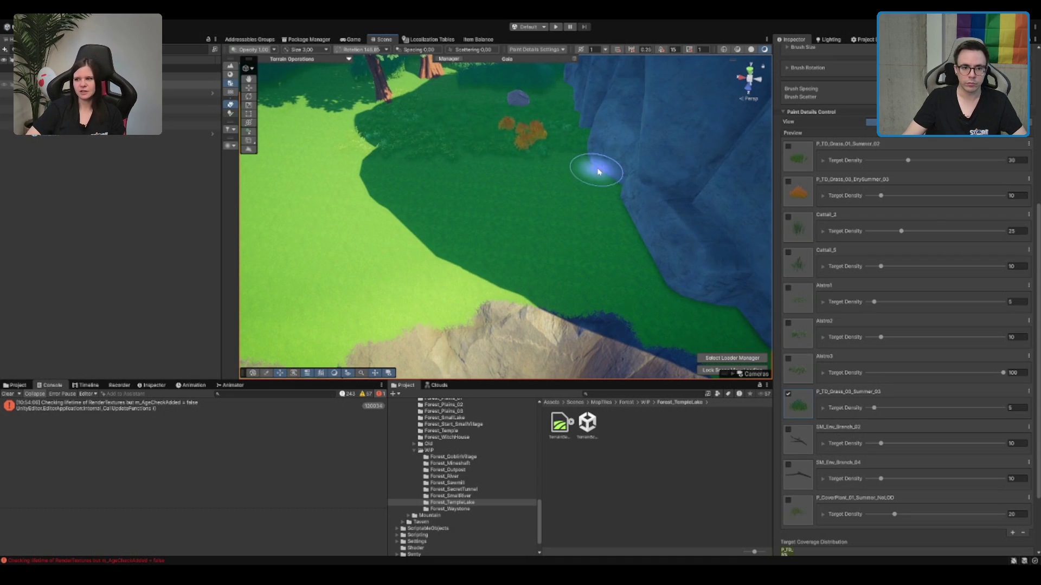
pyautogui.moveTo(627, 223)
pyautogui.mouseDown()
pyautogui.moveTo(563, 193)
pyautogui.moveTo(599, 179)
pyautogui.mouseUp()
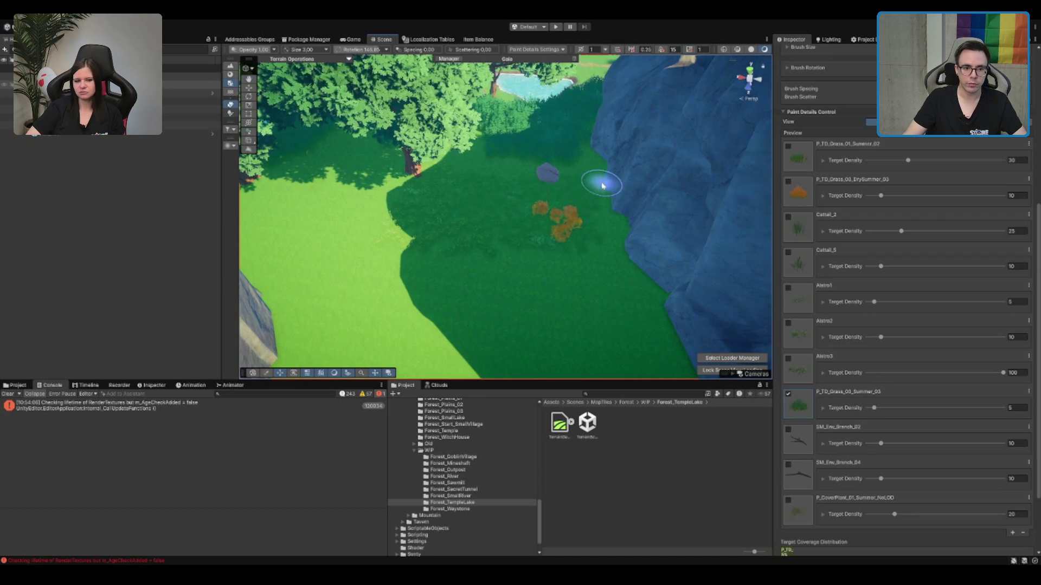
pyautogui.moveTo(454, 210)
pyautogui.mouseDown()
pyautogui.moveTo(596, 209)
pyautogui.moveTo(580, 222)
pyautogui.moveTo(506, 186)
pyautogui.moveTo(502, 168)
pyautogui.moveTo(569, 219)
pyautogui.moveTo(529, 204)
pyautogui.moveTo(547, 262)
pyautogui.moveTo(521, 284)
pyautogui.moveTo(413, 302)
pyautogui.moveTo(396, 271)
pyautogui.moveTo(402, 215)
pyautogui.mouseUp()
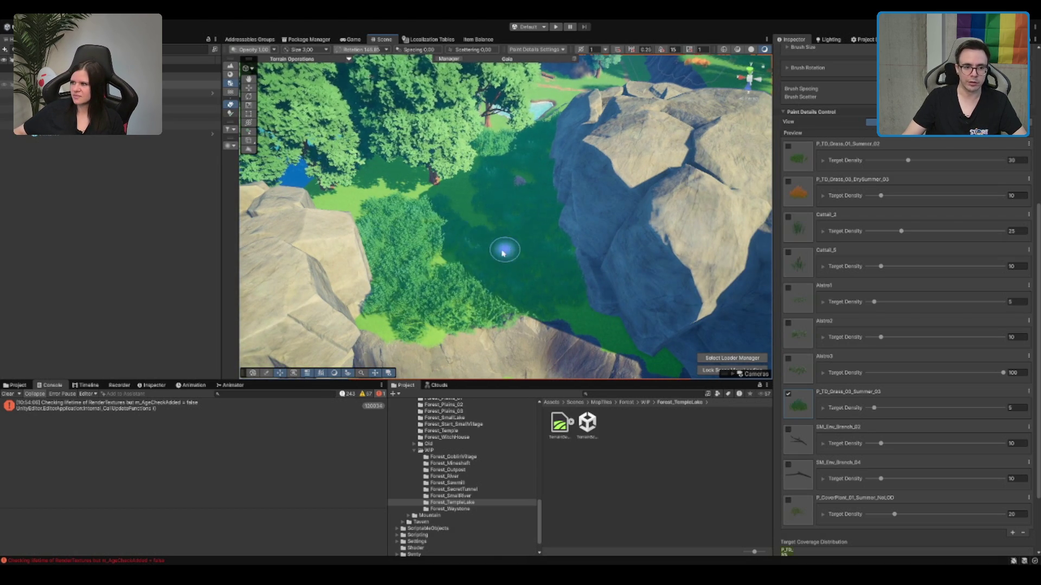
# Step: Zoom out, swing to the cliff edge above the water and remove the orange bush there
pyautogui.scroll(-3, 473, 186)
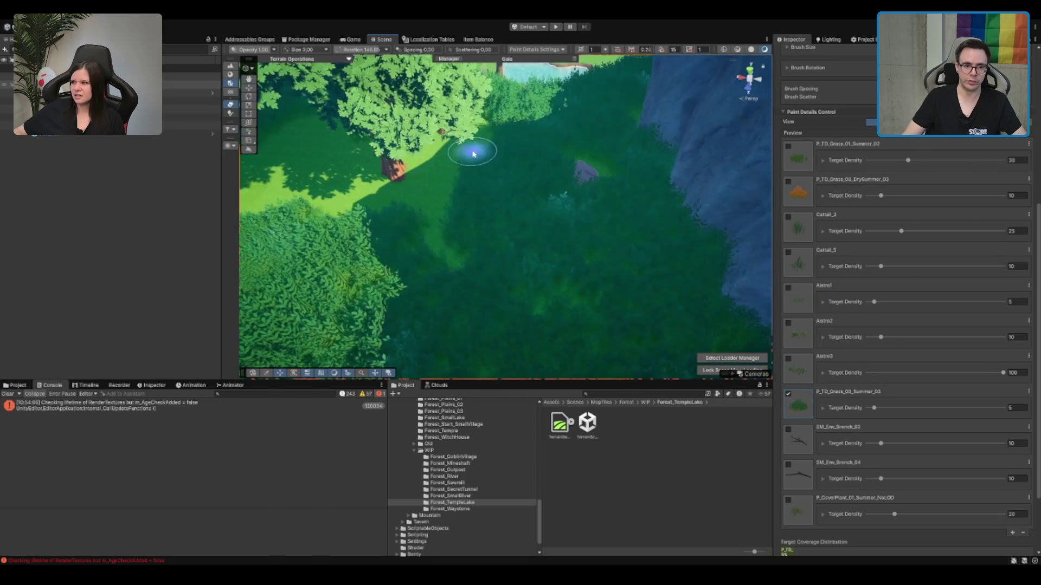
pyautogui.scroll(-5, 432, 209)
pyautogui.scroll(-5, 542, 239)
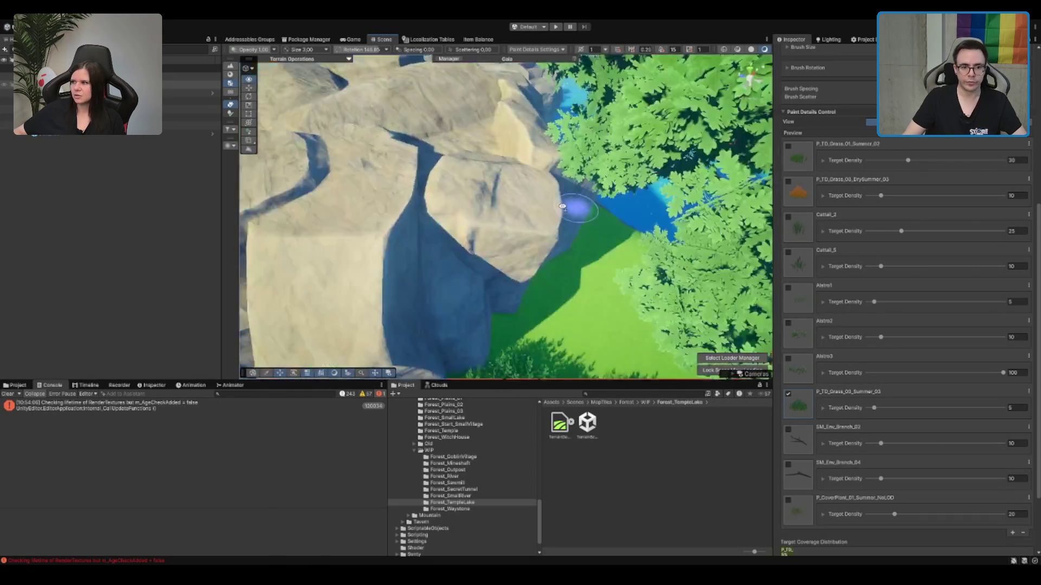
pyautogui.scroll(-3, 542, 239)
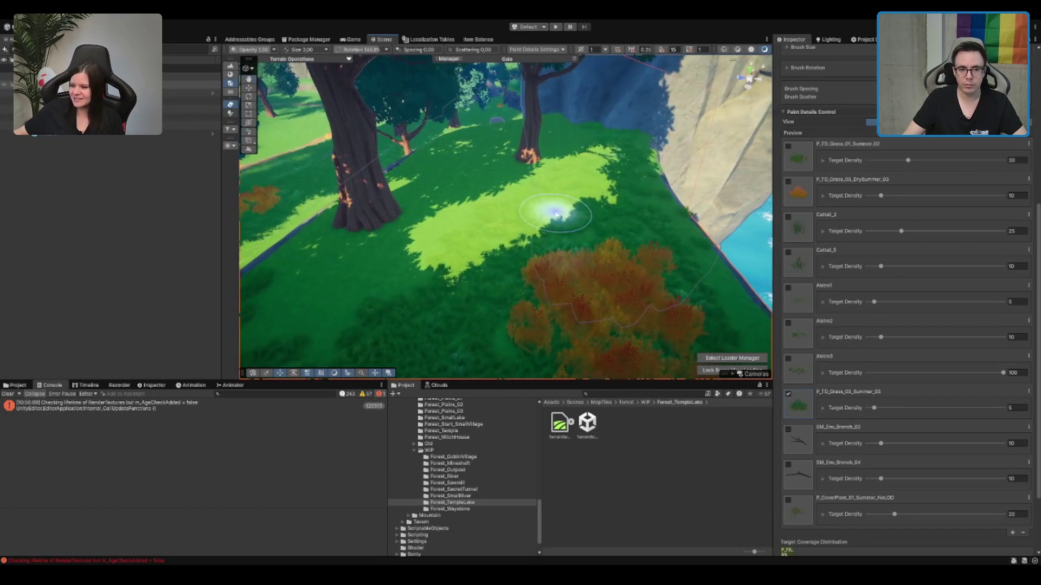
pyautogui.moveTo(637, 157)
pyautogui.mouseDown()
pyautogui.moveTo(406, 181)
pyautogui.moveTo(740, 188)
pyautogui.mouseUp()
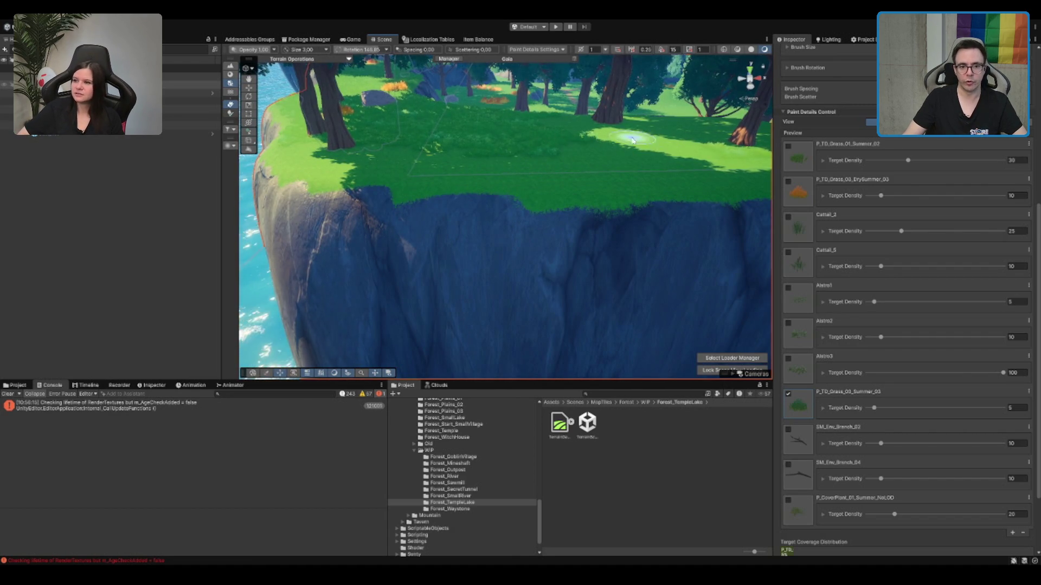
pyautogui.moveTo(735, 161); pyautogui.dragTo(712, 178)
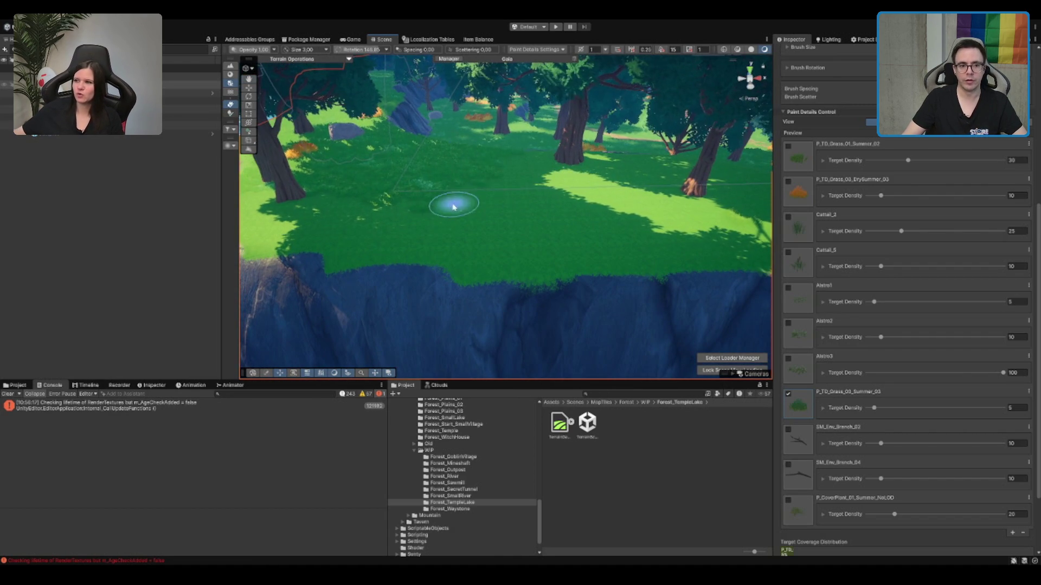
pyautogui.moveTo(479, 185)
pyautogui.mouseDown()
pyautogui.moveTo(444, 195)
pyautogui.moveTo(454, 183)
pyautogui.mouseUp()
pyautogui.scroll(3, 454, 183)
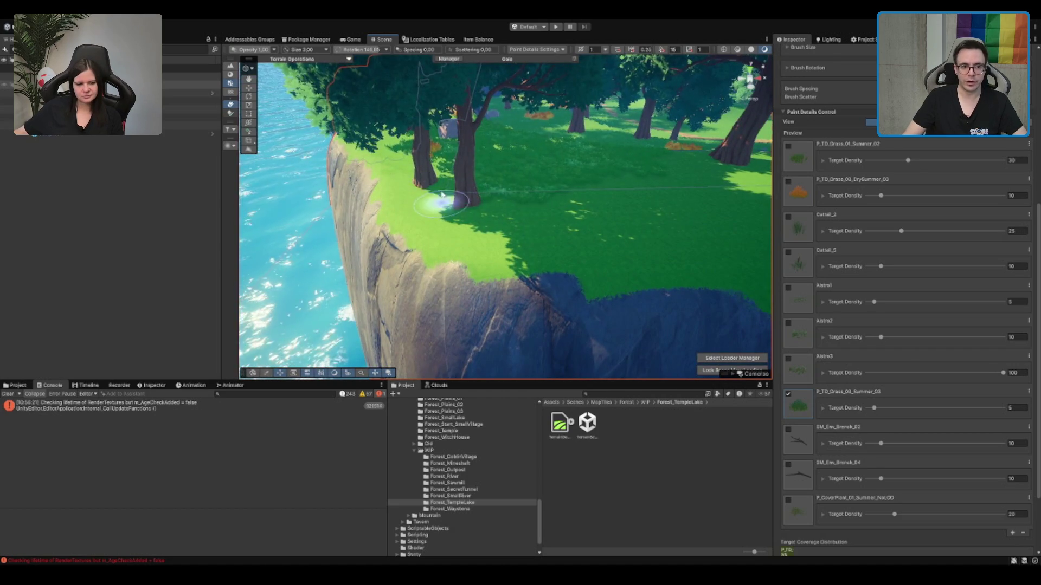
pyautogui.scroll(5, 613, 182)
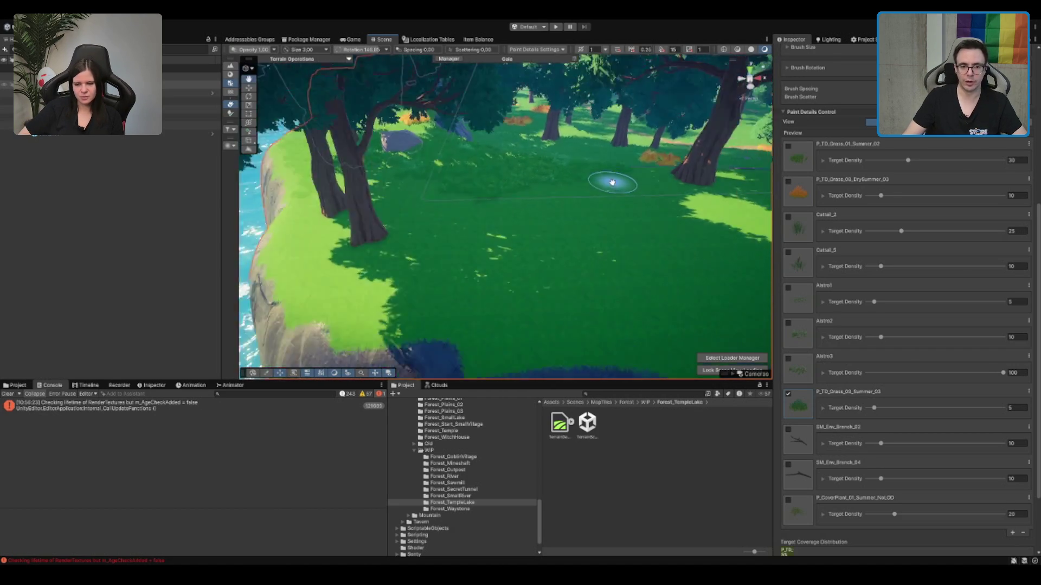
pyautogui.scroll(-2, 573, 212)
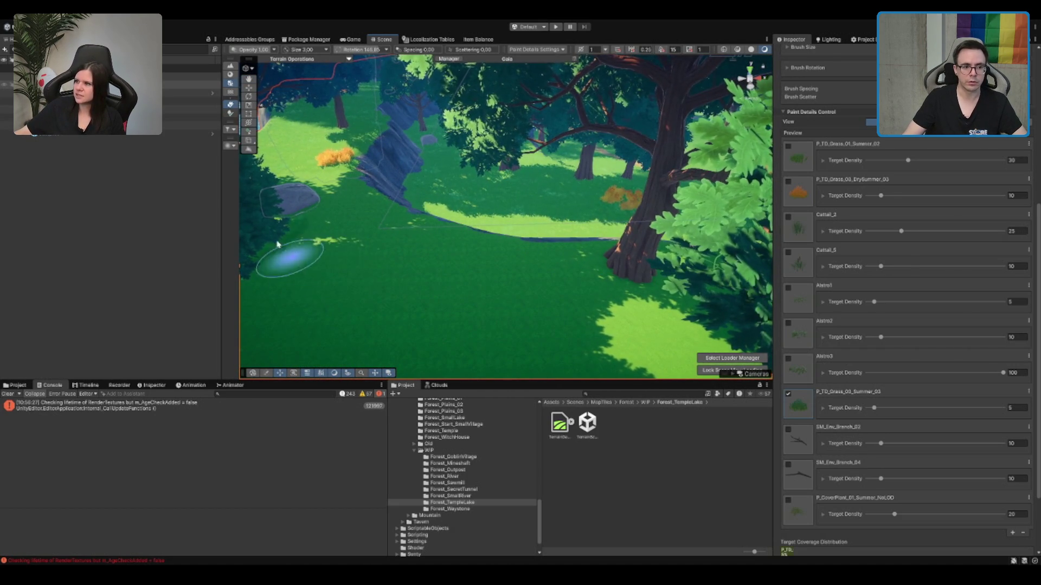
pyautogui.moveTo(290, 260)
pyautogui.mouseDown()
pyautogui.moveTo(275, 203)
pyautogui.moveTo(344, 275)
pyautogui.moveTo(436, 200)
pyautogui.mouseUp()
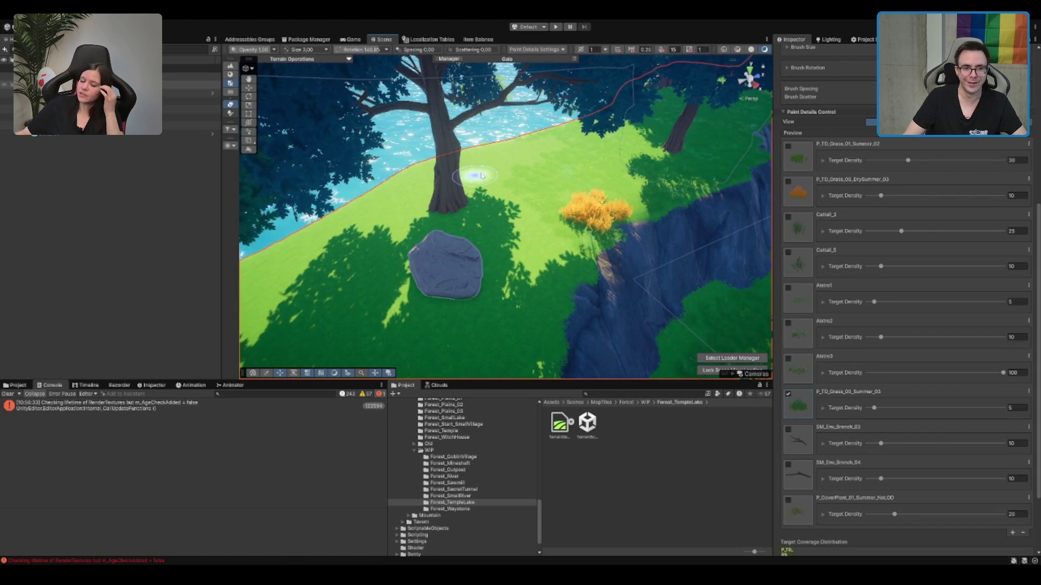
pyautogui.click(597, 200)
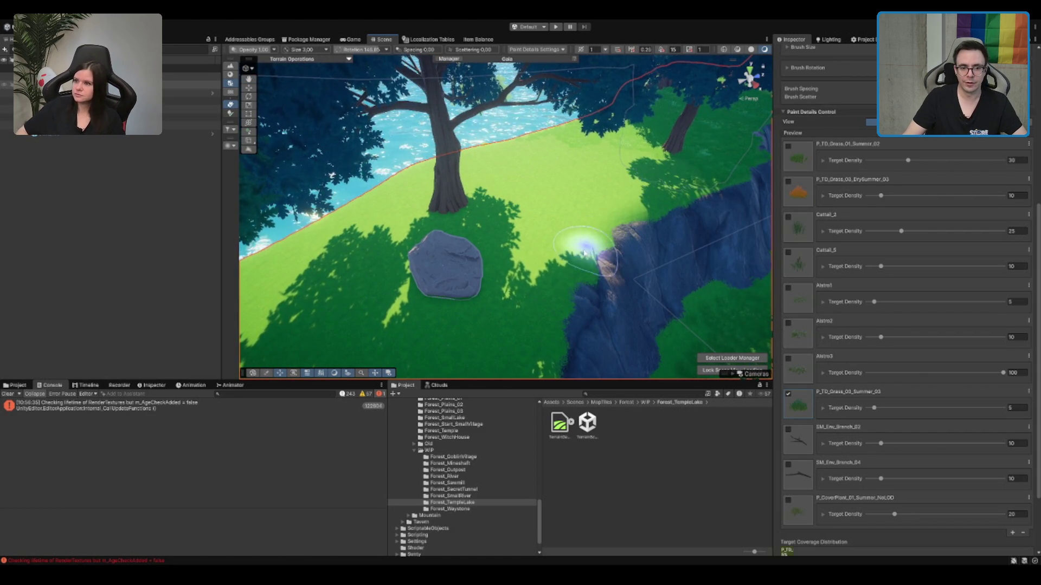
# Step: Fly over the dense forest and erase the grass clump at the tree base
pyautogui.scroll(5, 596, 206)
pyautogui.scroll(-5, 512, 230)
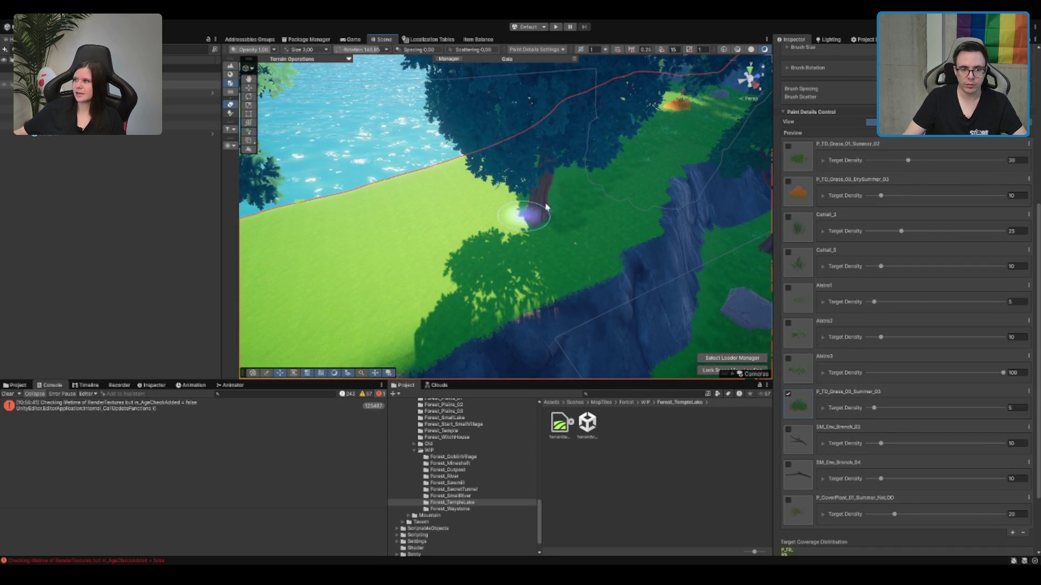
pyautogui.scroll(5, 555, 222)
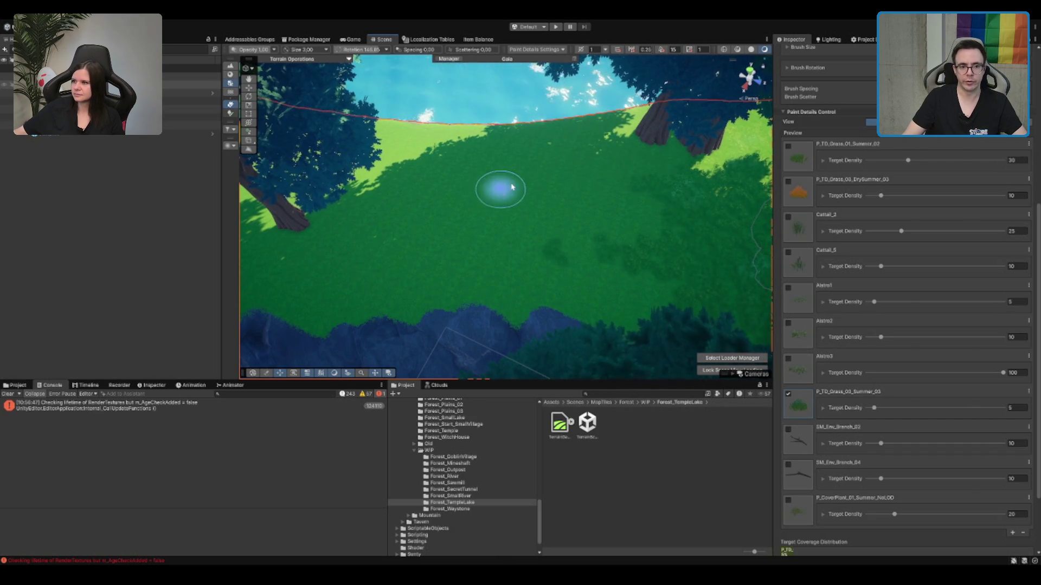
pyautogui.scroll(5, 645, 257)
pyautogui.scroll(-5, 569, 271)
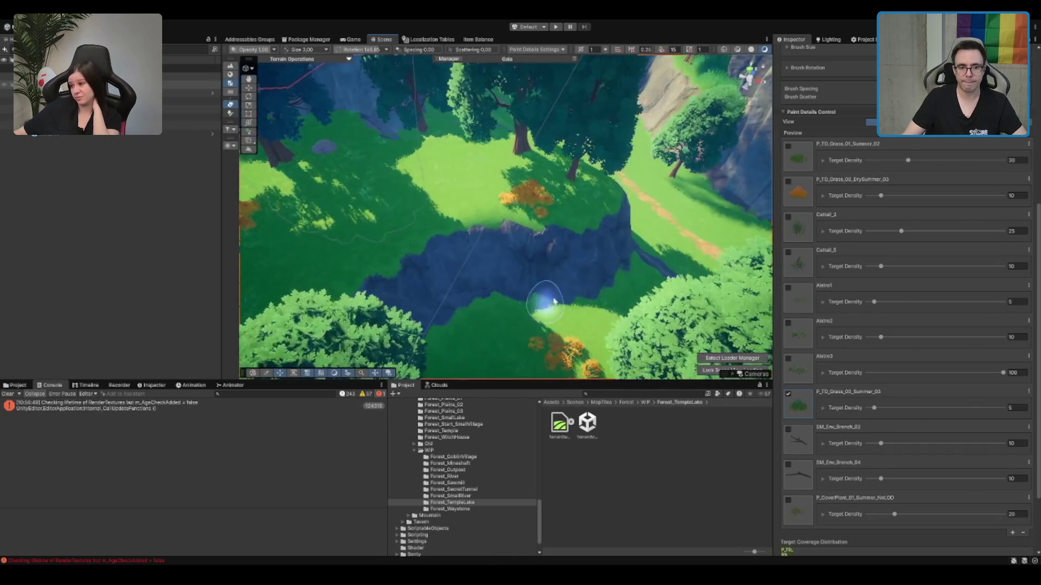
pyautogui.scroll(5, 493, 221)
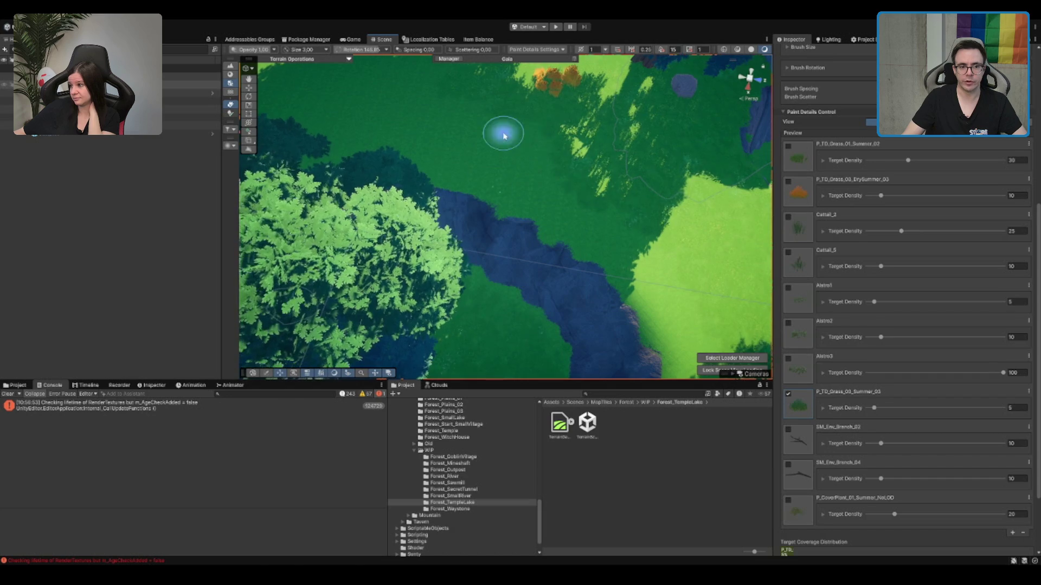
pyautogui.press('f')
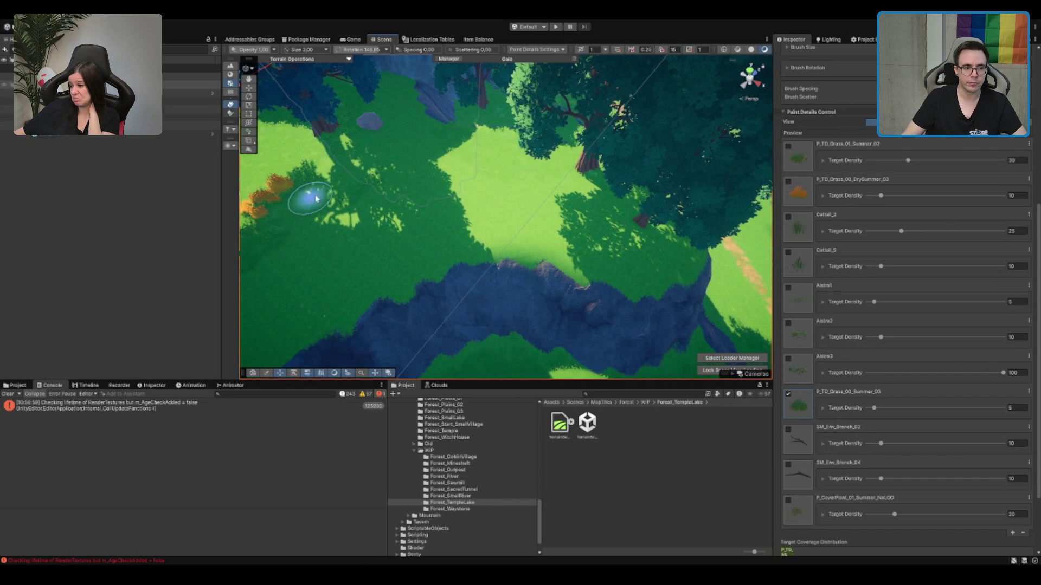
pyautogui.press('Left')
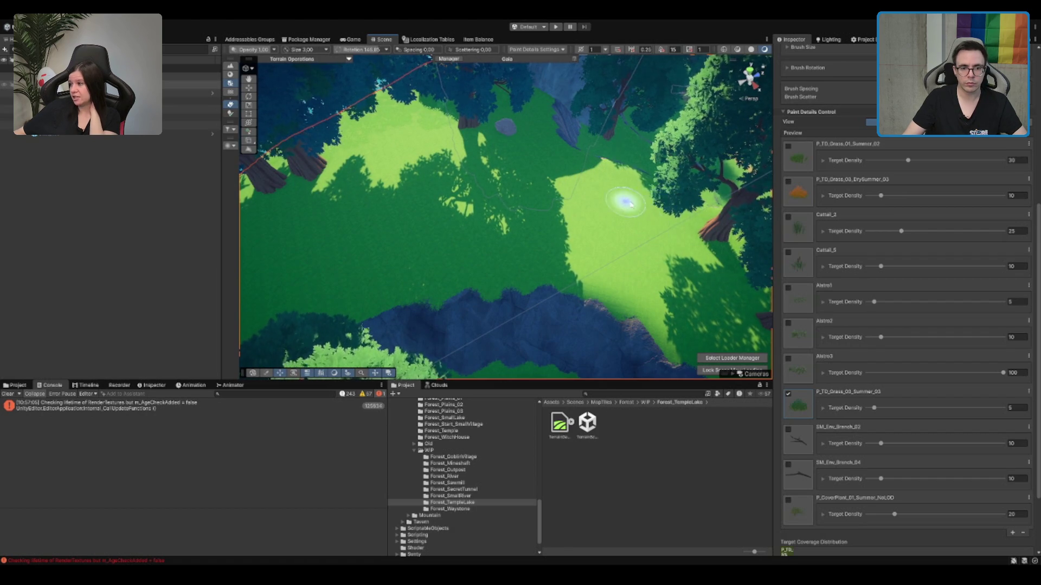
pyautogui.press('Left')
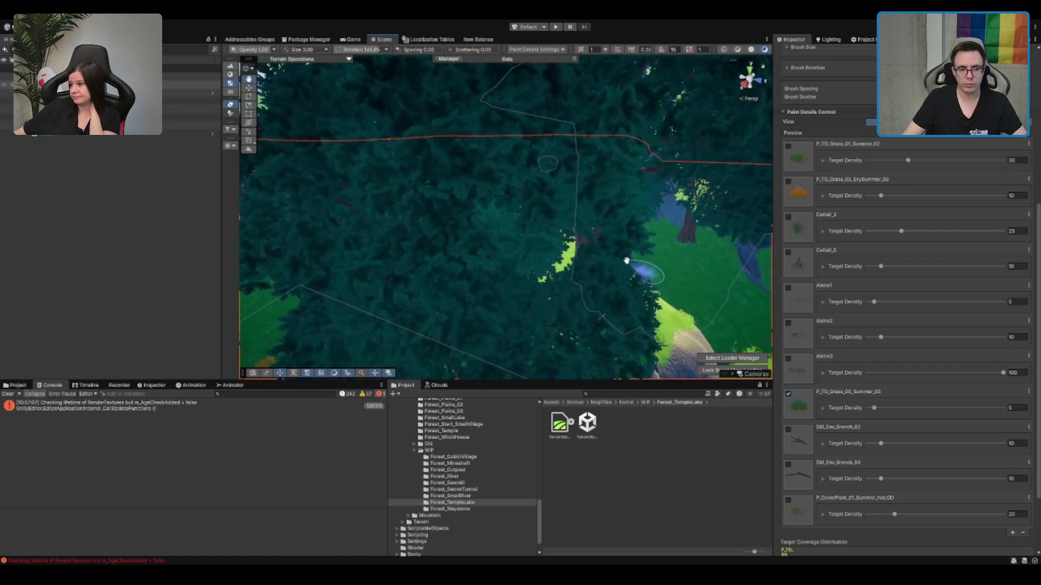
pyautogui.scroll(5, 647, 277)
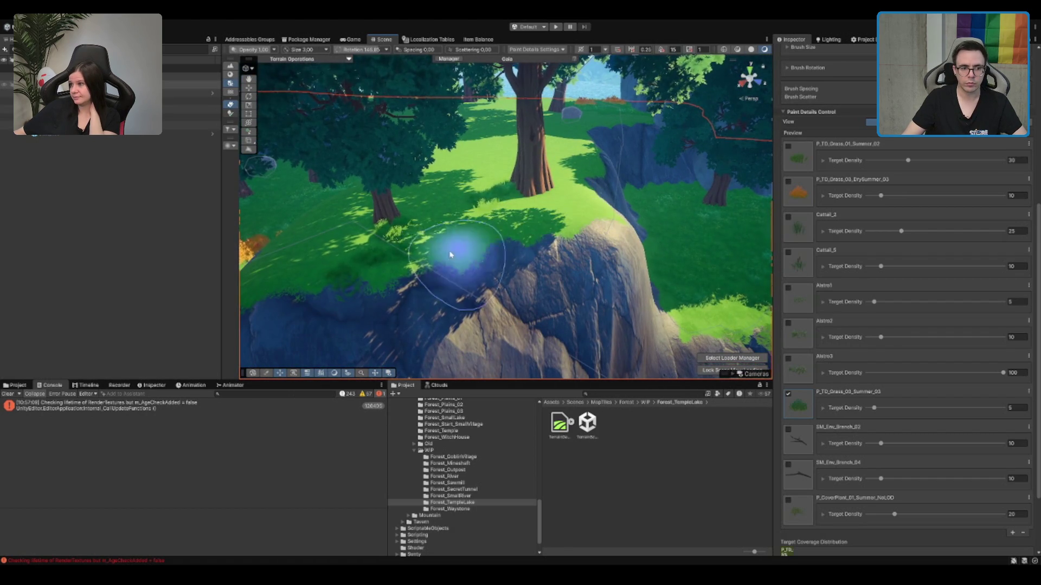
pyautogui.moveTo(463, 250); pyautogui.dragTo(368, 226)
# Step: Fly forward over the bright clearing and cliff to the tree trunks, then pull back
pyautogui.press('Up')
pyautogui.press('Up')
pyautogui.press('Up')
pyautogui.press('Up')
pyautogui.press('Up')
pyautogui.press('Up')
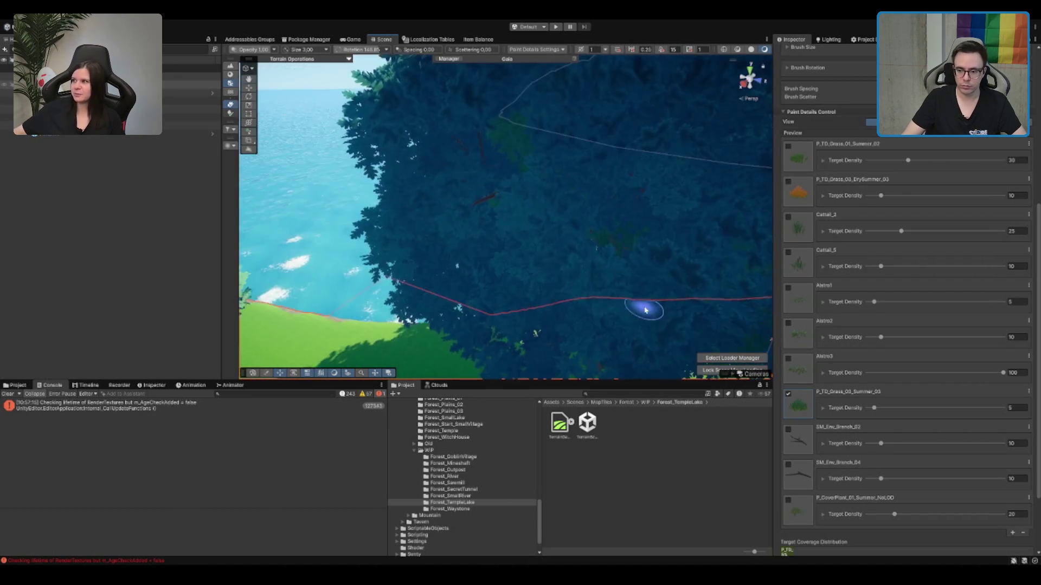
pyautogui.press('Up')
pyautogui.press('Up')
pyautogui.press('Up')
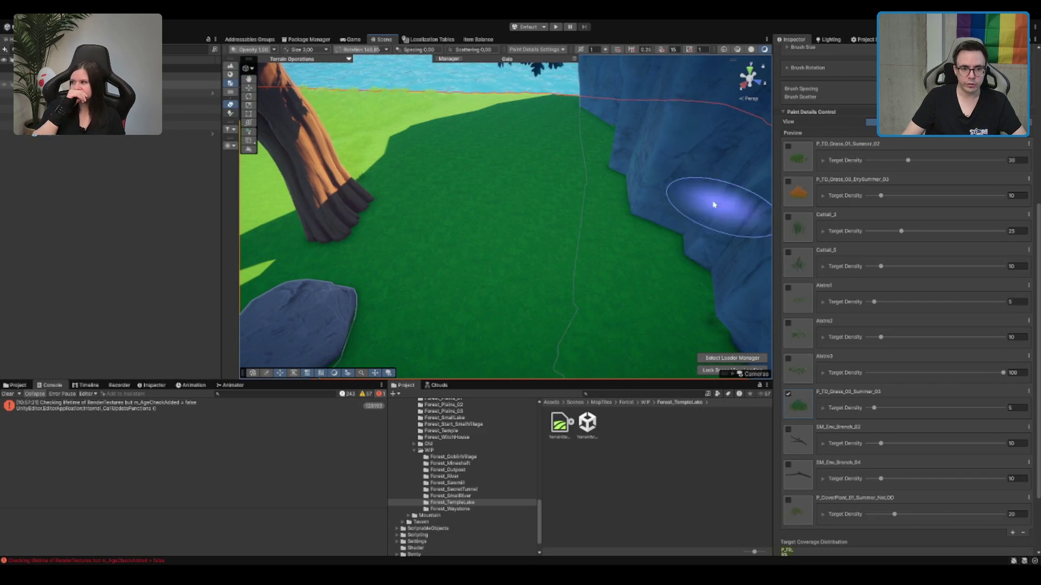
pyautogui.press('Up')
pyautogui.press('Up')
pyautogui.press('Up')
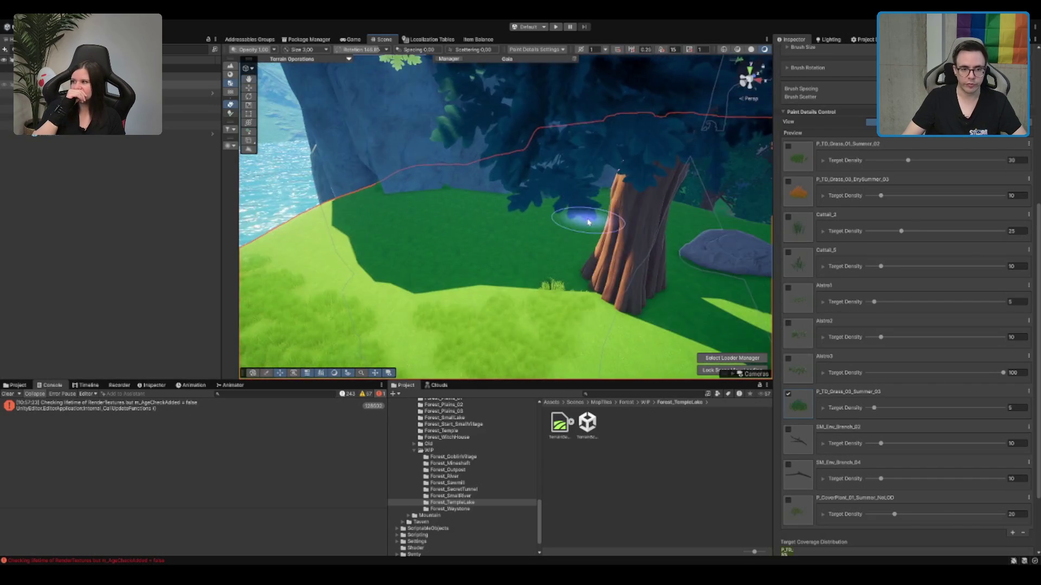
pyautogui.press('Up')
pyautogui.press('Up')
pyautogui.press('Up')
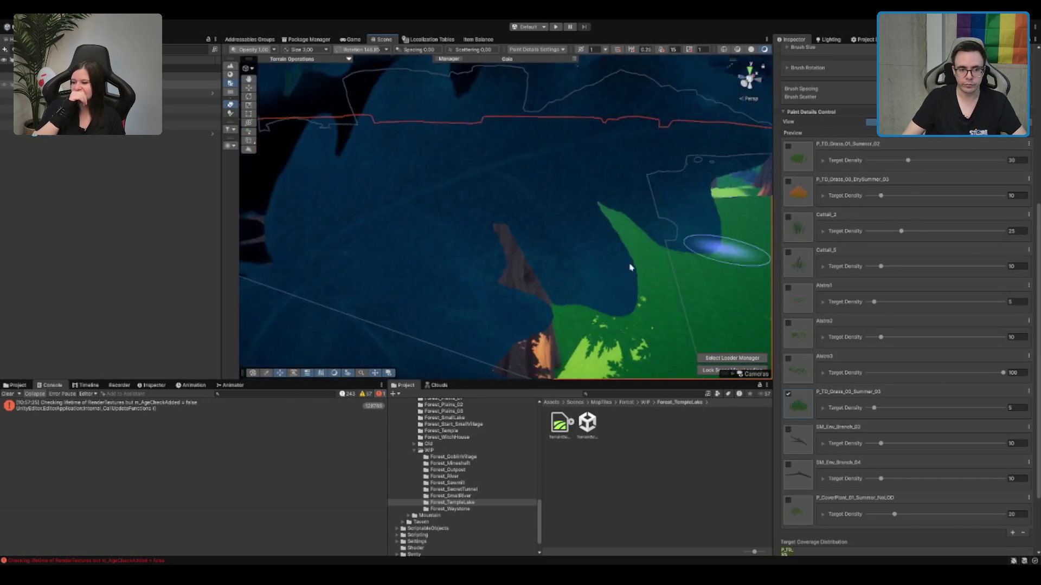
pyautogui.press('Up')
pyautogui.press('Up')
pyautogui.press('Up')
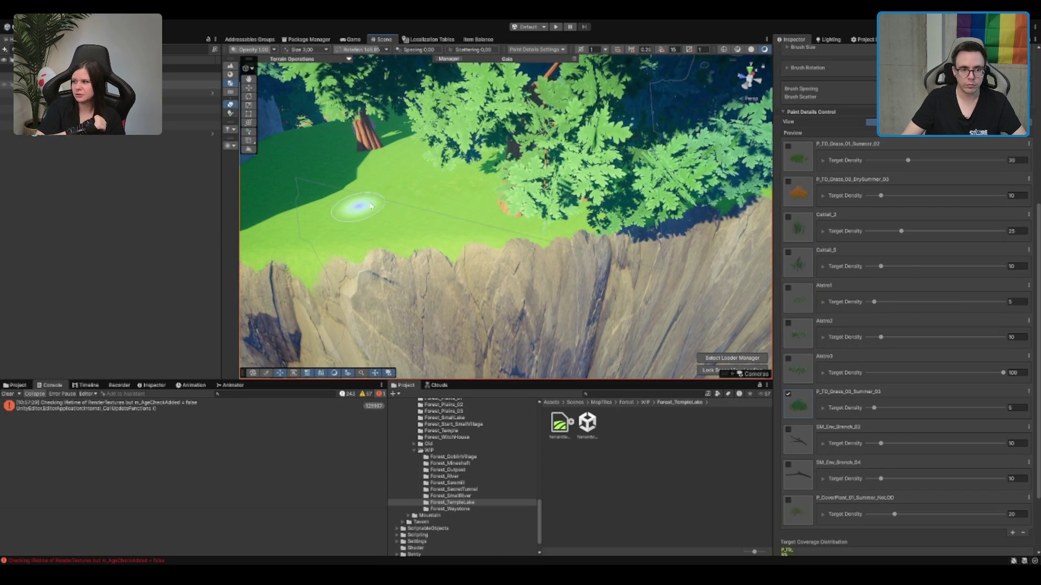
pyautogui.press('Up')
pyautogui.press('Up')
pyautogui.press('Up')
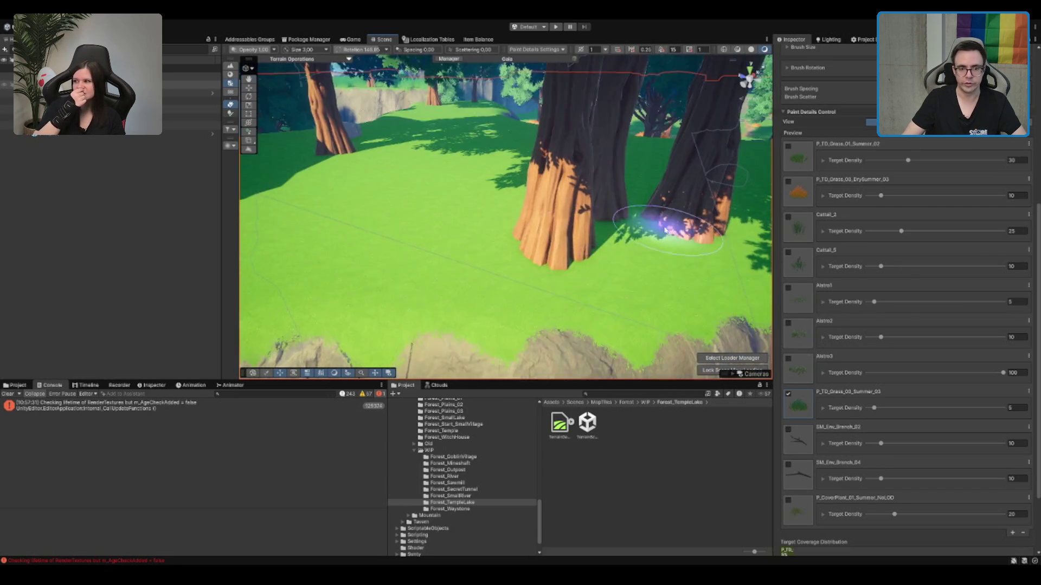
pyautogui.press('Up')
pyautogui.press('Up')
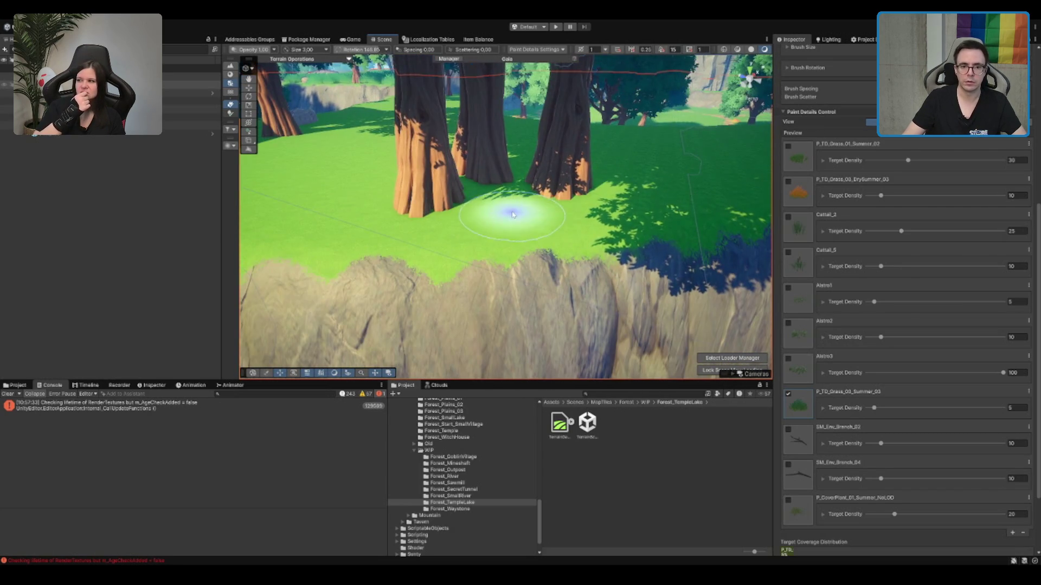
pyautogui.press('Down')
pyautogui.press('Down')
pyautogui.press('Left')
pyautogui.press('Left')
pyautogui.press('Left')
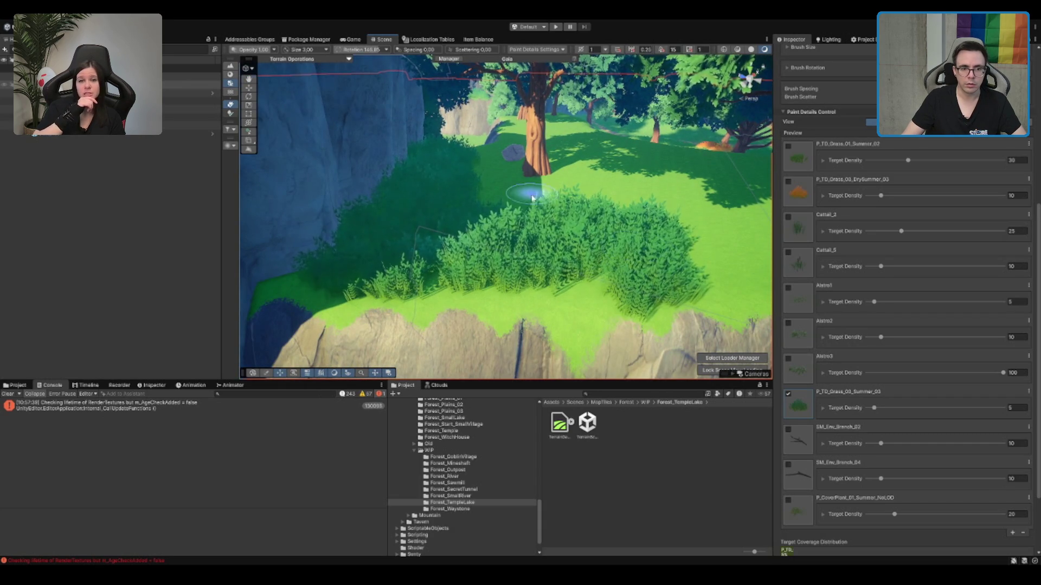
# Step: Paint bushes around the tree and to its right, then back away to inspect the patch
pyautogui.press('Up')
pyautogui.press('Up')
pyautogui.moveTo(459, 218)
pyautogui.mouseDown()
pyautogui.moveTo(477, 275)
pyautogui.moveTo(575, 232)
pyautogui.moveTo(580, 202)
pyautogui.moveTo(611, 206)
pyautogui.mouseUp()
pyautogui.press('Down')
pyautogui.press('Down')
pyautogui.press('Down')
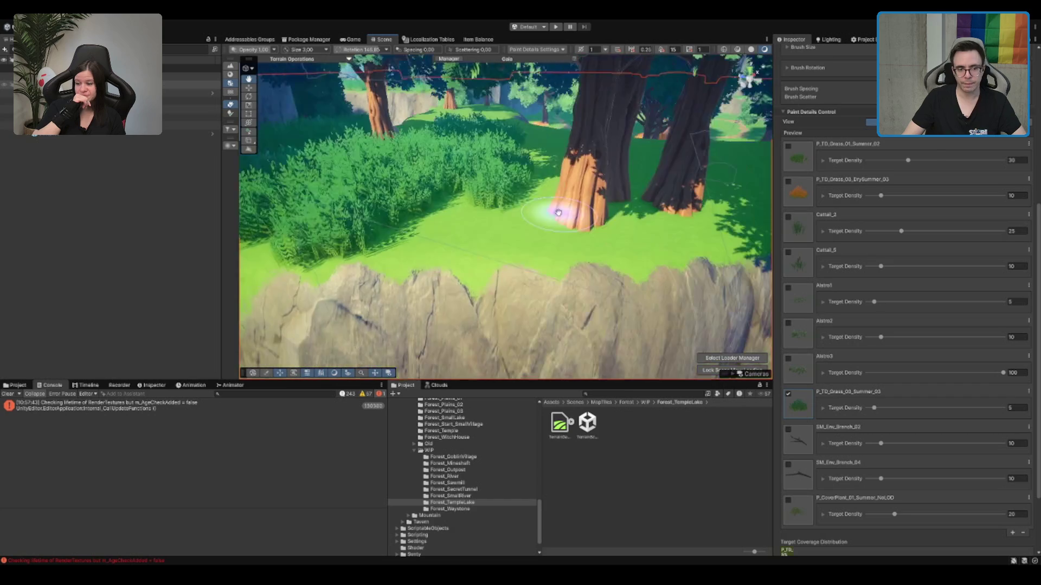
pyautogui.press('Down')
pyautogui.press('Down')
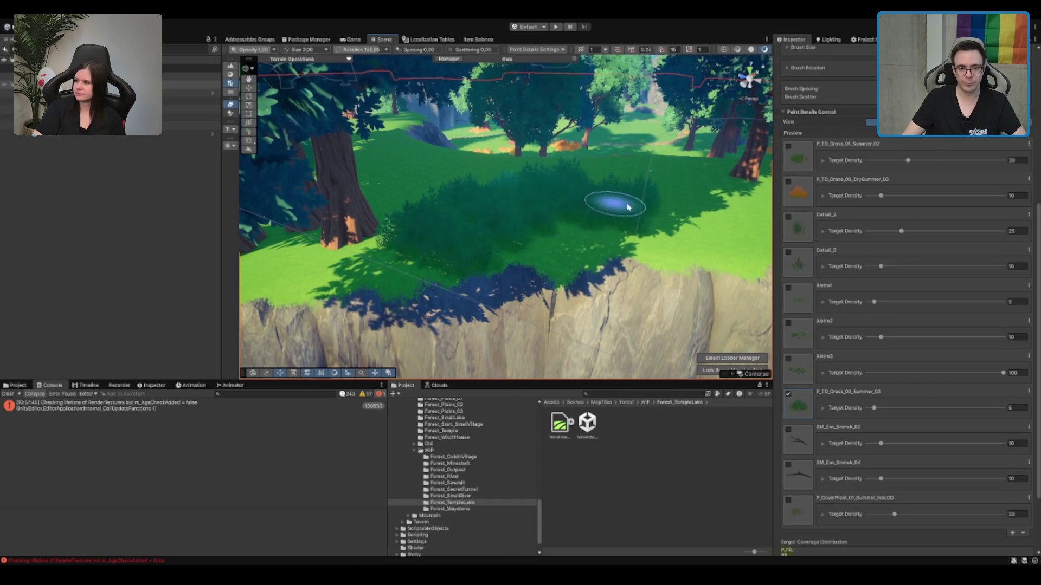
pyautogui.press('Right')
pyautogui.press('Right')
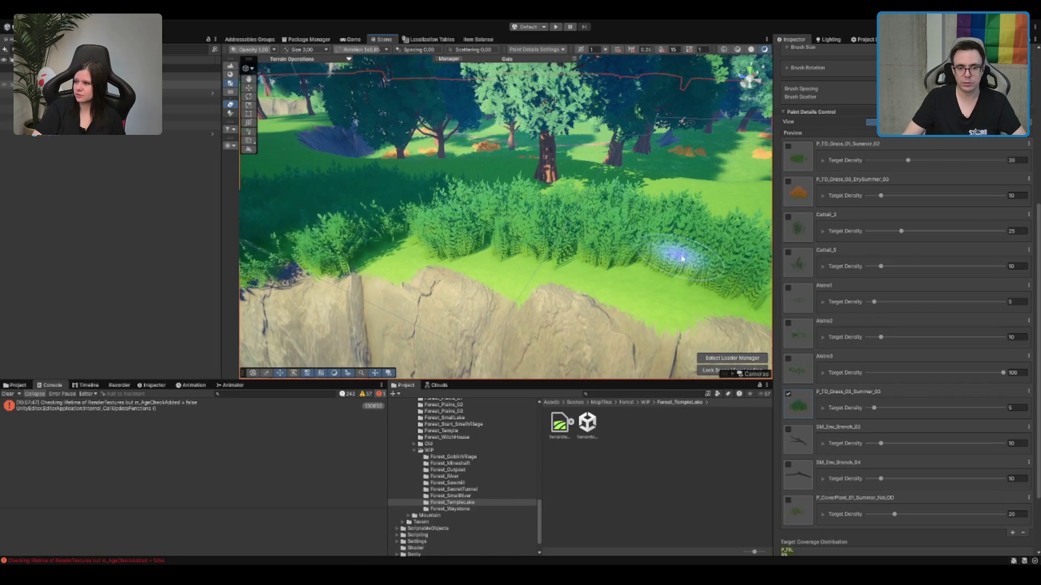
pyautogui.press('Up')
pyautogui.press('Up')
pyautogui.press('Down')
pyautogui.press('Down')
# Step: Paint a wide patch of dense grass on the flat lawn near the cliff
pyautogui.moveTo(453, 246)
pyautogui.mouseDown()
pyautogui.moveTo(562, 288)
pyautogui.moveTo(561, 272)
pyautogui.mouseUp()
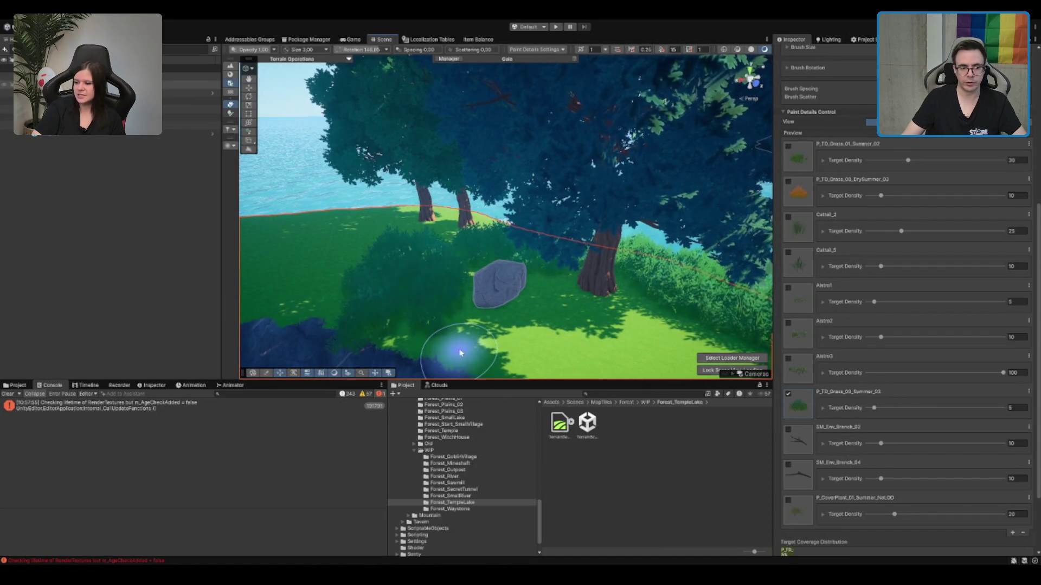
pyautogui.moveTo(455, 348); pyautogui.dragTo(302, 325)
pyautogui.moveTo(418, 308)
pyautogui.mouseDown()
pyautogui.moveTo(418, 325)
pyautogui.moveTo(574, 268)
pyautogui.mouseUp()
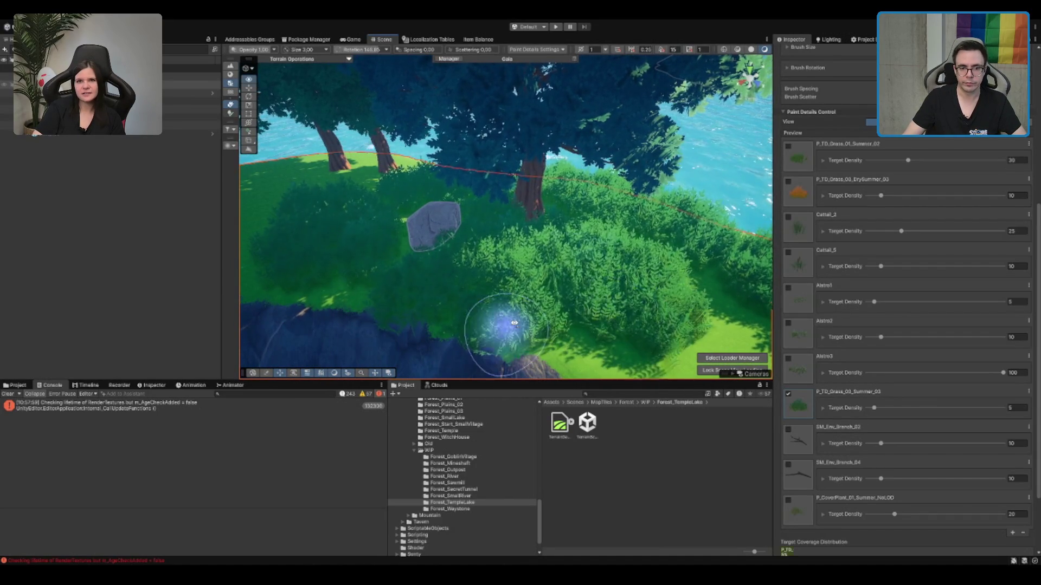
# Step: Survey the forest and water, then paint dark grass across the open lawn
pyautogui.moveTo(488, 326); pyautogui.dragTo(535, 279)
pyautogui.moveTo(537, 222)
pyautogui.mouseDown()
pyautogui.moveTo(472, 239)
pyautogui.moveTo(430, 227)
pyautogui.mouseUp()
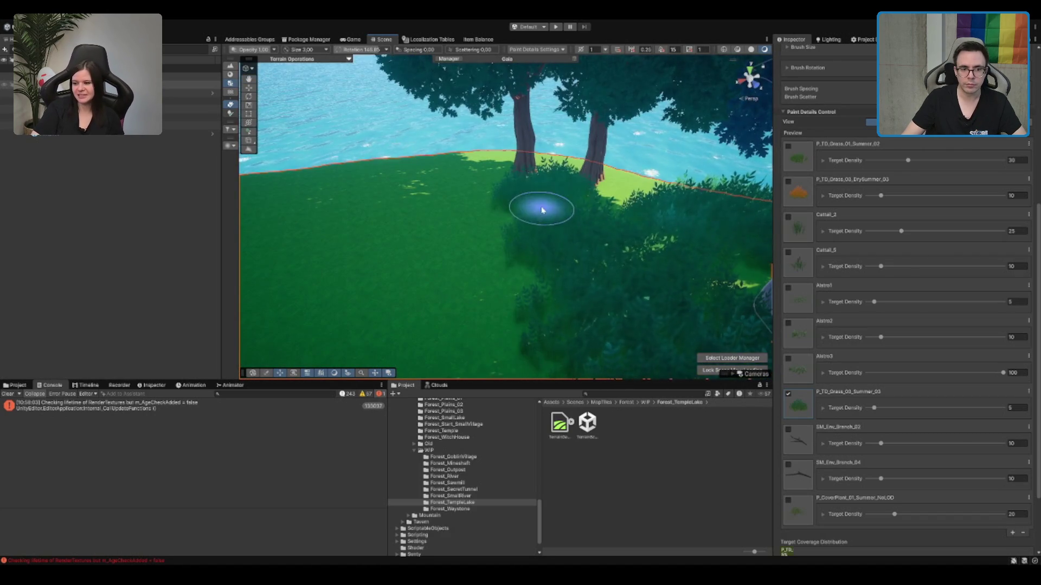
pyautogui.moveTo(563, 210)
pyautogui.mouseDown()
pyautogui.moveTo(444, 216)
pyautogui.moveTo(578, 313)
pyautogui.mouseUp()
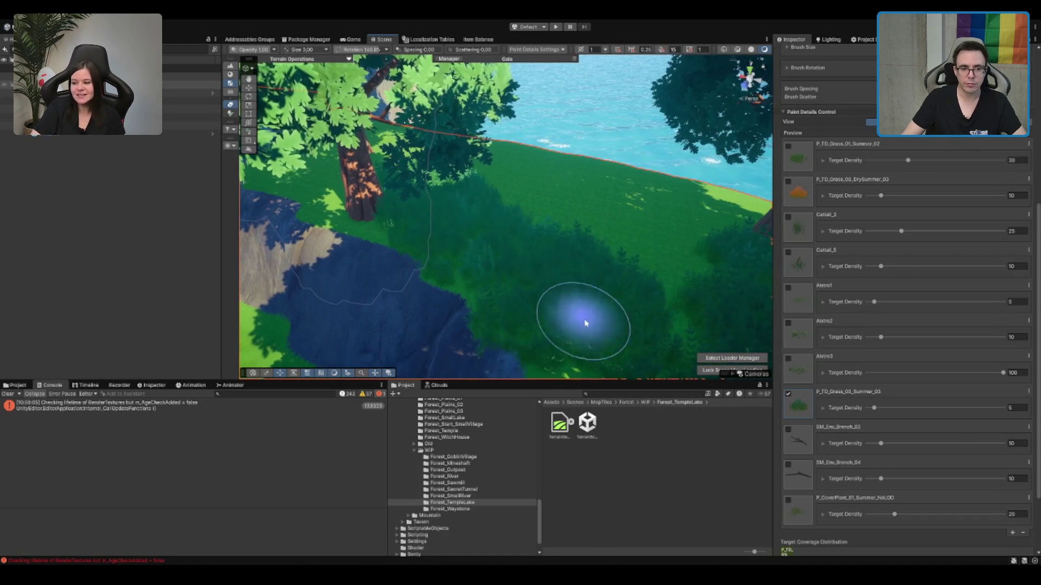
pyautogui.moveTo(632, 213); pyautogui.dragTo(481, 205)
pyautogui.moveTo(503, 212)
pyautogui.mouseDown()
pyautogui.moveTo(593, 209)
pyautogui.moveTo(523, 192)
pyautogui.moveTo(601, 194)
pyautogui.moveTo(461, 240)
pyautogui.moveTo(565, 215)
pyautogui.moveTo(640, 159)
pyautogui.moveTo(580, 244)
pyautogui.moveTo(476, 255)
pyautogui.moveTo(570, 226)
pyautogui.moveTo(499, 244)
pyautogui.mouseUp()
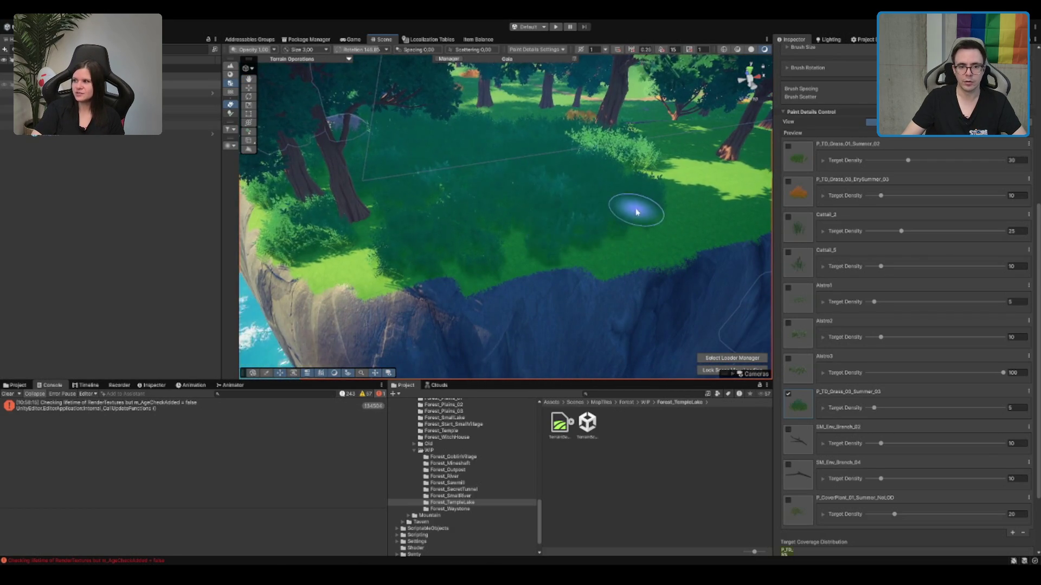
pyautogui.moveTo(623, 204); pyautogui.dragTo(470, 254)
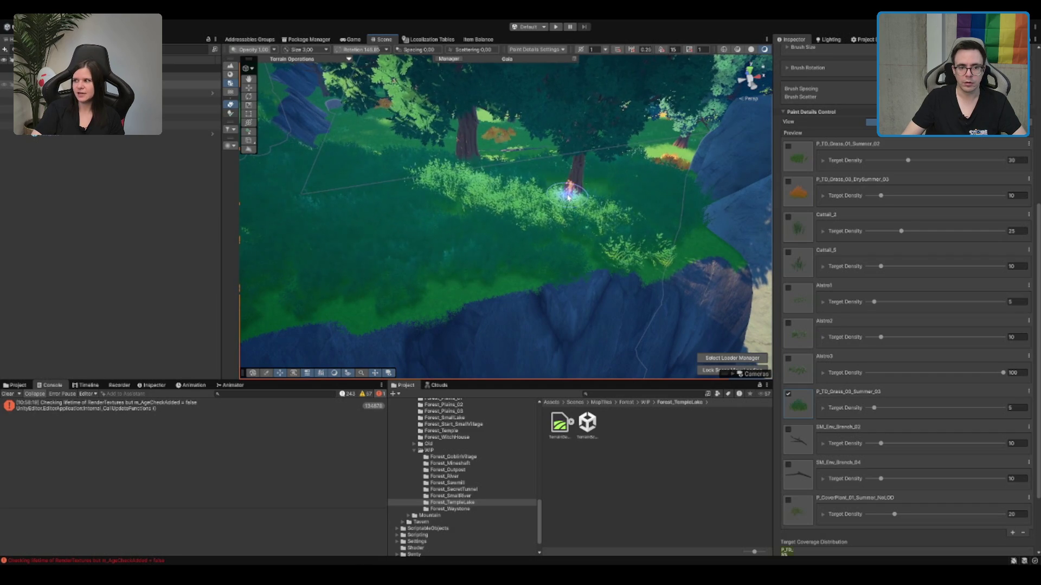
pyautogui.moveTo(530, 235); pyautogui.dragTo(516, 228)
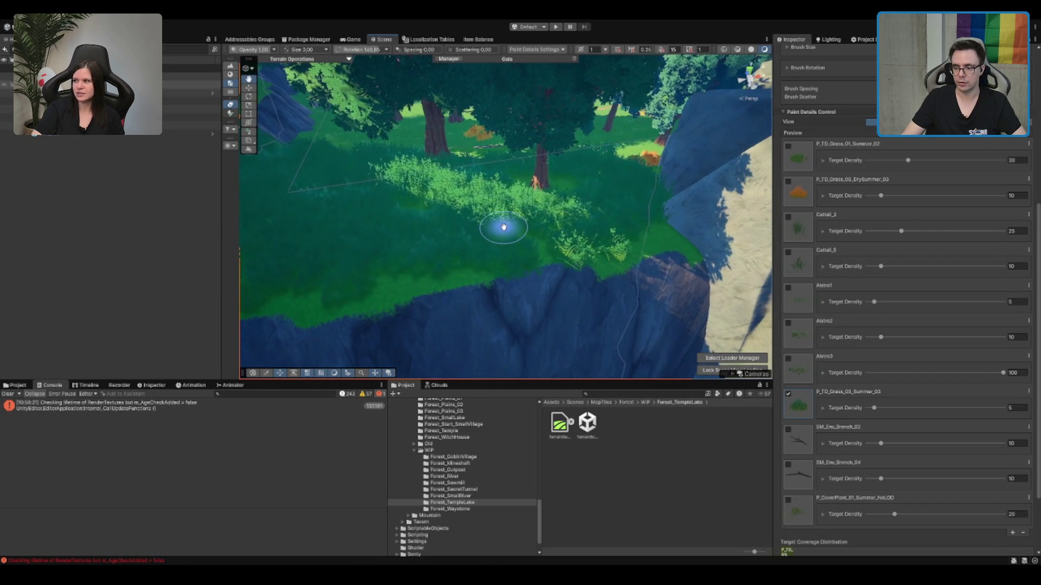
pyautogui.moveTo(621, 231); pyautogui.dragTo(415, 226)
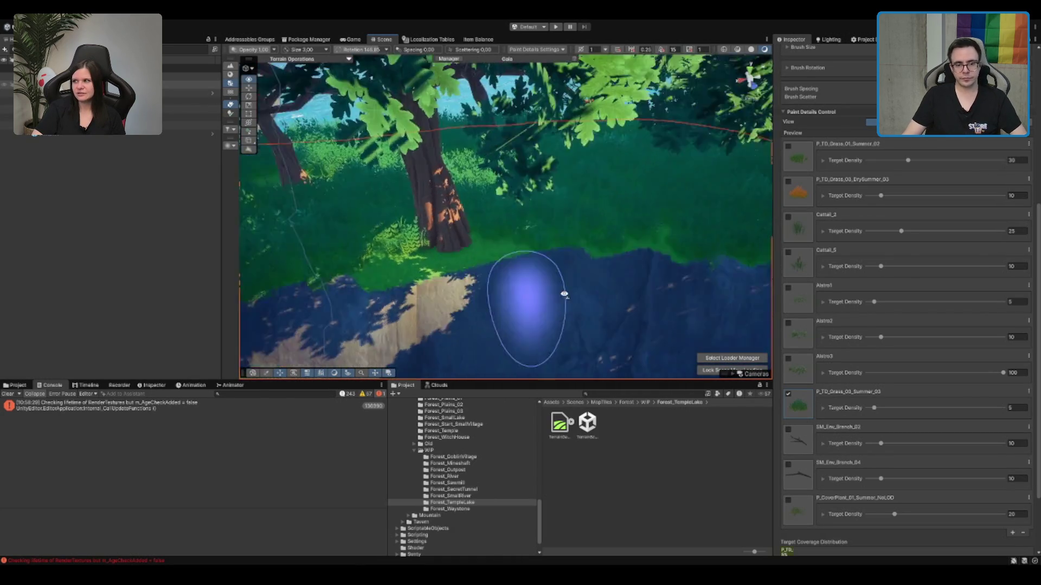
pyautogui.moveTo(537, 271); pyautogui.dragTo(633, 206)
pyautogui.moveTo(443, 176)
pyautogui.mouseDown()
pyautogui.moveTo(472, 220)
pyautogui.moveTo(460, 206)
pyautogui.mouseUp()
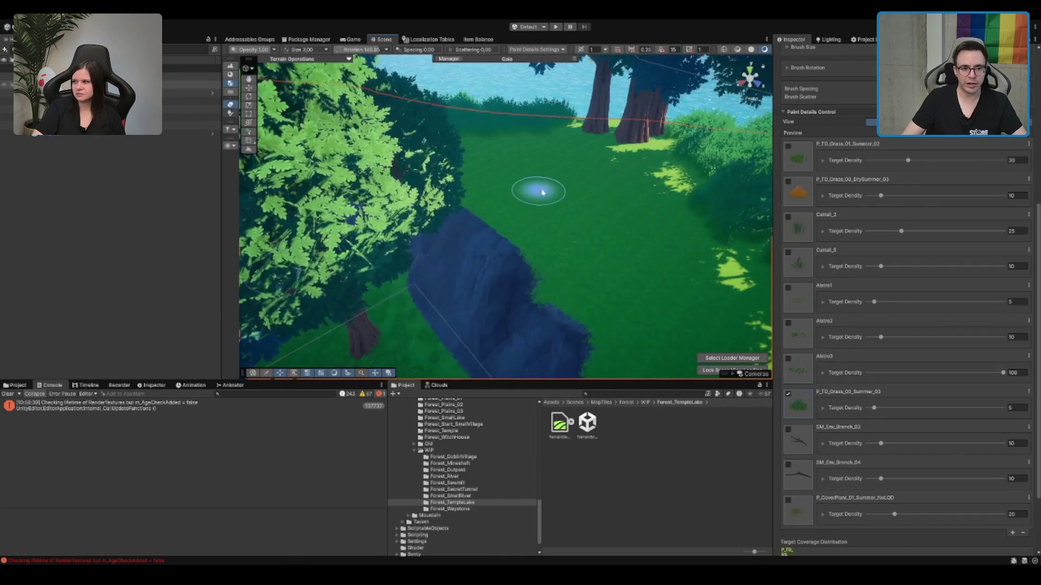
pyautogui.moveTo(277, 151)
pyautogui.mouseDown()
pyautogui.moveTo(371, 202)
pyautogui.moveTo(516, 228)
pyautogui.mouseUp()
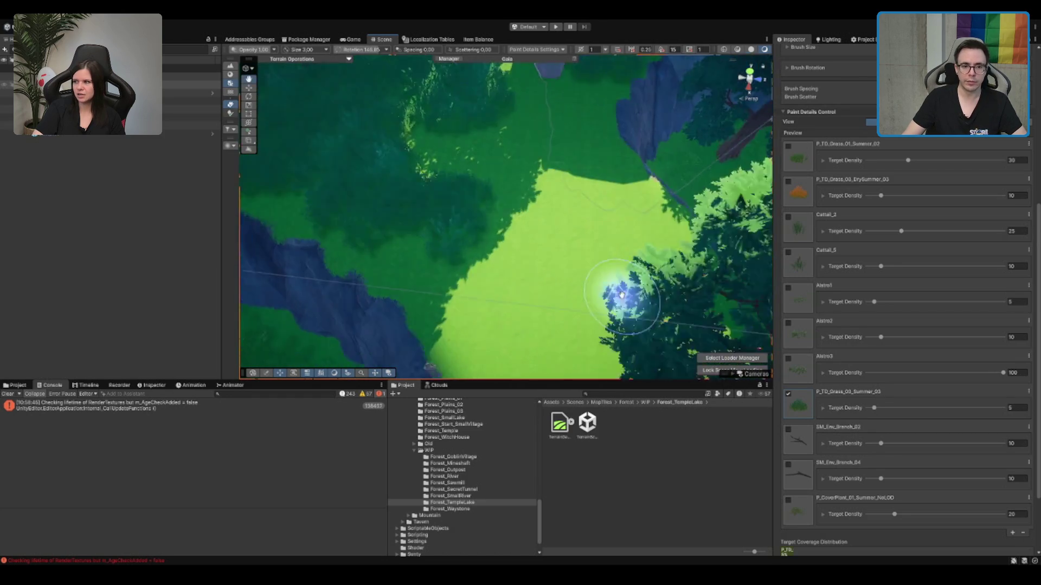
pyautogui.press('w')
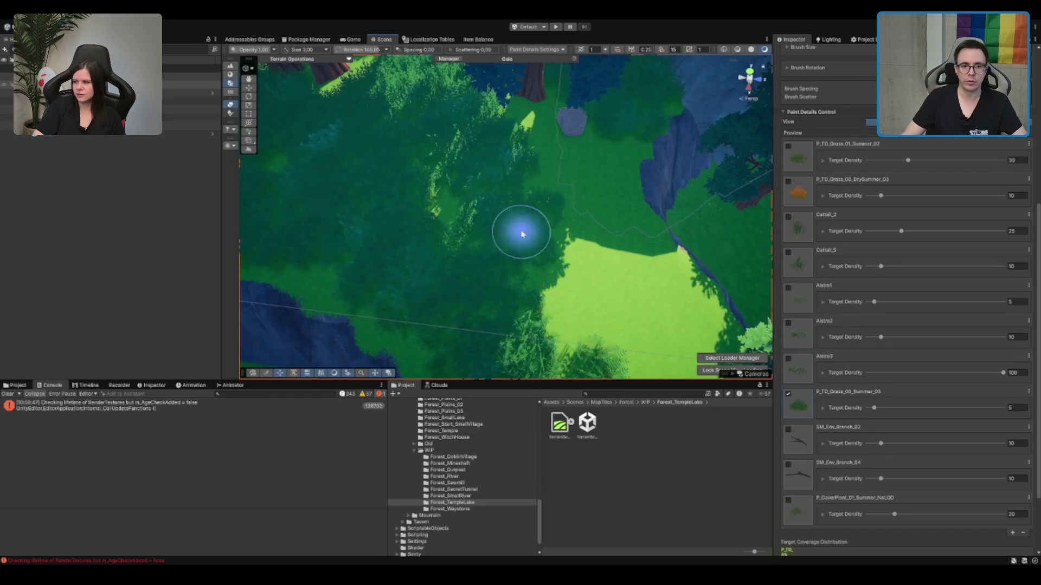
pyautogui.press('w')
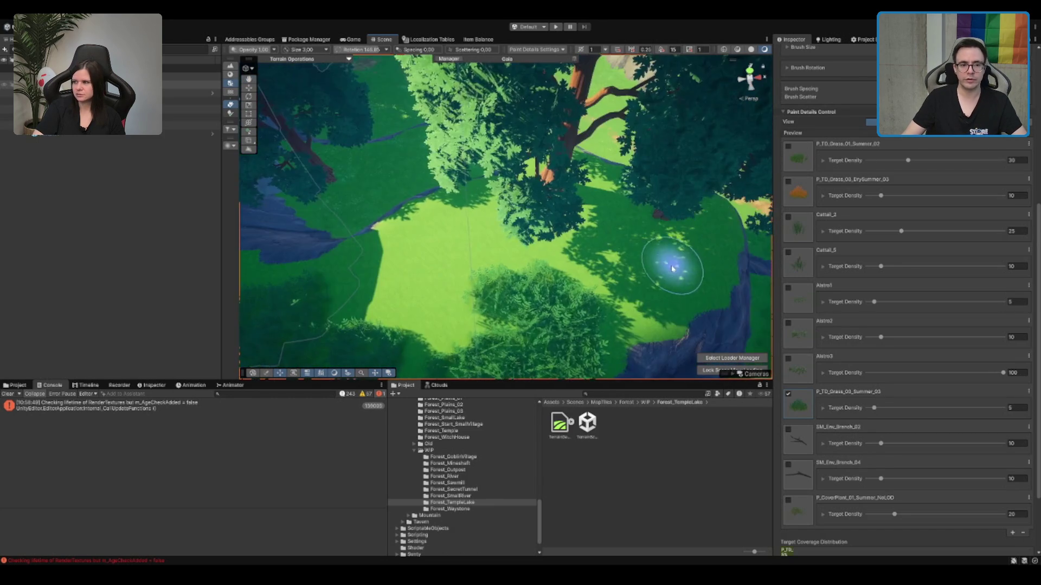
pyautogui.press('w')
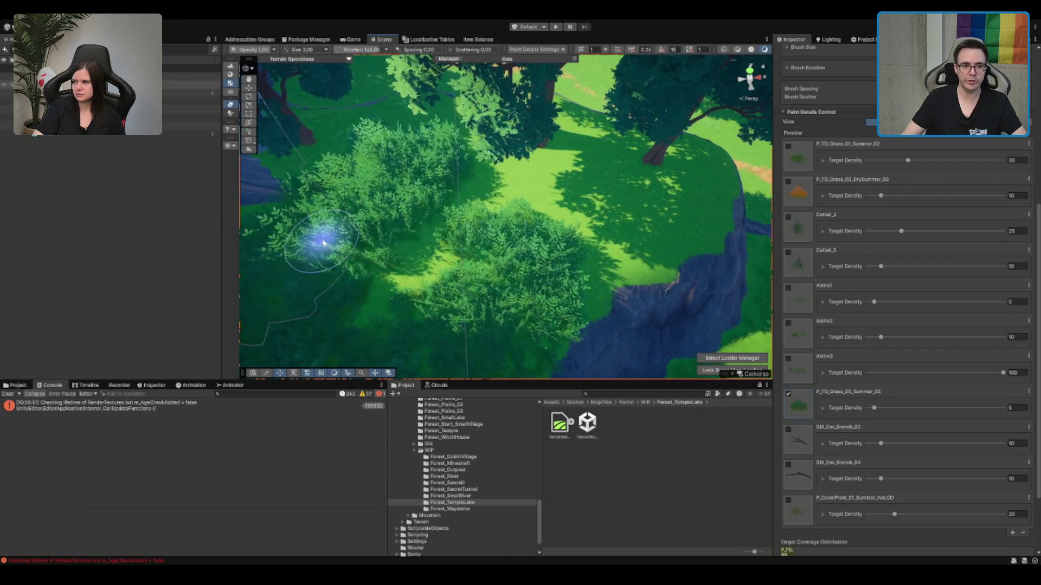
pyautogui.press('w')
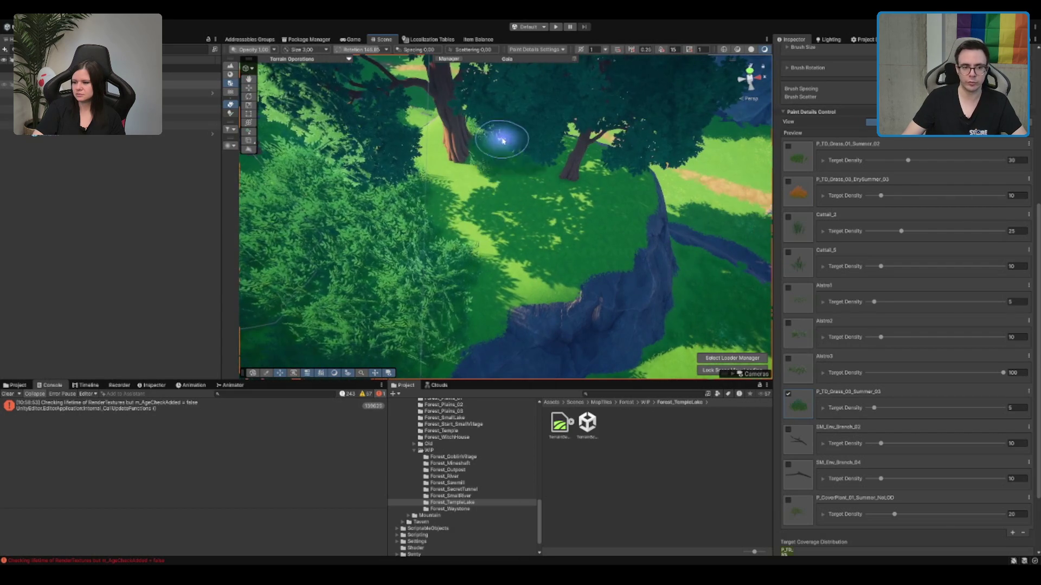
pyautogui.press('w')
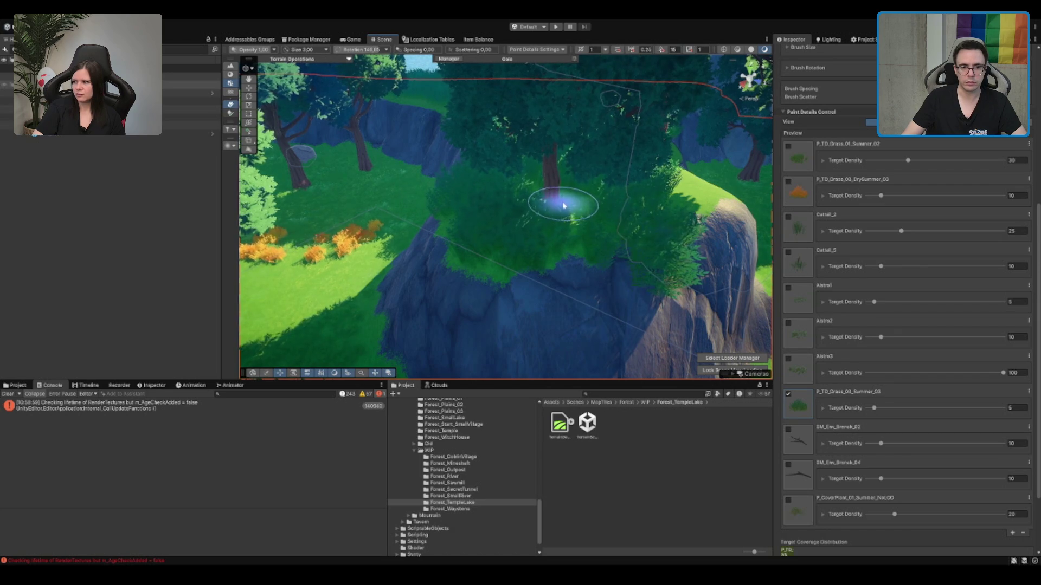
pyautogui.press('w')
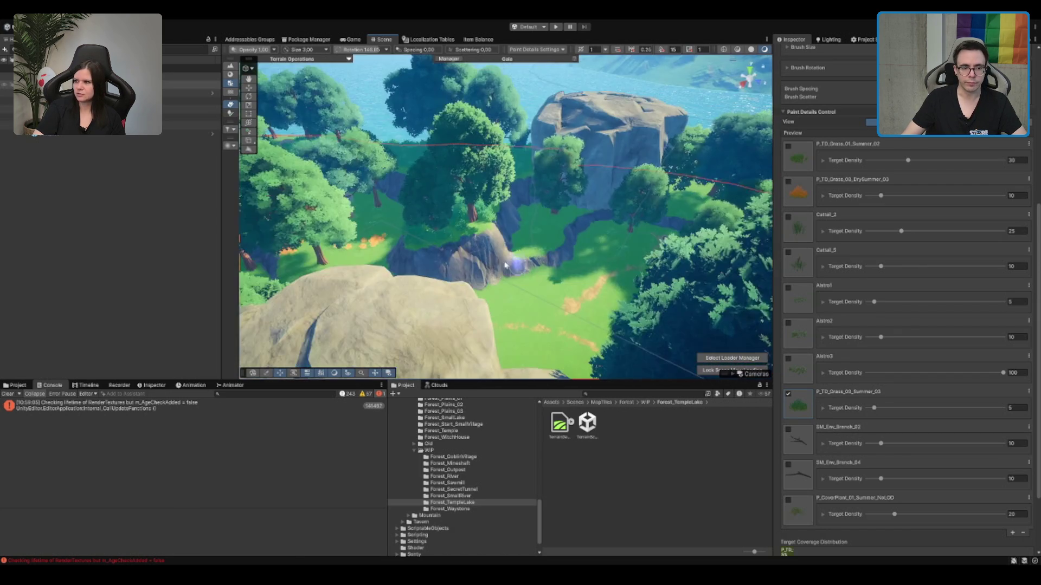
pyautogui.press('w')
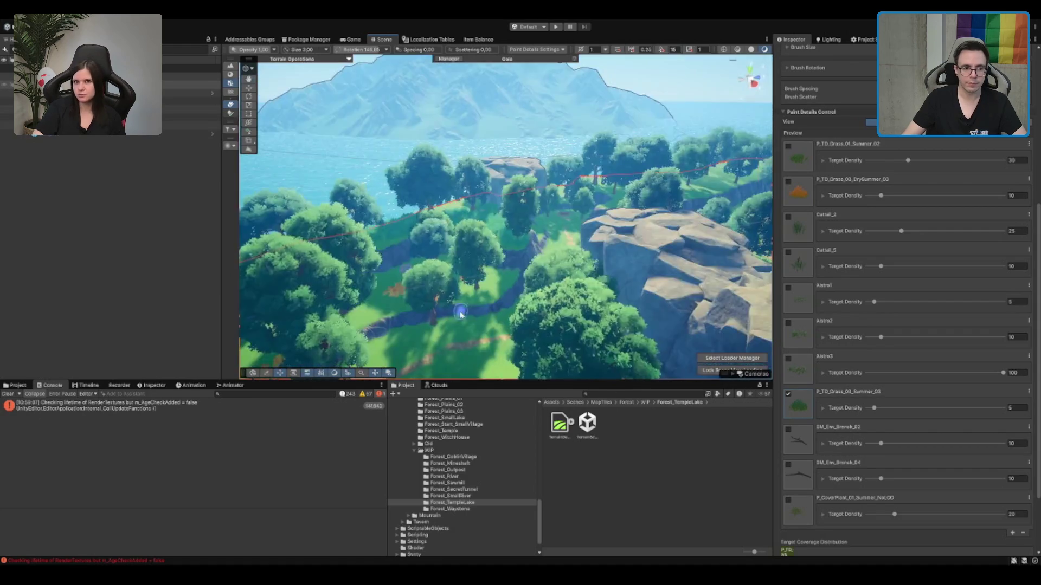
pyautogui.press('w')
pyautogui.press('w')
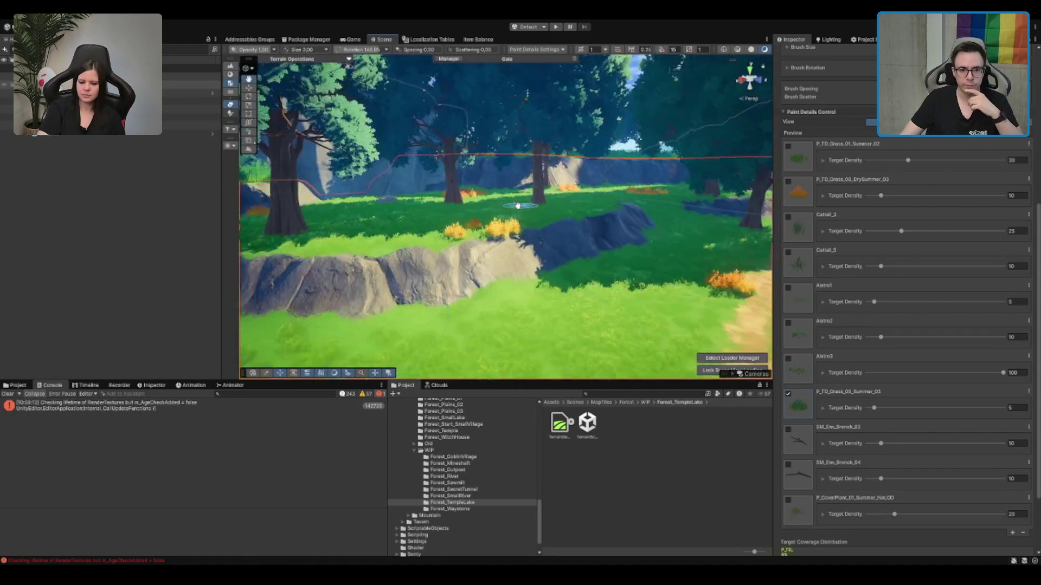
pyautogui.press('w')
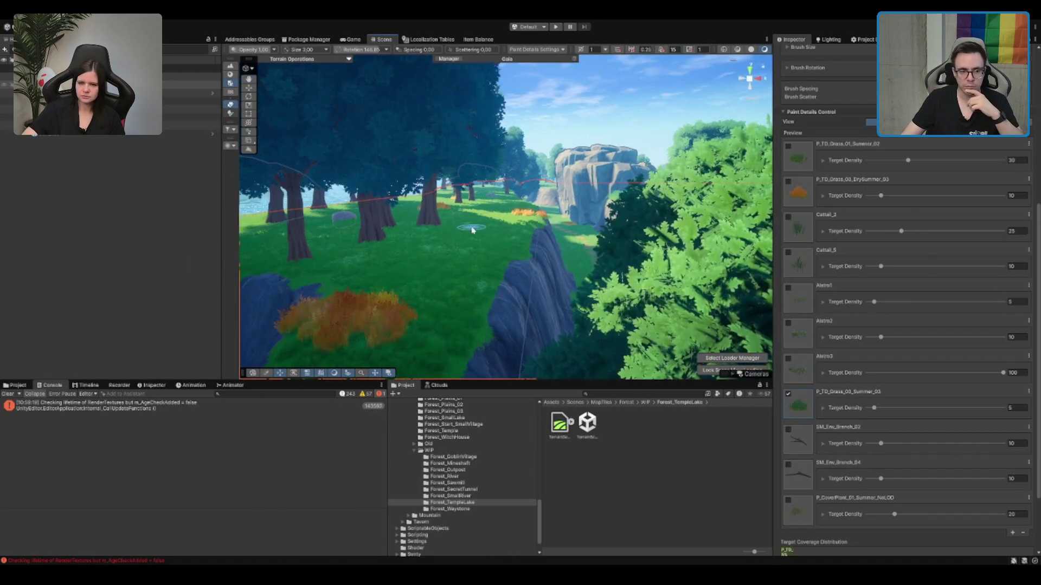
pyautogui.press('w')
pyautogui.press('w')
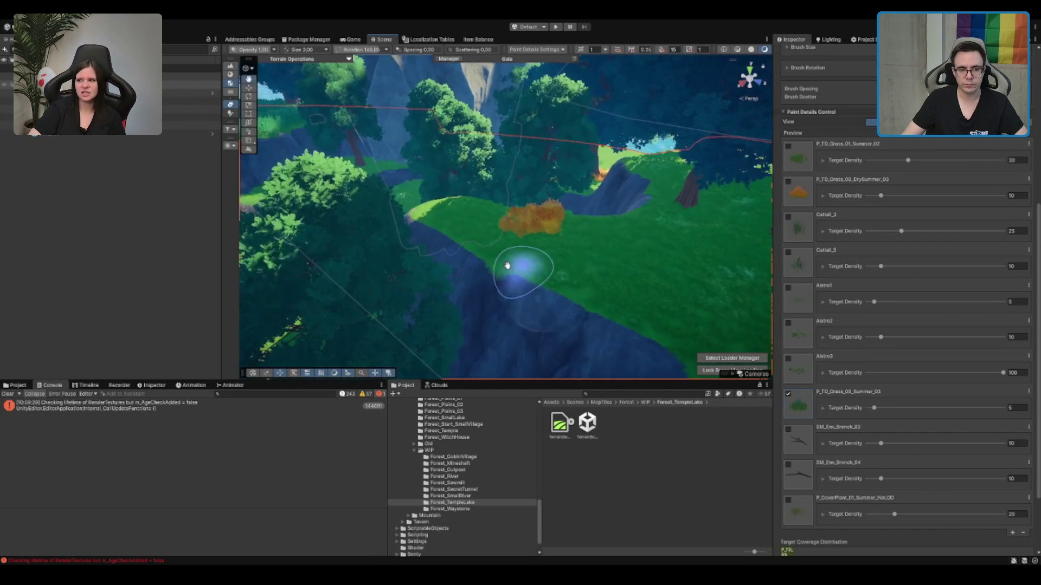
# Step: Erase the orange dry-grass patch by the cliff and undo a stray dark-grass stroke
pyautogui.press('w')
pyautogui.moveTo(434, 253); pyautogui.dragTo(362, 249)
pyautogui.scroll(5, 542, 347)
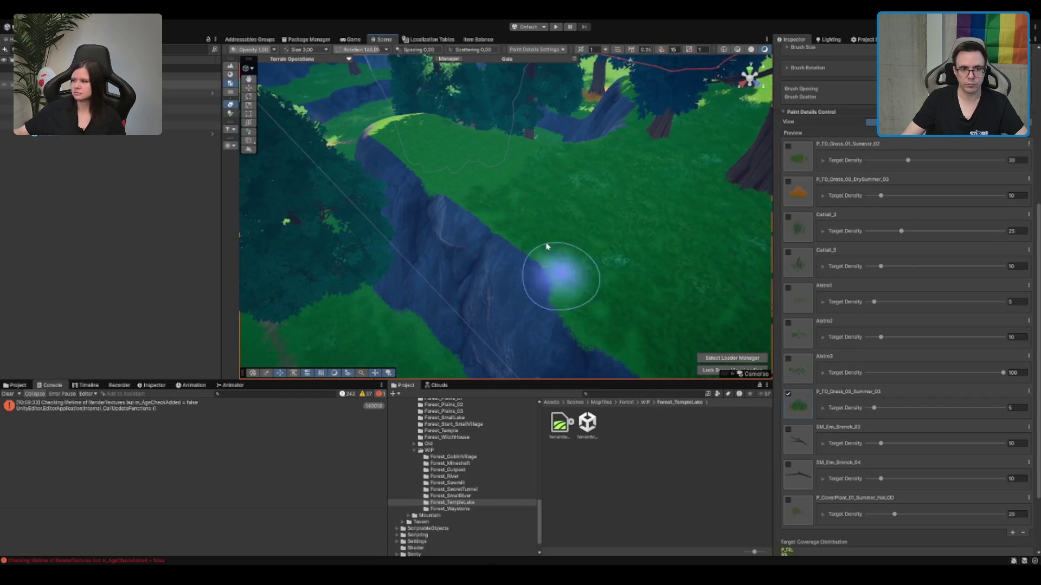
pyautogui.moveTo(733, 317); pyautogui.dragTo(674, 163)
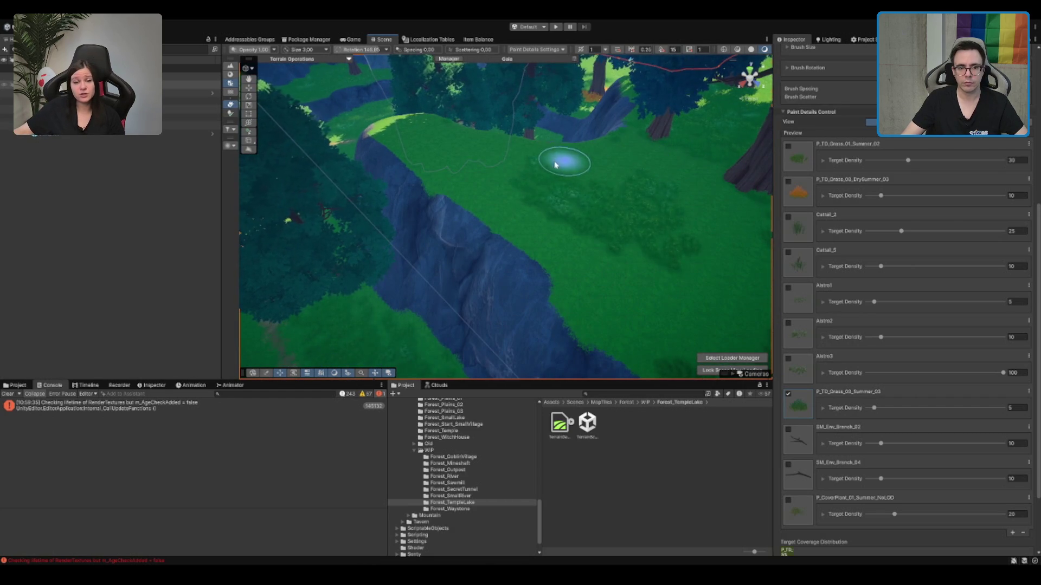
pyautogui.hotkey('ctrl', 'z')
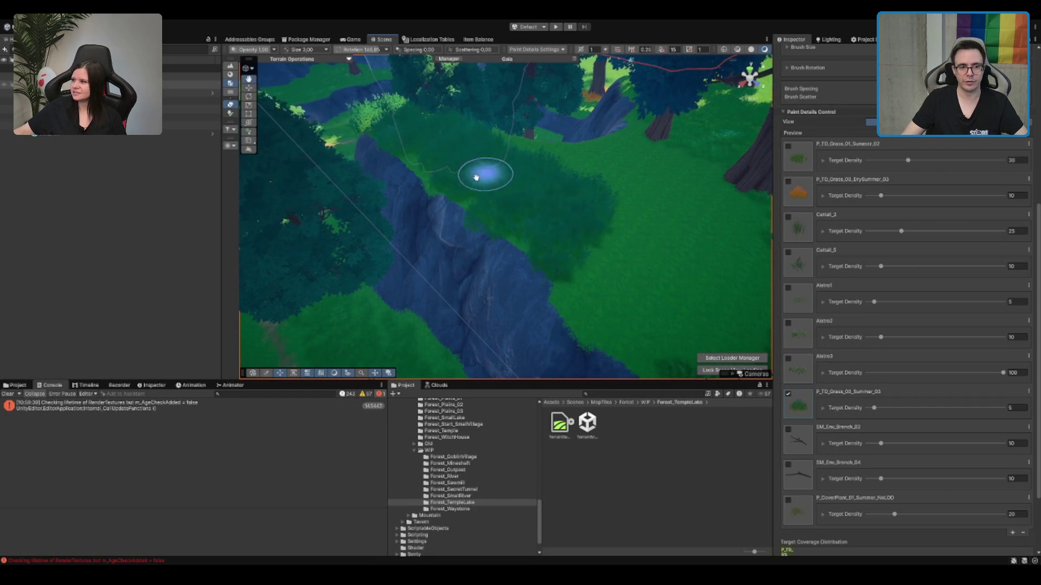
# Step: Erase the remaining orange dry-grass patches, including the upper one
pyautogui.scroll(3, 488, 167)
pyautogui.moveTo(547, 225)
pyautogui.mouseDown()
pyautogui.moveTo(492, 295)
pyautogui.moveTo(541, 290)
pyautogui.moveTo(532, 162)
pyautogui.moveTo(519, 158)
pyautogui.moveTo(464, 208)
pyautogui.mouseUp()
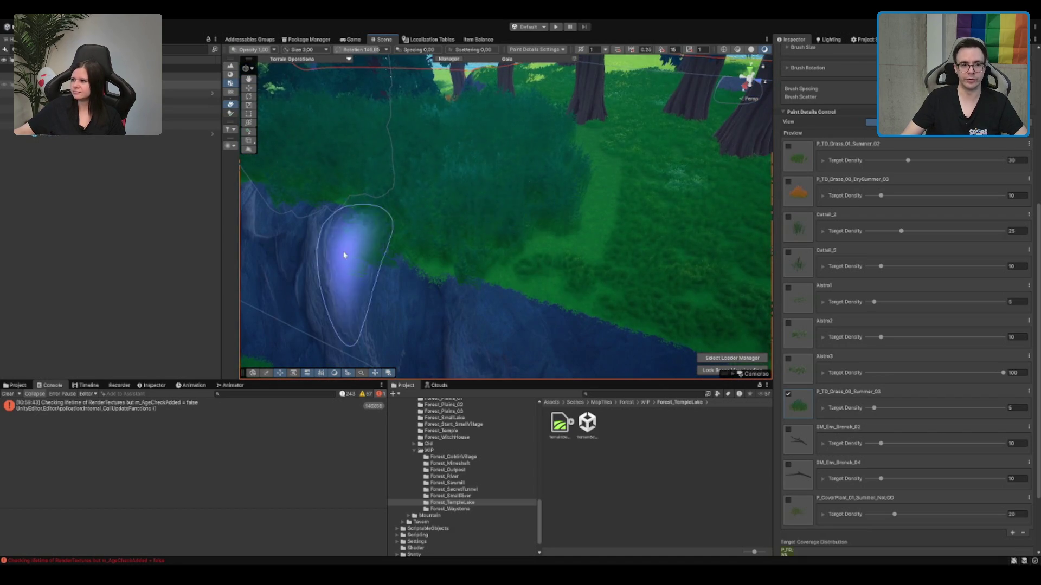
pyautogui.scroll(2, 401, 275)
pyautogui.moveTo(402, 274)
pyautogui.mouseDown()
pyautogui.moveTo(541, 286)
pyautogui.moveTo(422, 242)
pyautogui.mouseUp()
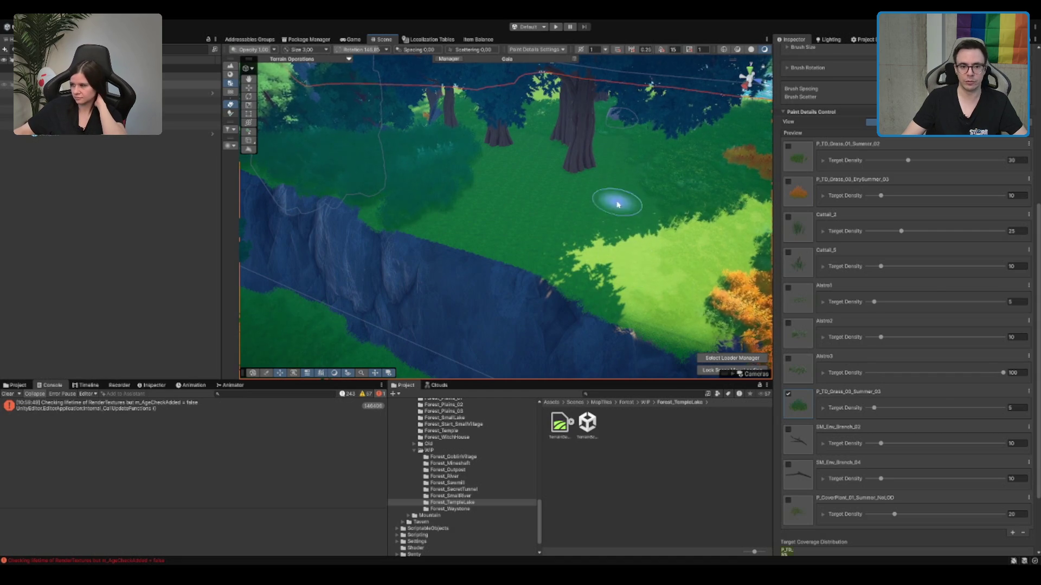
pyautogui.scroll(2, 634, 277)
pyautogui.keyDown('shift'); pyautogui.click(622, 288); pyautogui.keyUp('shift')
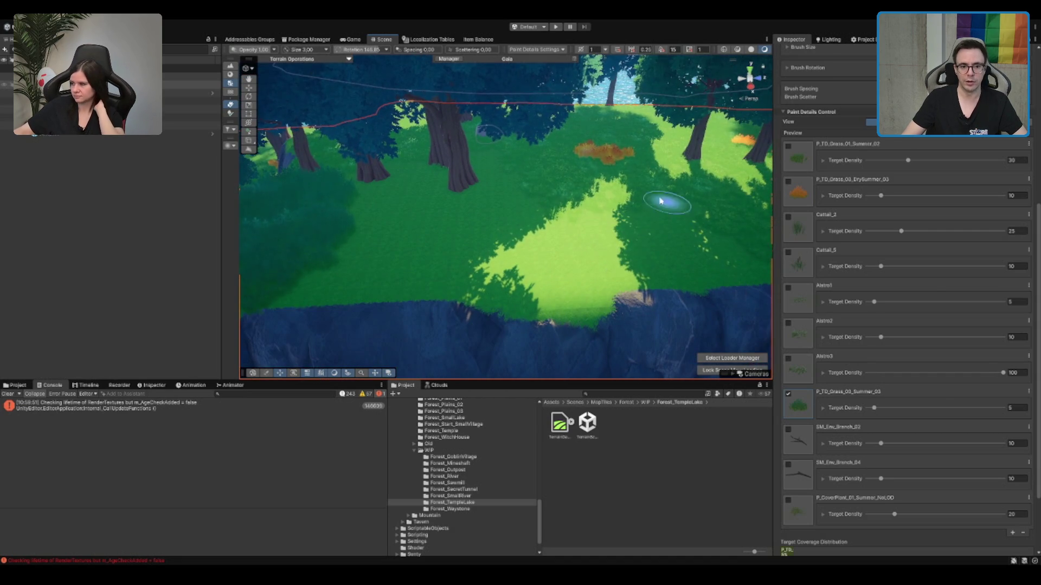
pyautogui.keyDown('shift'); pyautogui.click(620, 165); pyautogui.keyUp('shift')
pyautogui.keyDown('shift'); pyautogui.click(595, 156); pyautogui.keyUp('shift')
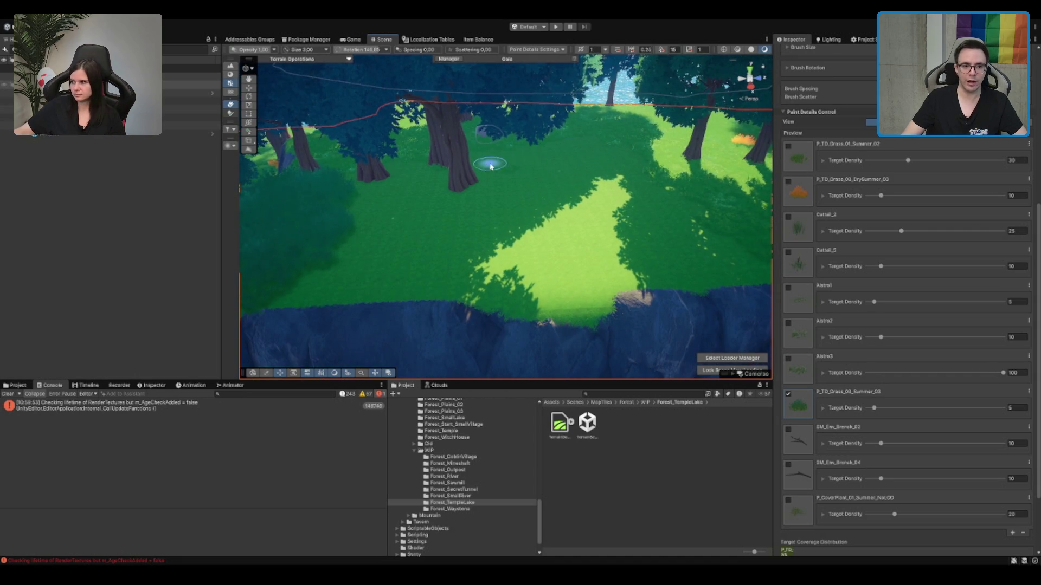
pyautogui.scroll(2, 372, 165)
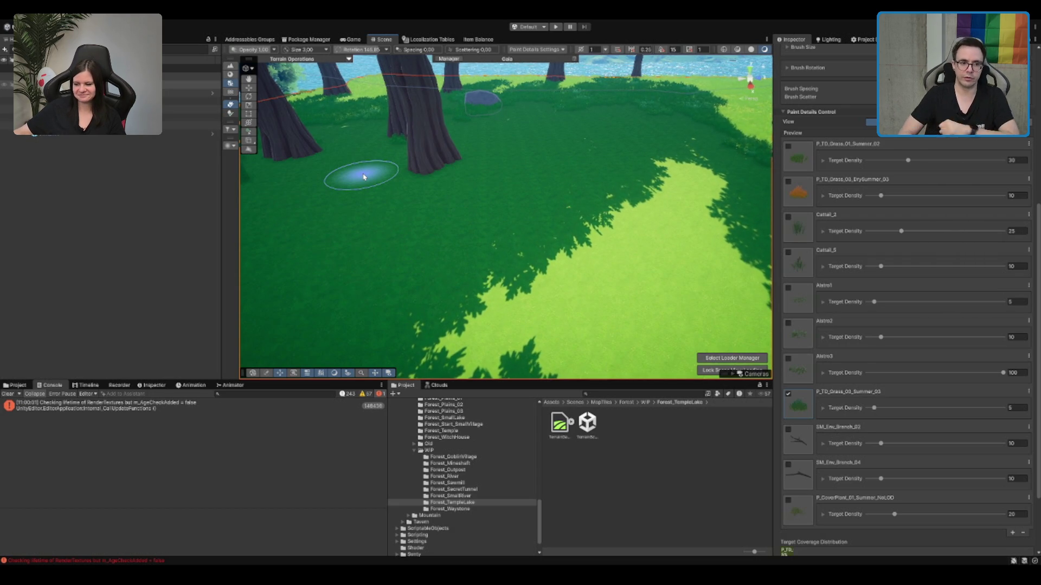
pyautogui.scroll(-5, 421, 132)
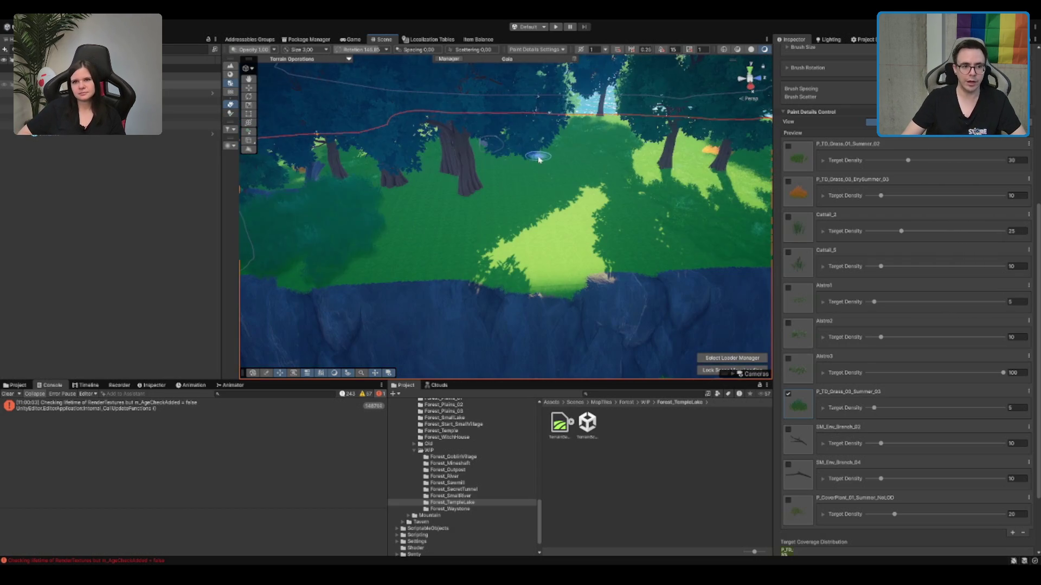
# Step: Paint dense grass over the sunlit clearing
pyautogui.moveTo(434, 193)
pyautogui.mouseDown()
pyautogui.moveTo(395, 214)
pyautogui.moveTo(436, 239)
pyautogui.moveTo(578, 250)
pyautogui.moveTo(516, 174)
pyautogui.moveTo(430, 216)
pyautogui.moveTo(488, 208)
pyautogui.mouseUp()
pyautogui.press('Right')
pyautogui.scroll(-2, 489, 208)
pyautogui.scroll(5, 488, 244)
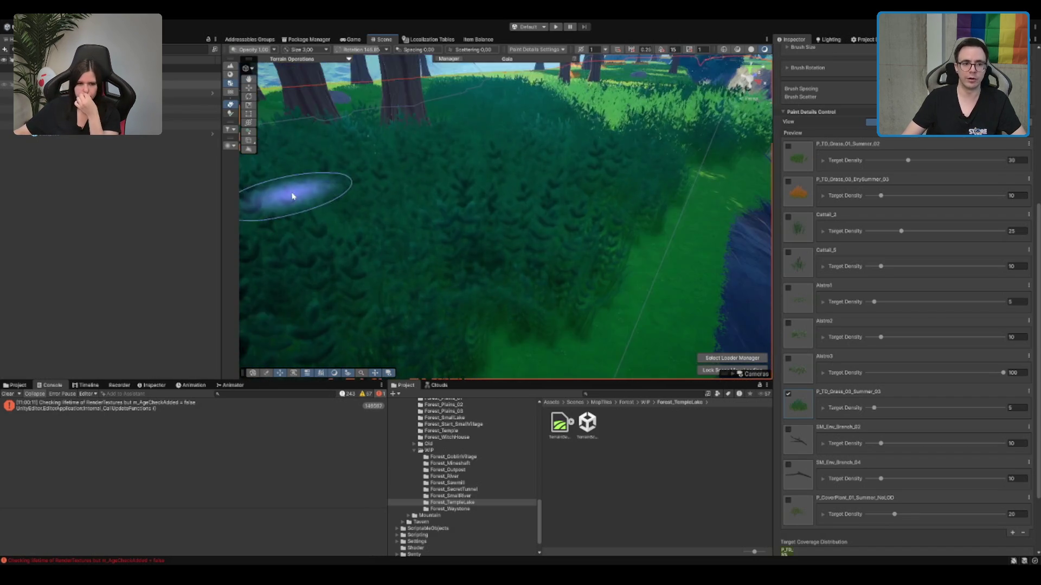
pyautogui.scroll(-3, 445, 221)
pyautogui.scroll(4, 542, 211)
pyautogui.scroll(-2, 599, 261)
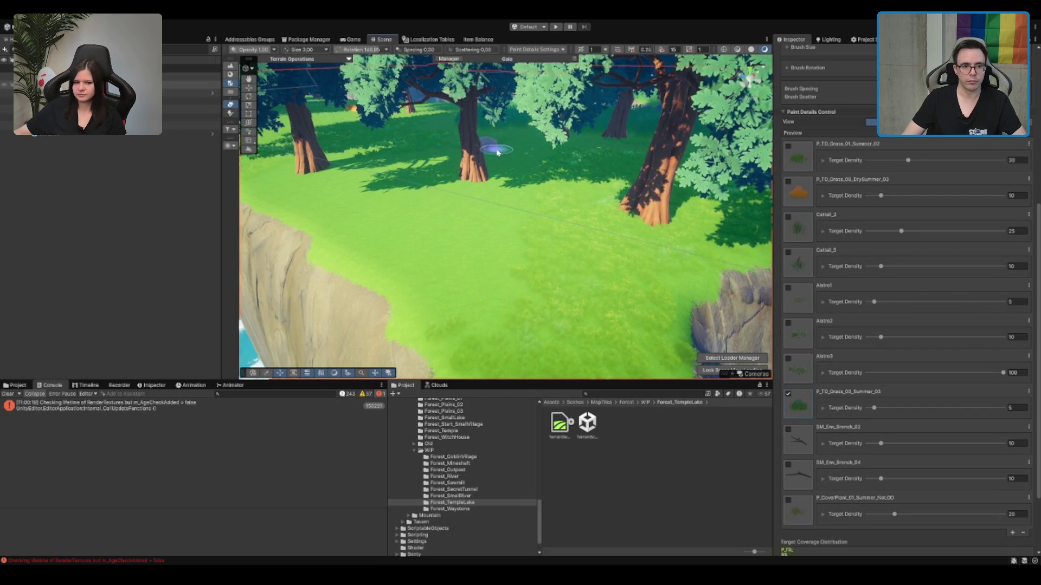
pyautogui.scroll(-3, 504, 158)
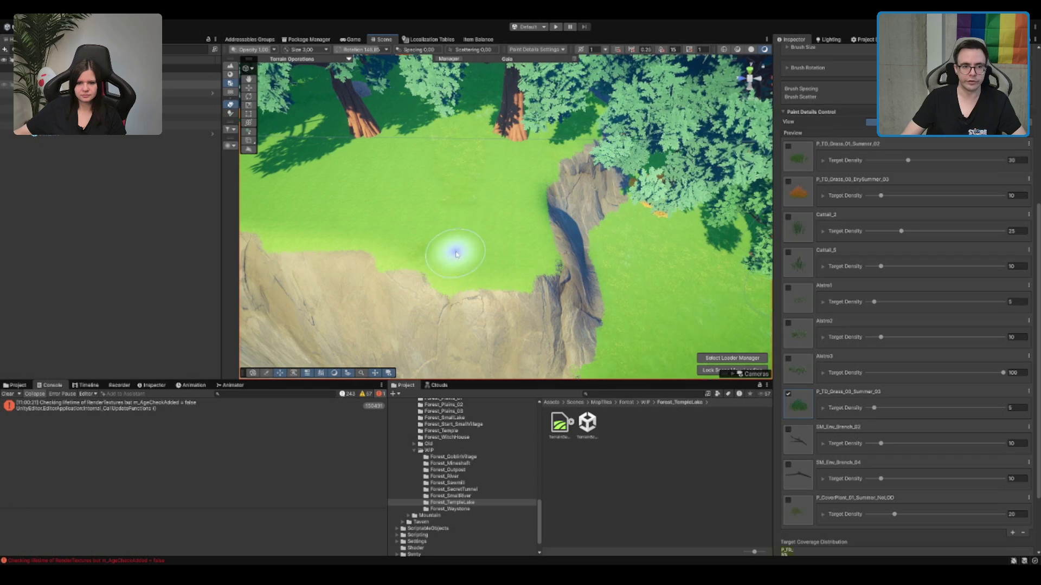
pyautogui.scroll(5, 417, 259)
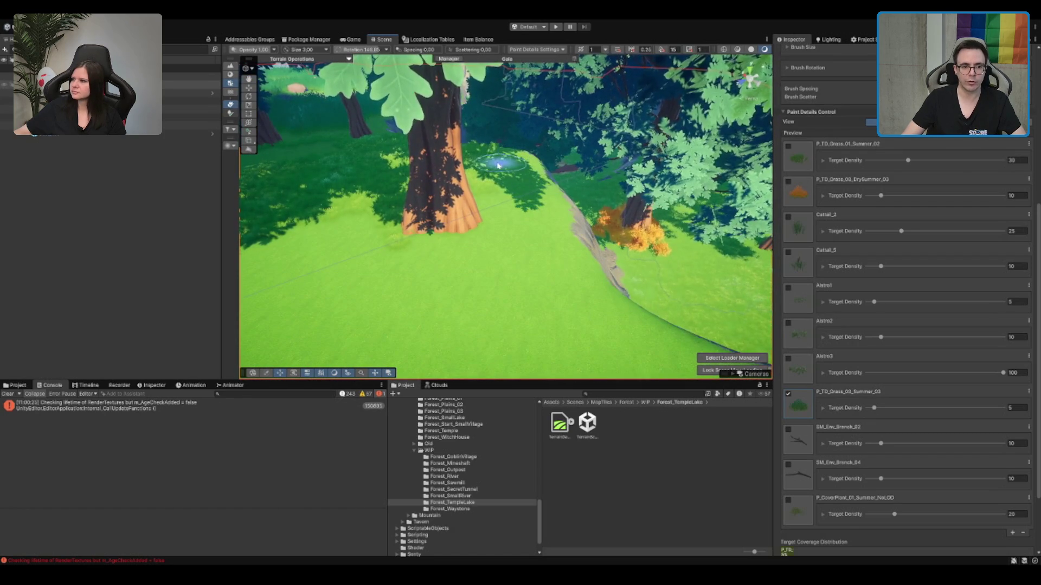
# Step: Orbit across the forest and rock path to the grassy cliff edge by the water
pyautogui.moveTo(455, 193); pyautogui.dragTo(396, 186)
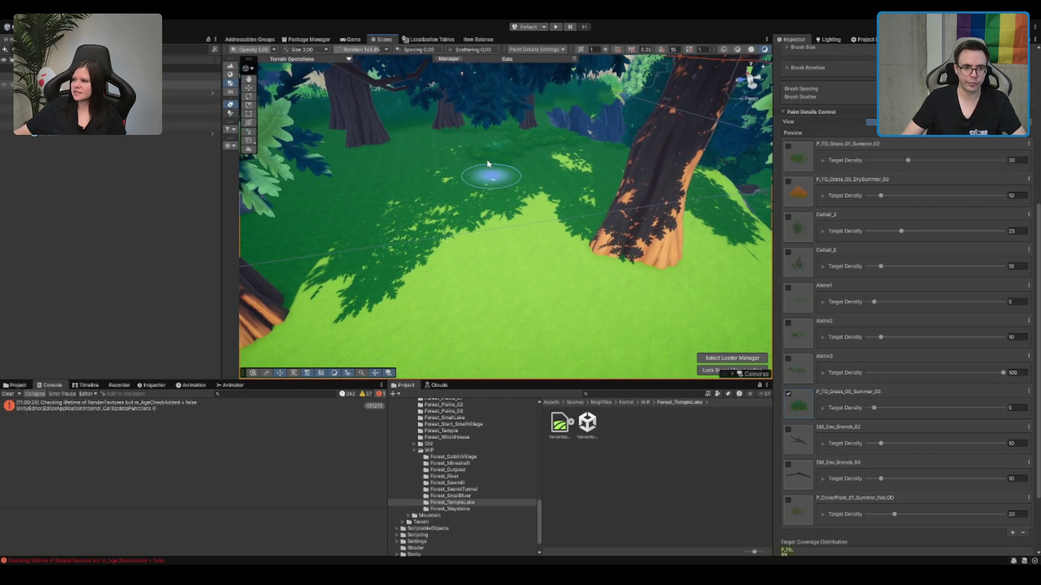
pyautogui.moveTo(557, 153)
pyautogui.mouseDown()
pyautogui.moveTo(523, 156)
pyautogui.moveTo(438, 276)
pyautogui.moveTo(539, 192)
pyautogui.moveTo(599, 181)
pyautogui.mouseUp()
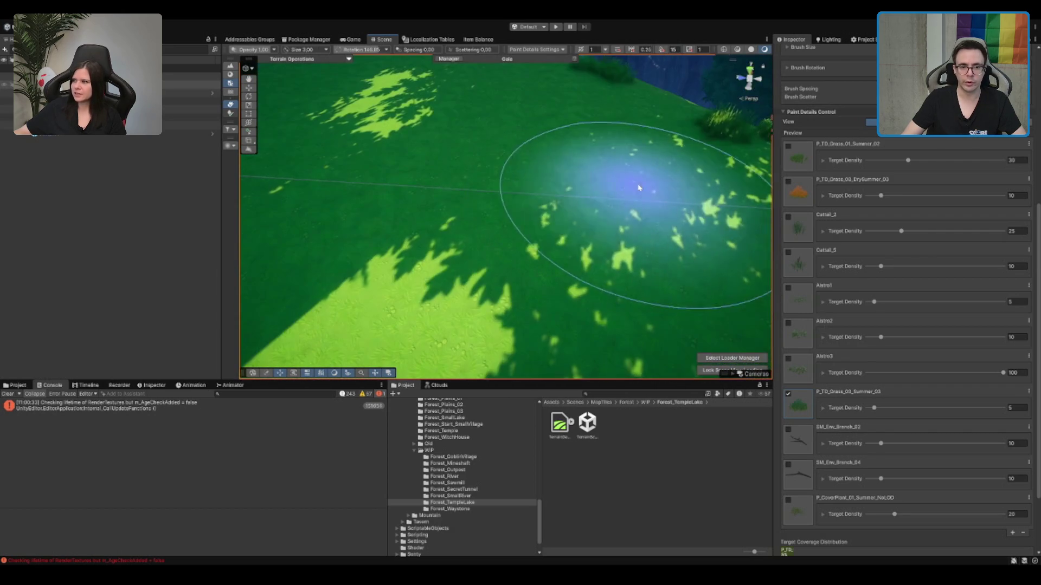
pyautogui.moveTo(639, 144)
pyautogui.mouseDown()
pyautogui.moveTo(630, 198)
pyautogui.moveTo(458, 343)
pyautogui.mouseUp()
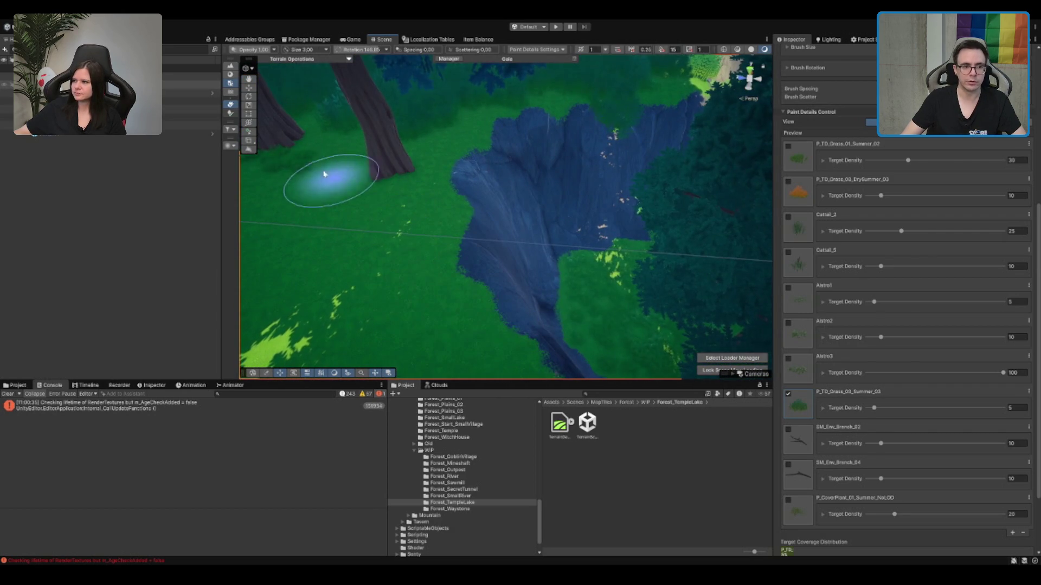
pyautogui.moveTo(359, 174)
pyautogui.mouseDown()
pyautogui.moveTo(488, 186)
pyautogui.moveTo(383, 157)
pyautogui.moveTo(417, 234)
pyautogui.moveTo(537, 226)
pyautogui.moveTo(597, 191)
pyautogui.moveTo(608, 207)
pyautogui.mouseUp()
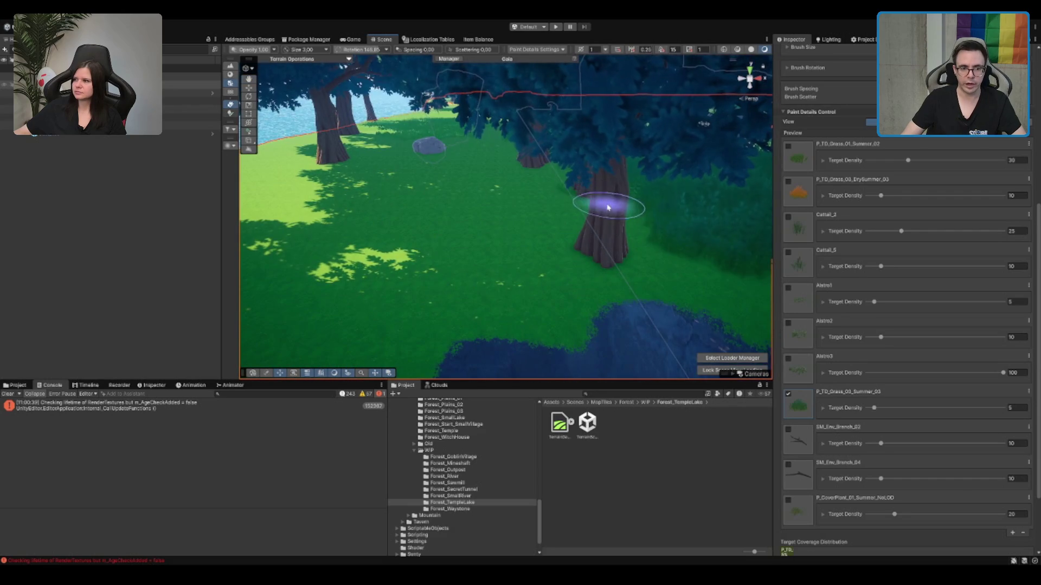
pyautogui.moveTo(503, 271); pyautogui.dragTo(483, 255)
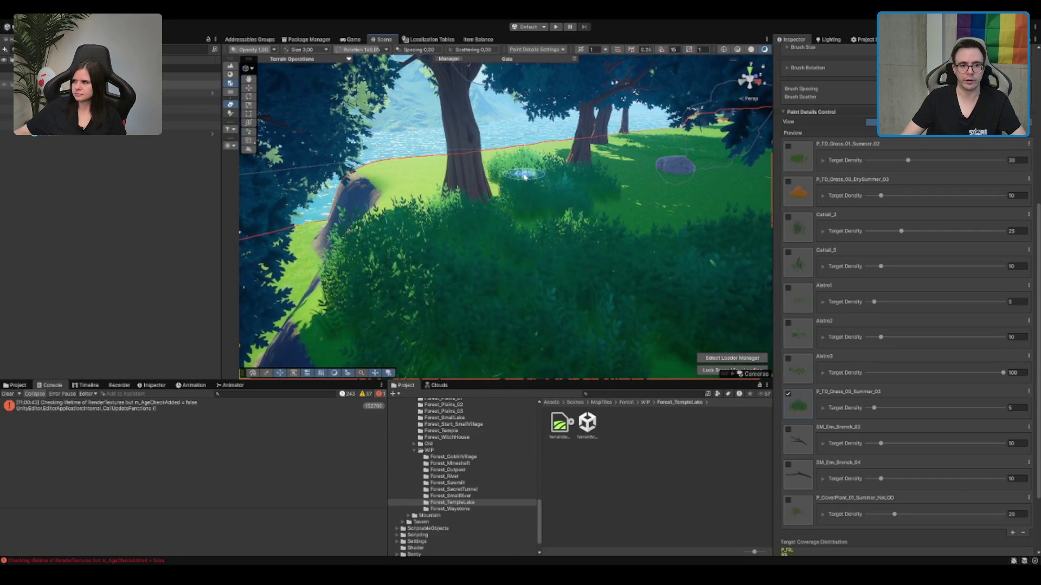
pyautogui.moveTo(525, 176); pyautogui.dragTo(553, 219)
pyautogui.moveTo(478, 247)
pyautogui.mouseDown()
pyautogui.moveTo(620, 243)
pyautogui.moveTo(605, 258)
pyautogui.mouseUp()
pyautogui.moveTo(452, 249)
pyautogui.mouseDown()
pyautogui.moveTo(615, 248)
pyautogui.moveTo(537, 247)
pyautogui.mouseUp()
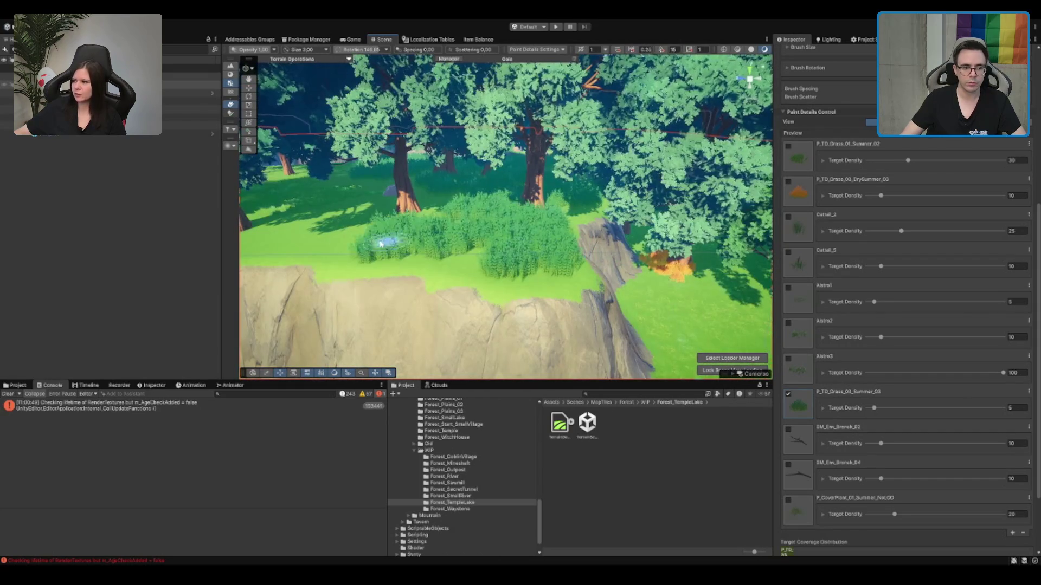
pyautogui.moveTo(454, 243)
pyautogui.mouseDown()
pyautogui.moveTo(464, 225)
pyautogui.moveTo(594, 229)
pyautogui.mouseUp()
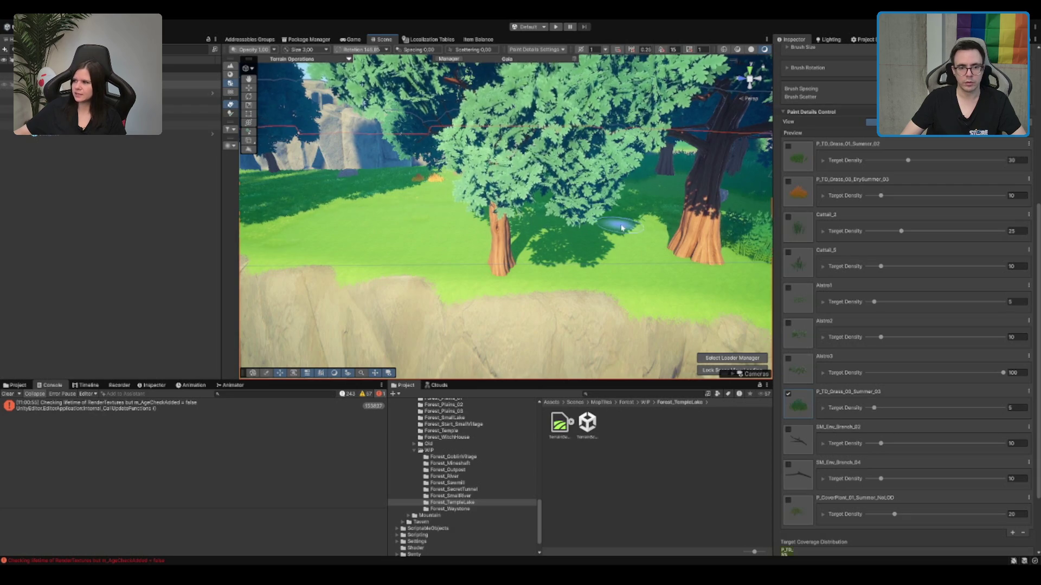
pyautogui.moveTo(622, 226); pyautogui.dragTo(579, 231)
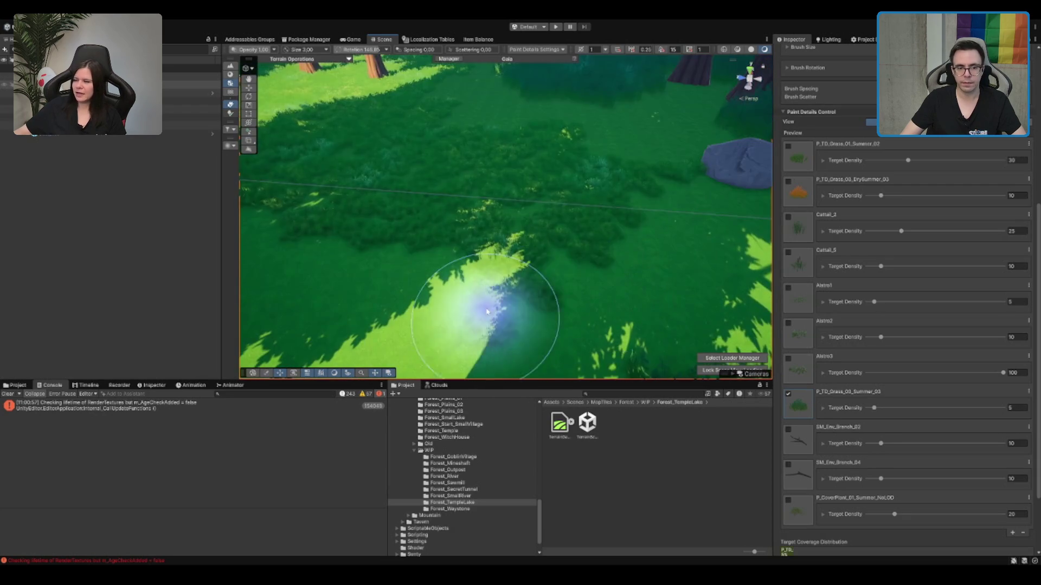
pyautogui.moveTo(448, 125); pyautogui.dragTo(302, 109)
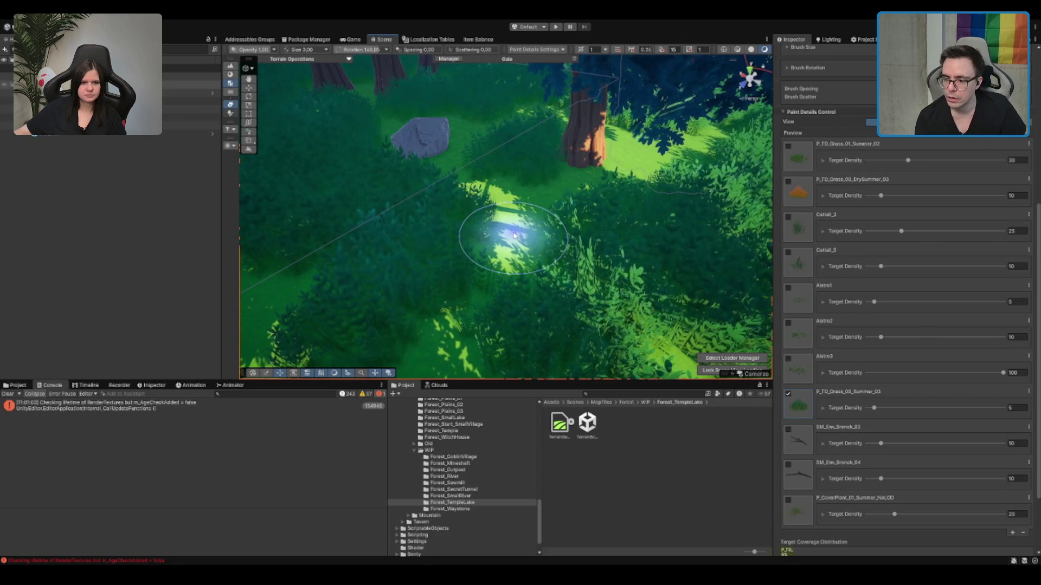
pyautogui.scroll(5, 476, 249)
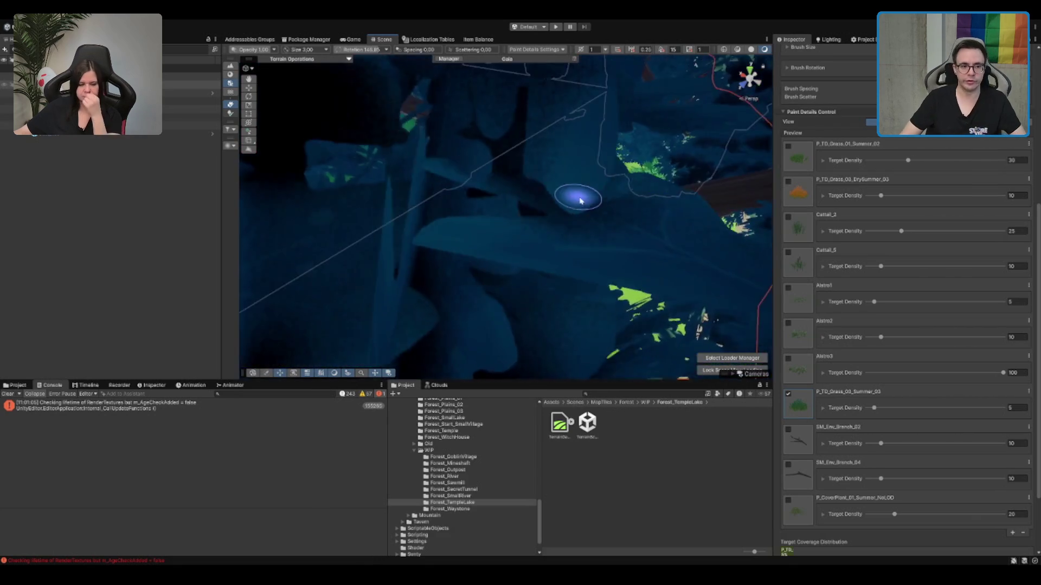
pyautogui.scroll(-5, 668, 141)
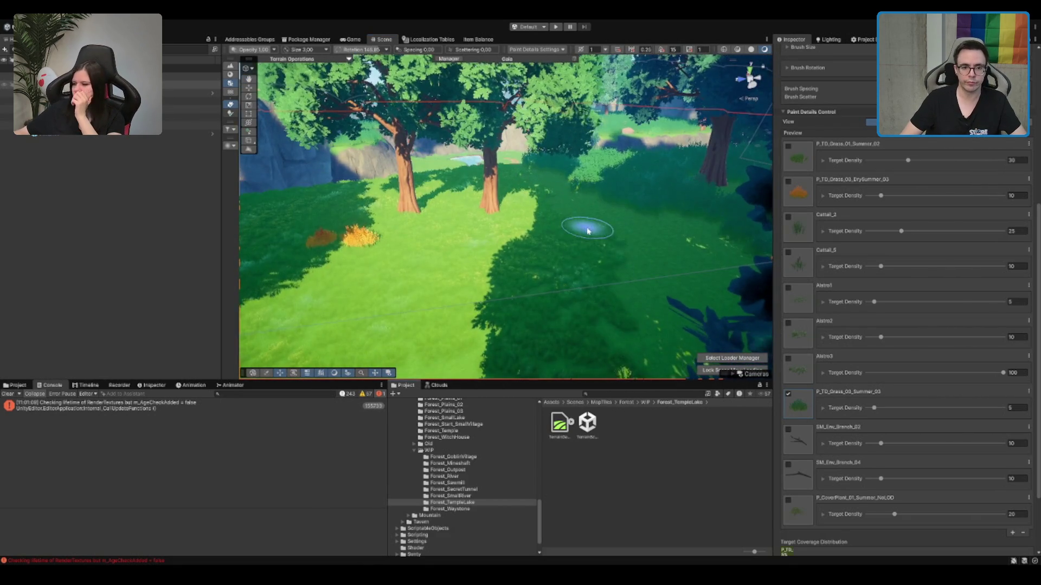
pyautogui.scroll(5, 587, 227)
pyautogui.scroll(-5, 563, 130)
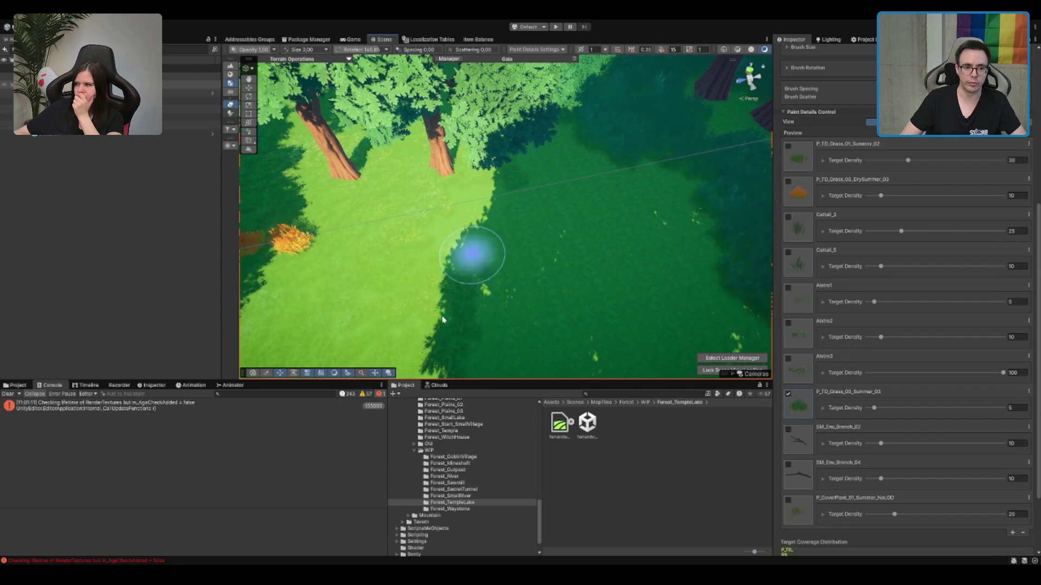
pyautogui.scroll(5, 487, 161)
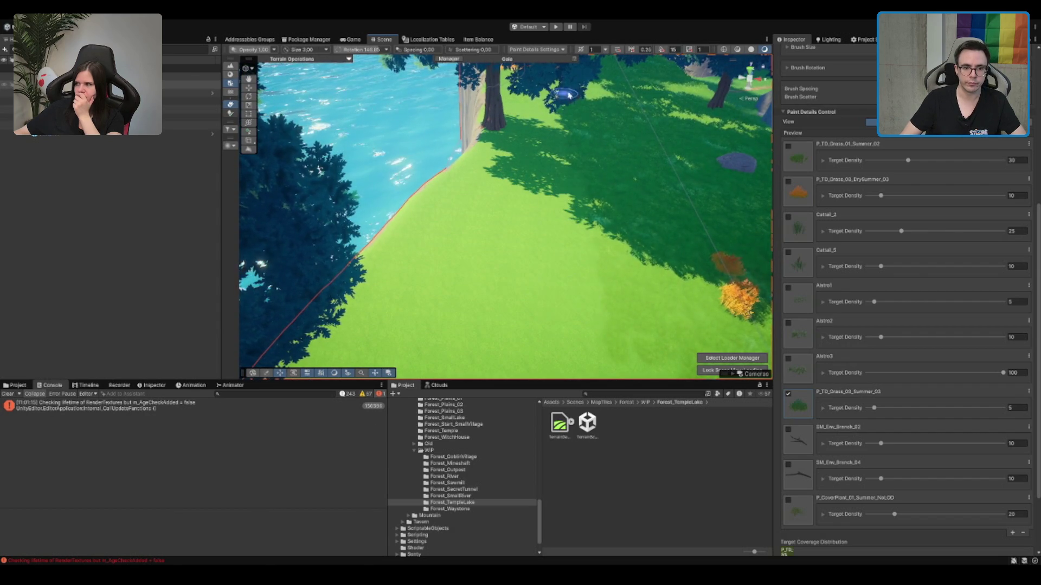
pyautogui.scroll(3, 632, 265)
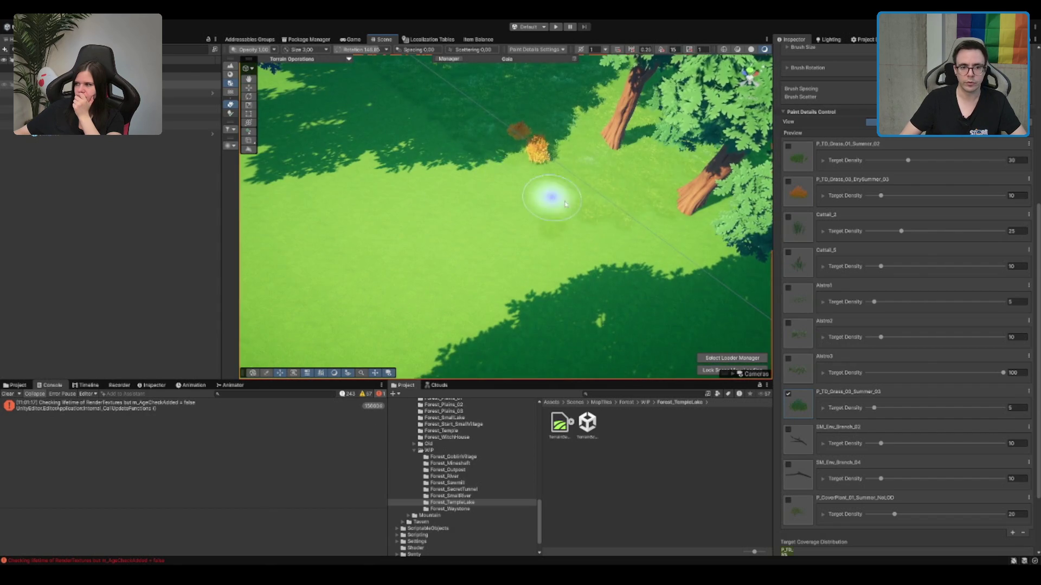
pyautogui.scroll(-5, 552, 94)
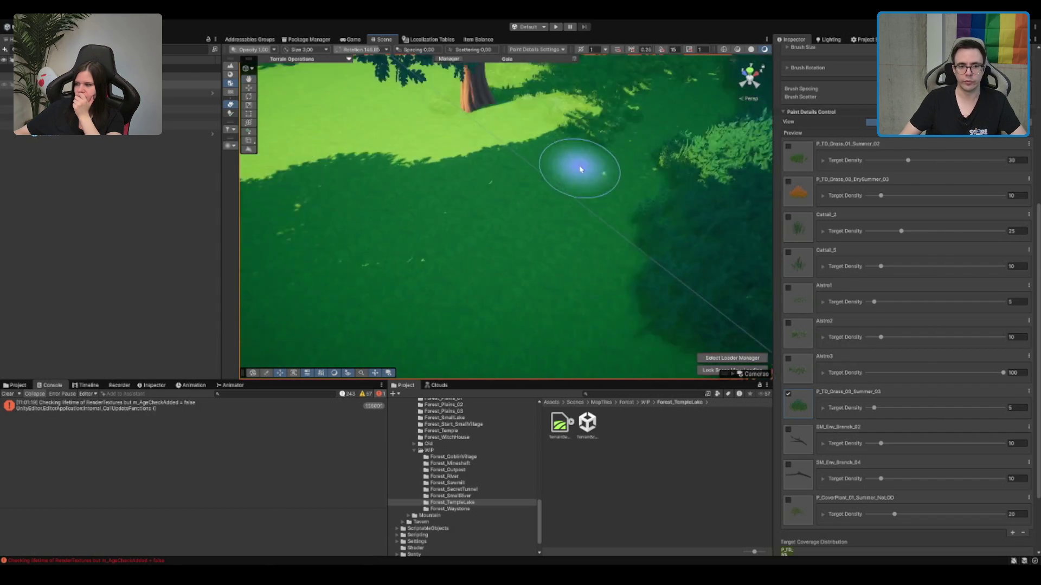
pyautogui.scroll(5, 609, 171)
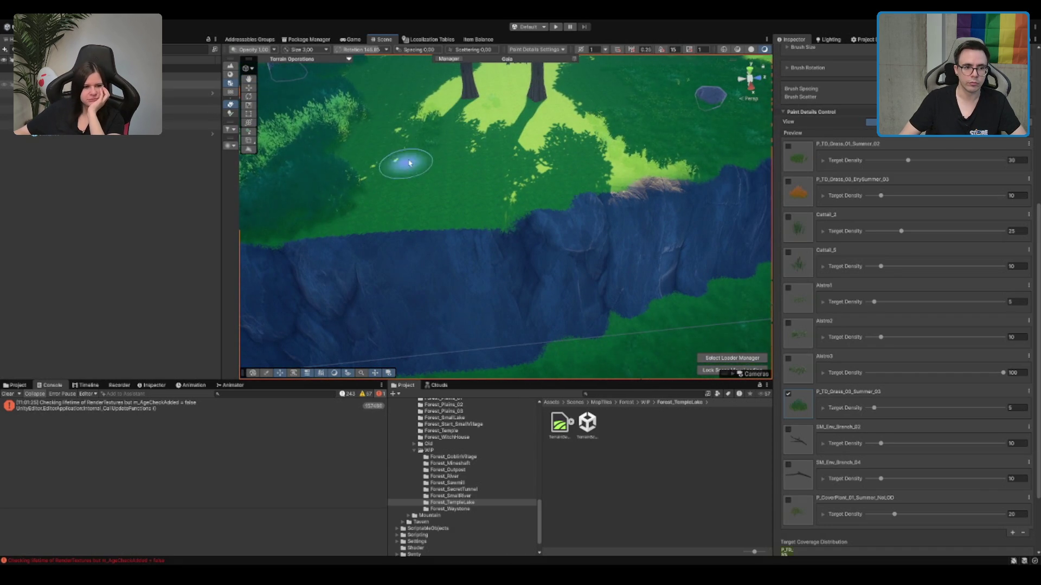
pyautogui.moveTo(596, 180); pyautogui.dragTo(493, 195)
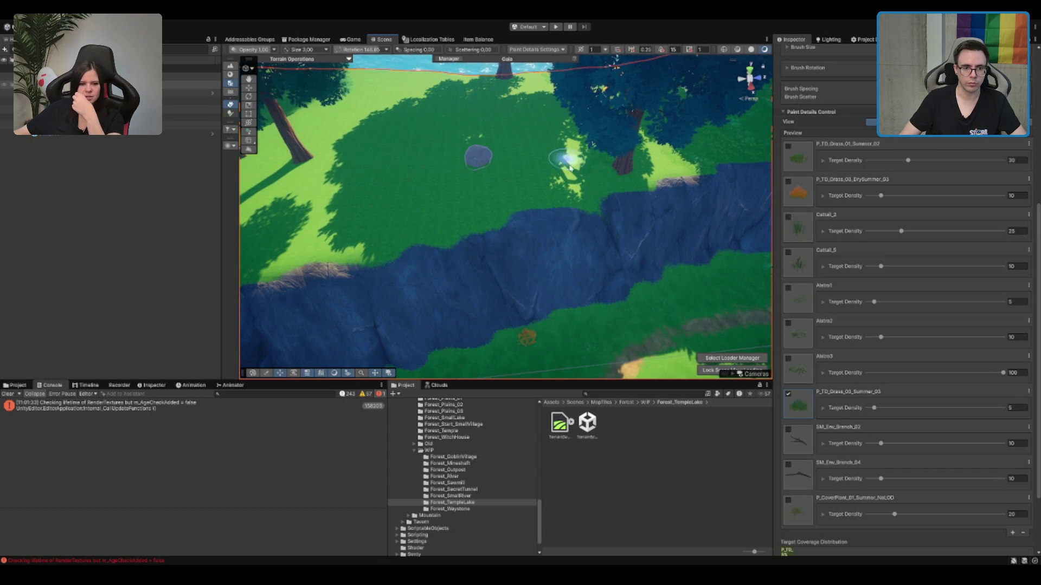
pyautogui.scroll(3, 588, 182)
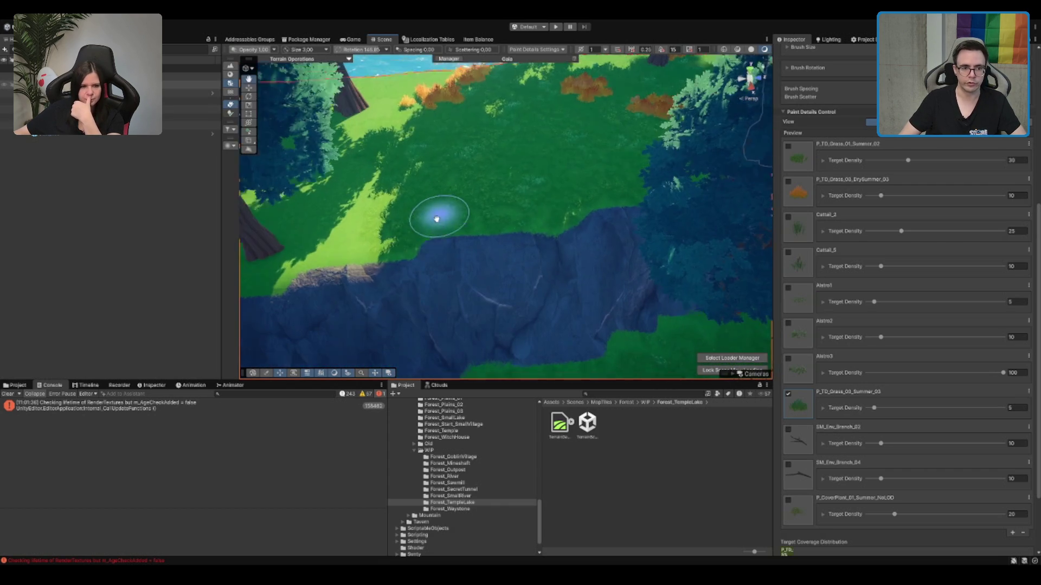
pyautogui.scroll(-2, 456, 239)
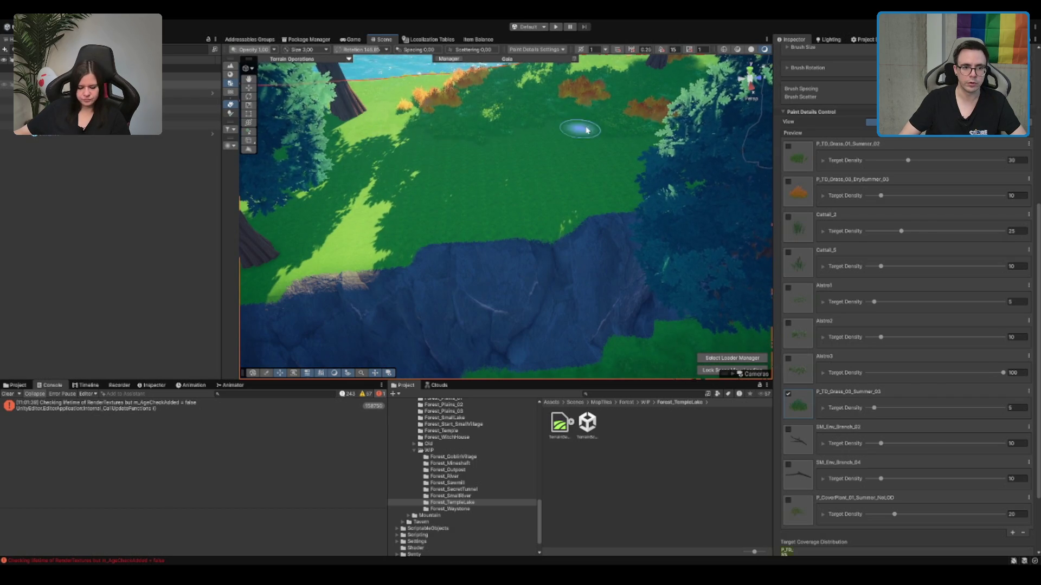
pyautogui.moveTo(455, 149)
pyautogui.mouseDown()
pyautogui.moveTo(363, 290)
pyautogui.moveTo(600, 232)
pyautogui.moveTo(623, 237)
pyautogui.moveTo(298, 39)
pyautogui.moveTo(379, 217)
pyautogui.moveTo(407, 228)
pyautogui.moveTo(314, 313)
pyautogui.moveTo(526, 235)
pyautogui.moveTo(627, 233)
pyautogui.moveTo(371, 325)
pyautogui.moveTo(615, 204)
pyautogui.moveTo(408, 286)
pyautogui.moveTo(474, 204)
pyautogui.moveTo(434, 232)
pyautogui.mouseUp()
# Step: Paint grass and bushes along the cliff edge
pyautogui.moveTo(492, 245)
pyautogui.mouseDown()
pyautogui.moveTo(395, 232)
pyautogui.moveTo(168, 279)
pyautogui.mouseUp()
pyautogui.moveTo(601, 244)
pyautogui.mouseDown()
pyautogui.moveTo(453, 219)
pyautogui.moveTo(304, 225)
pyautogui.moveTo(380, 184)
pyautogui.moveTo(371, 161)
pyautogui.mouseUp()
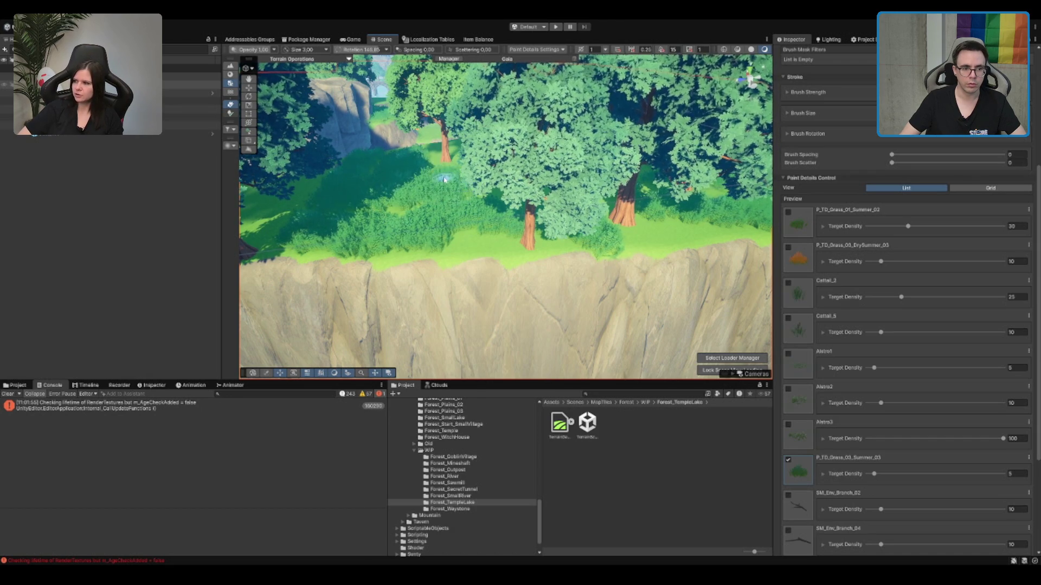
pyautogui.moveTo(385, 221)
pyautogui.mouseDown()
pyautogui.moveTo(563, 165)
pyautogui.moveTo(520, 232)
pyautogui.mouseUp()
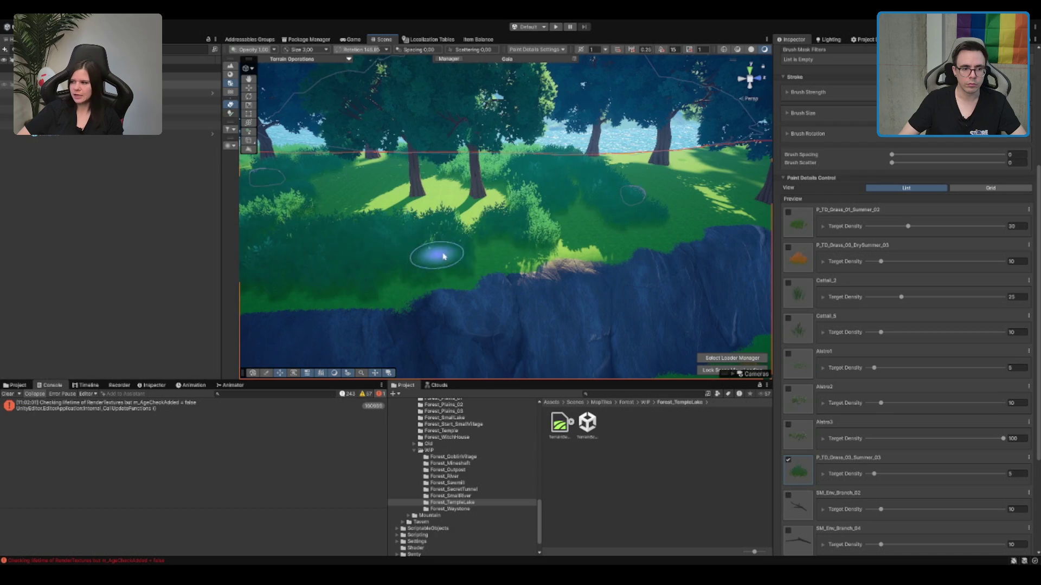
# Step: Paint a tall bushy grass patch between the trees, extend it down-left, then exit detail painting
pyautogui.scroll(10, 418, 237)
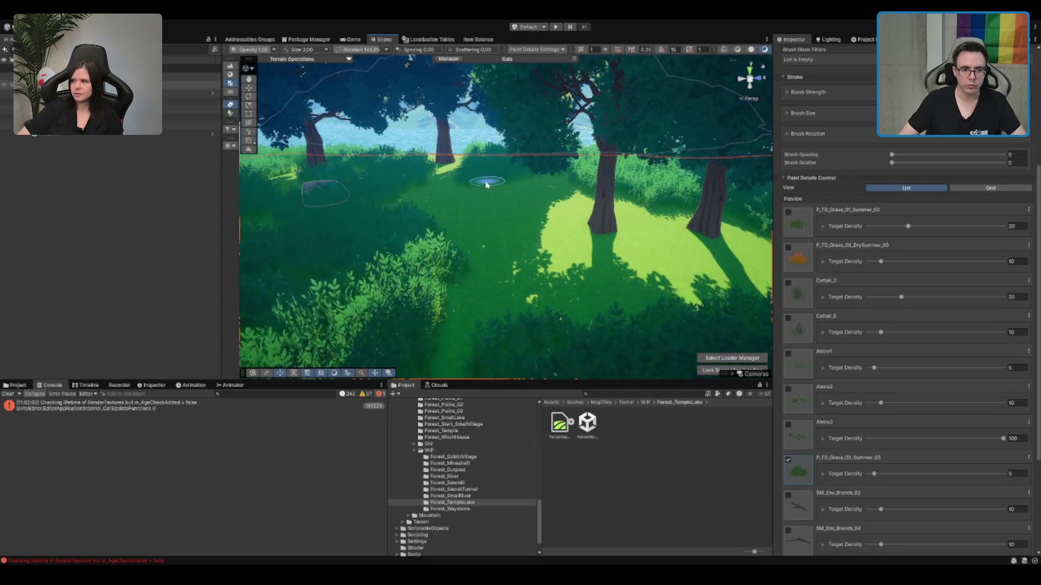
pyautogui.scroll(8, 495, 255)
pyautogui.scroll(-10, 639, 260)
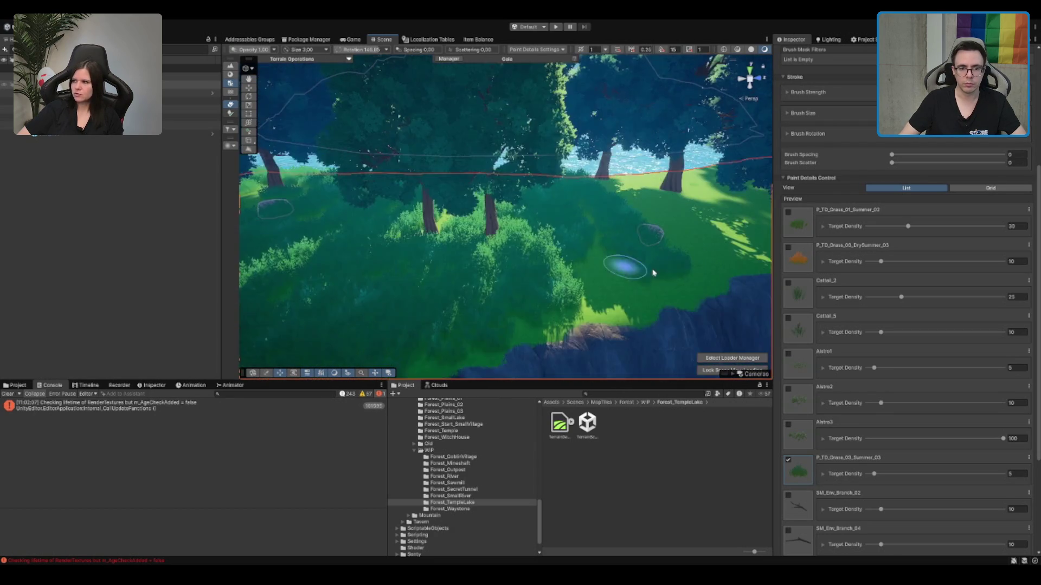
pyautogui.scroll(-3, 625, 270)
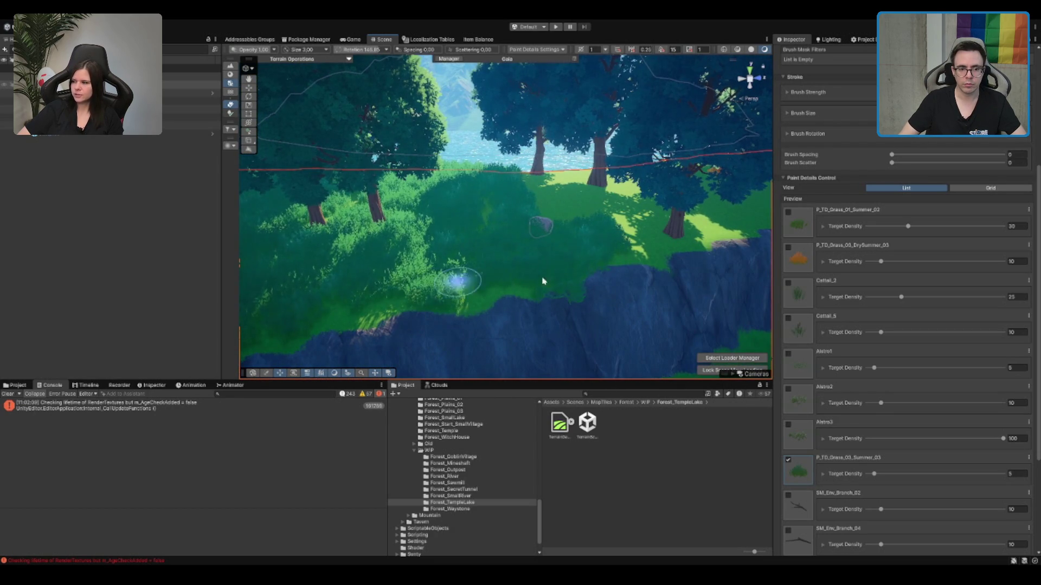
pyautogui.scroll(10, 511, 297)
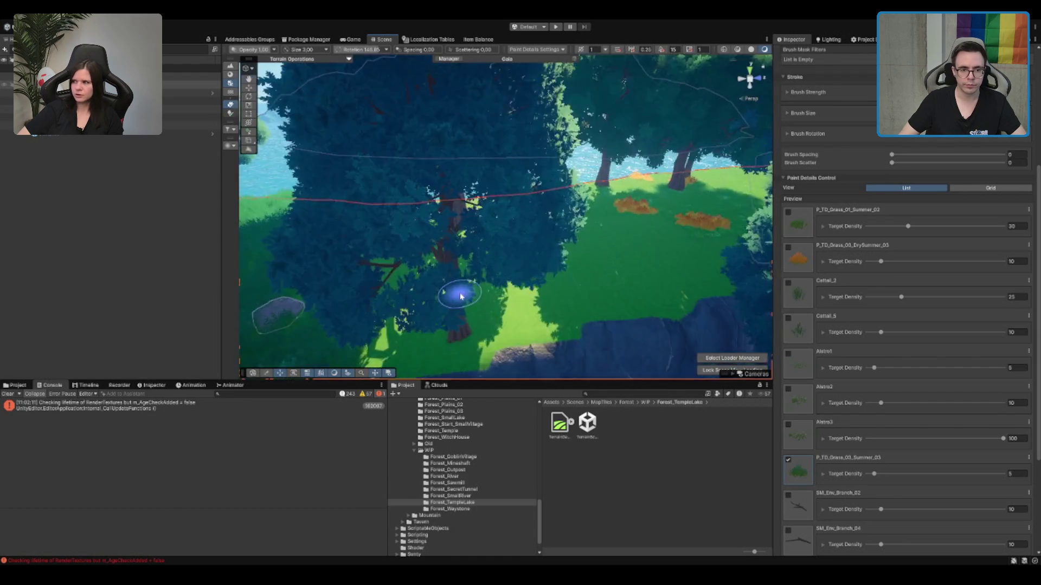
pyautogui.scroll(-10, 409, 288)
pyautogui.scroll(10, 506, 169)
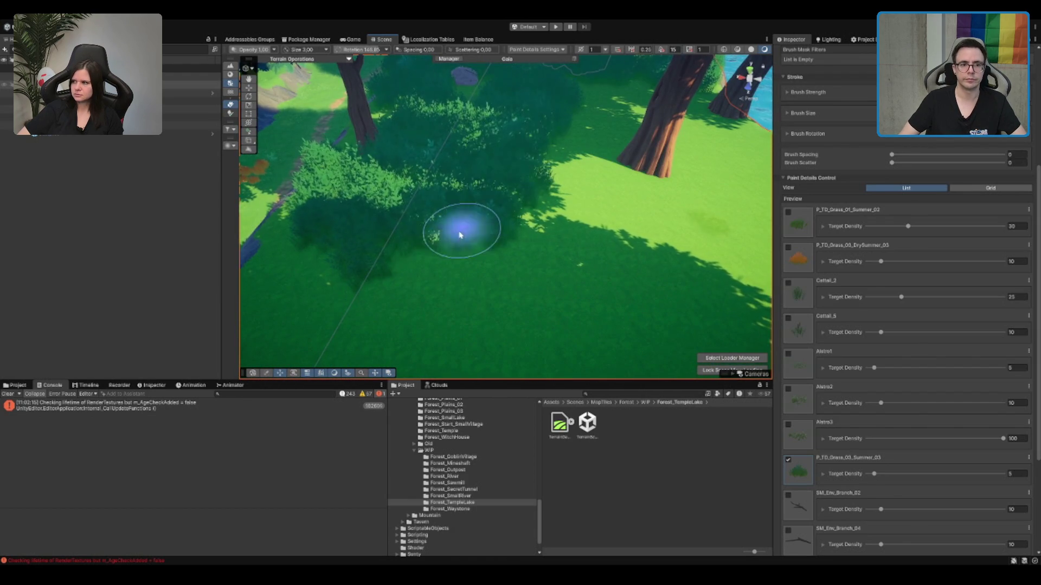
pyautogui.scroll(5, 545, 196)
pyautogui.scroll(10, 417, 244)
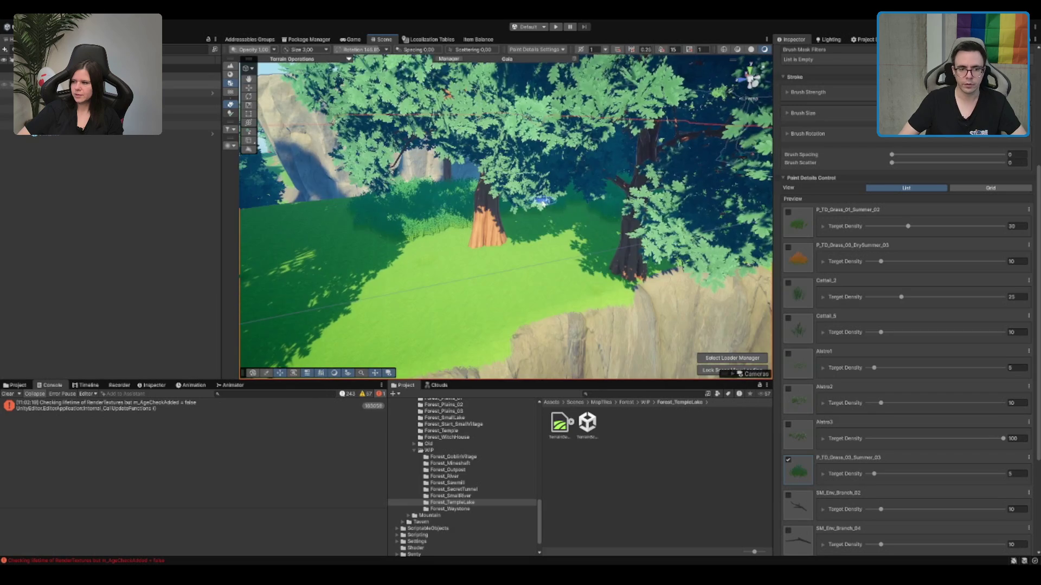
pyautogui.moveTo(540, 202); pyautogui.dragTo(611, 230)
pyautogui.moveTo(541, 265); pyautogui.dragTo(419, 301)
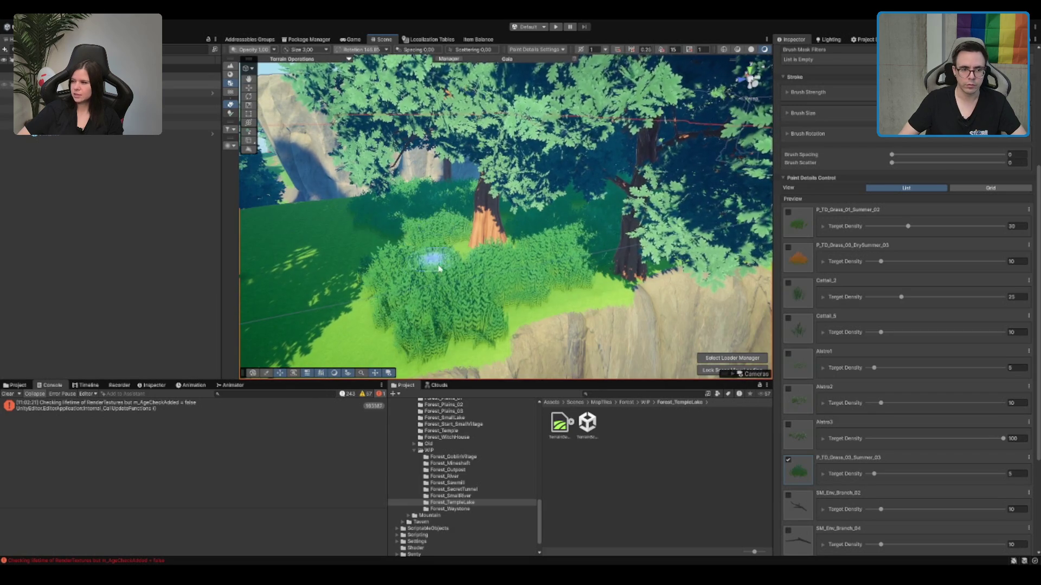
pyautogui.scroll(-5, 434, 251)
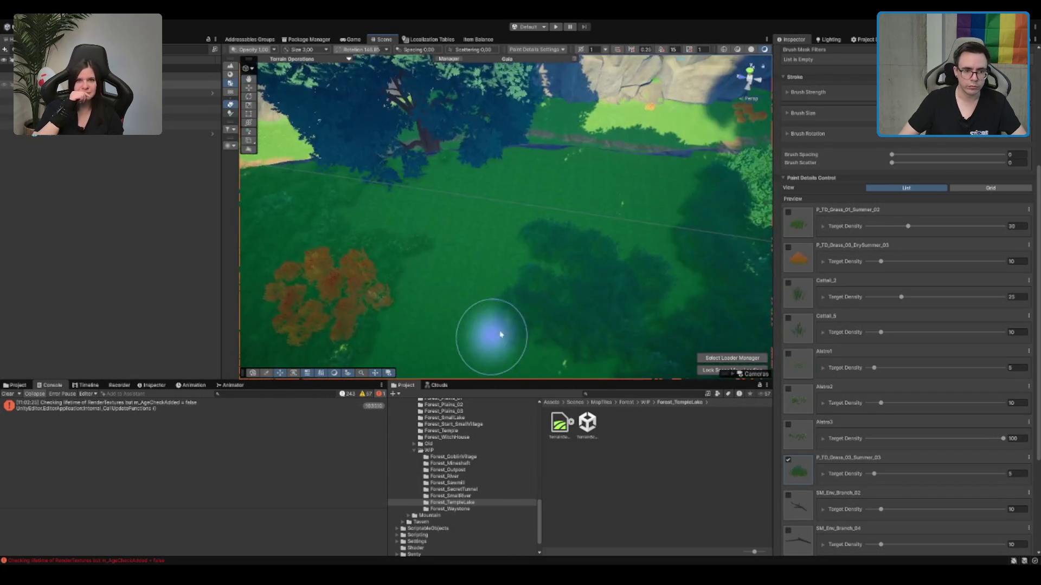
pyautogui.scroll(3, 618, 265)
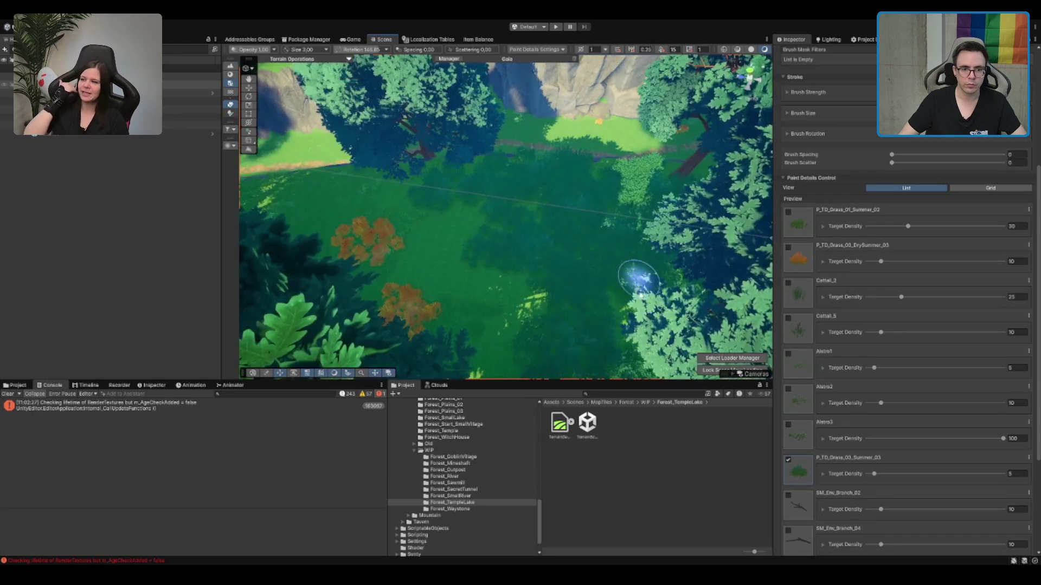
pyautogui.moveTo(638, 276)
pyautogui.mouseDown()
pyautogui.moveTo(635, 237)
pyautogui.moveTo(451, 242)
pyautogui.mouseUp()
pyautogui.press('q')
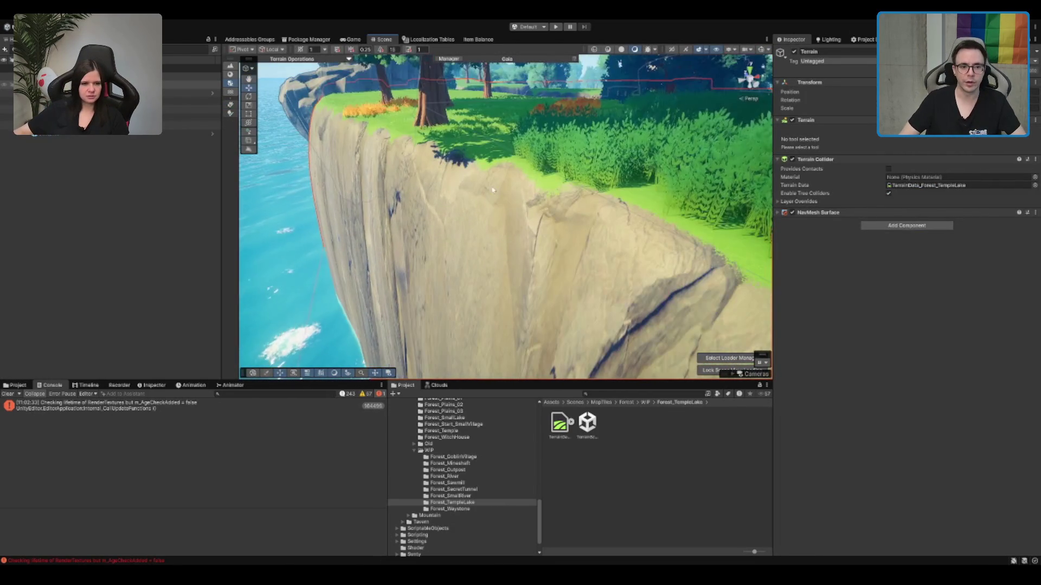
# Step: Return to Paint Details with D and stroke grass across the sunlit clearing
pyautogui.press('d')
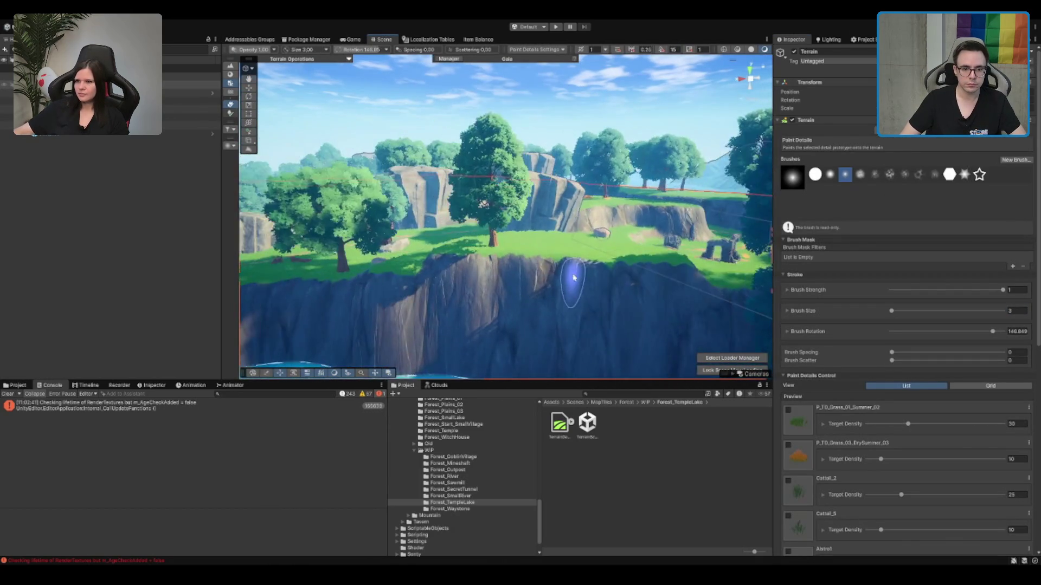
pyautogui.scroll(3, 573, 278)
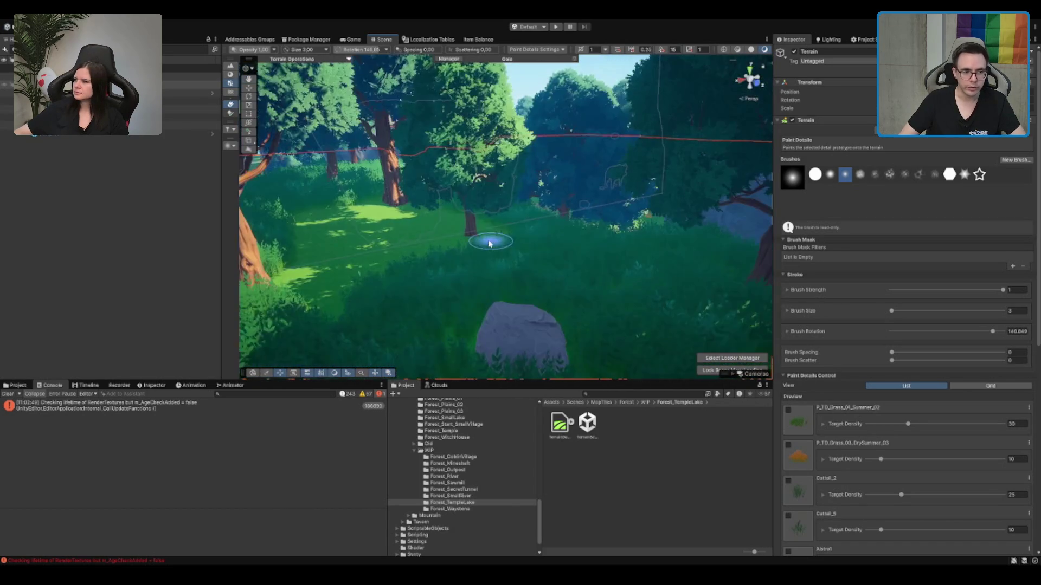
pyautogui.moveTo(381, 277); pyautogui.dragTo(451, 214)
pyautogui.scroll(-10, 446, 236)
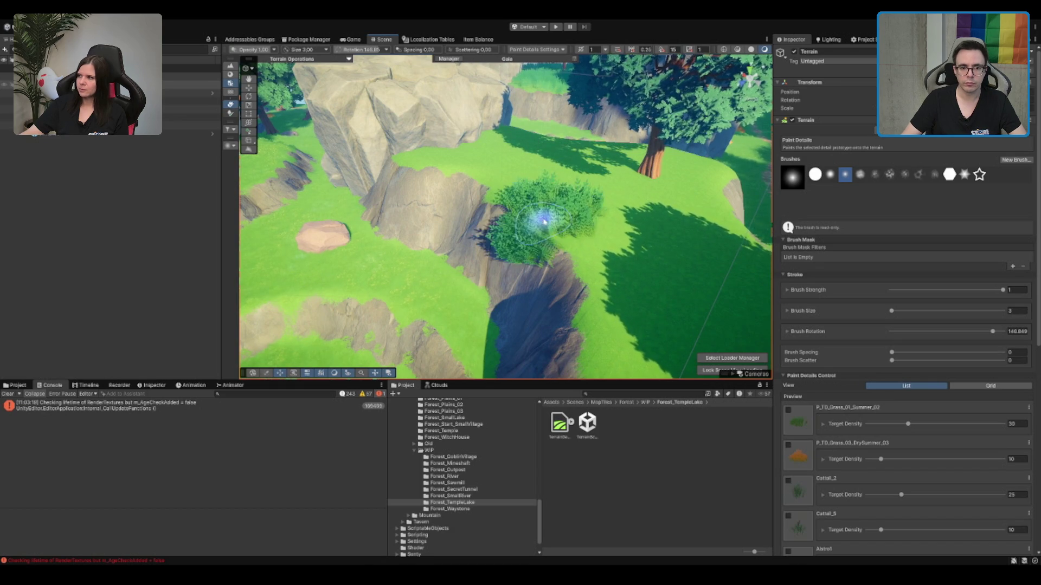
# Step: Thicken the bush, paint a dense foliage patch on the grass, and erase the orange bush details
pyautogui.moveTo(544, 222); pyautogui.dragTo(543, 212)
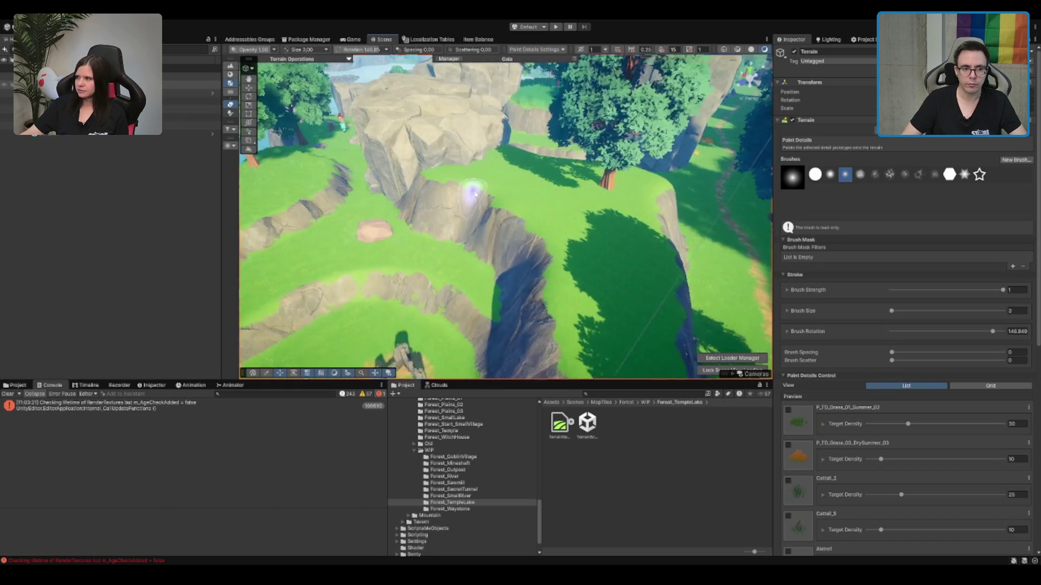
pyautogui.moveTo(395, 200); pyautogui.dragTo(570, 271)
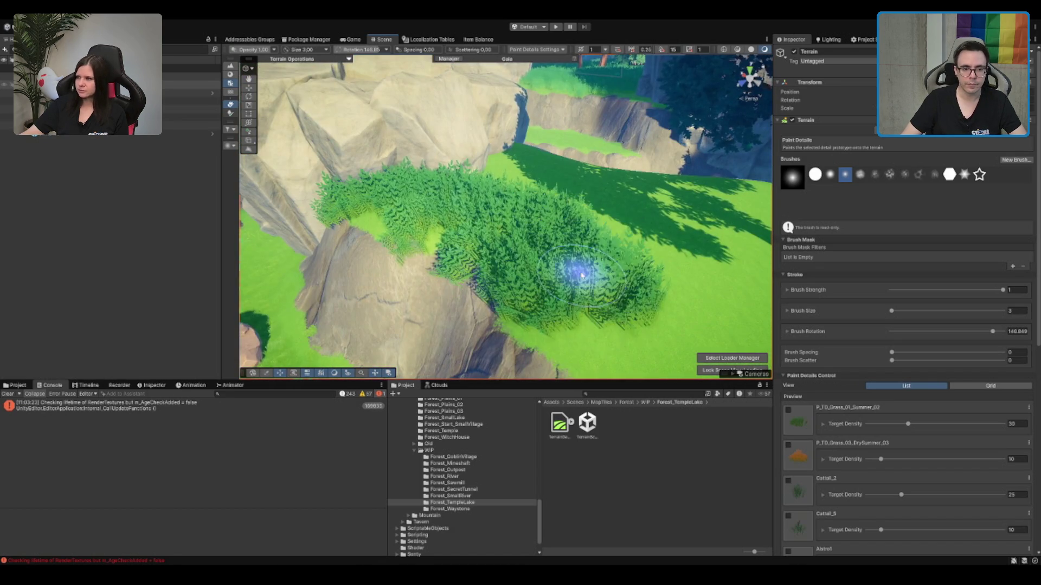
pyautogui.scroll(10, 536, 299)
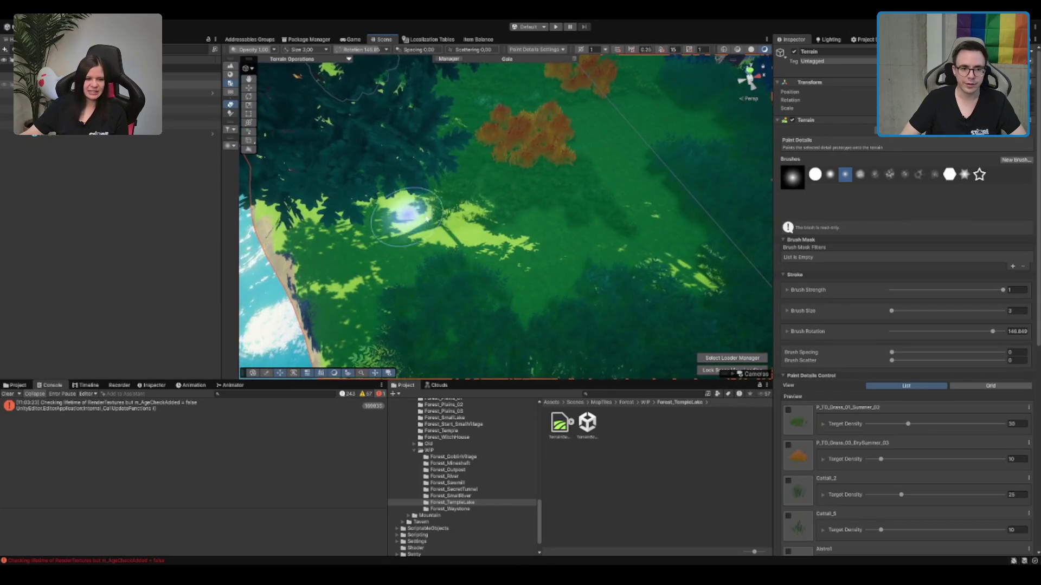
pyautogui.moveTo(558, 130); pyautogui.dragTo(539, 112)
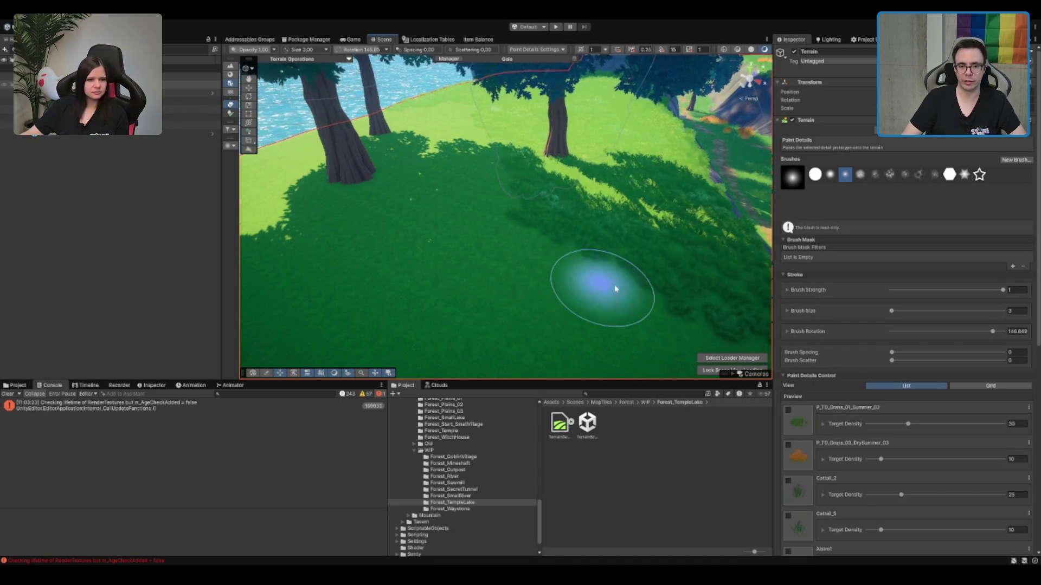
pyautogui.scroll(3, 621, 298)
pyautogui.scroll(-5, 546, 286)
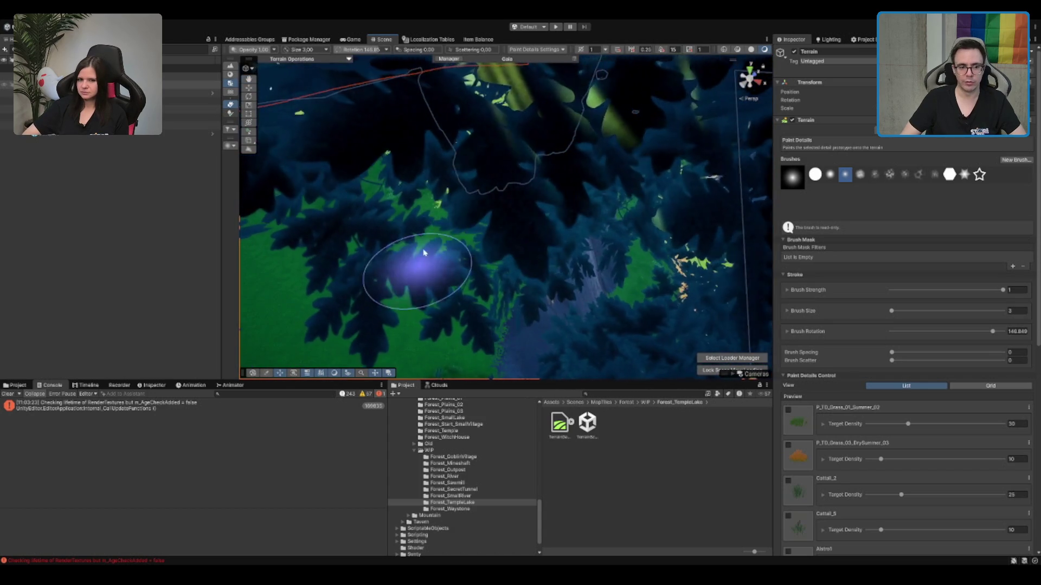
# Step: Paint grass detail near the tree trunk on the cliff top
pyautogui.moveTo(565, 267)
pyautogui.mouseDown()
pyautogui.moveTo(544, 214)
pyautogui.moveTo(396, 302)
pyautogui.mouseUp()
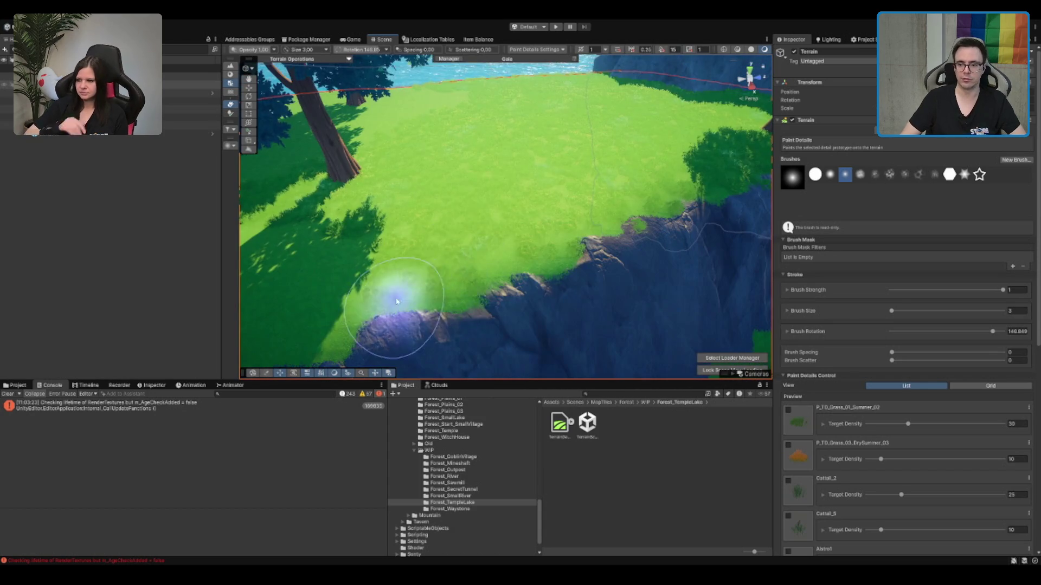
pyautogui.moveTo(368, 250); pyautogui.dragTo(495, 244)
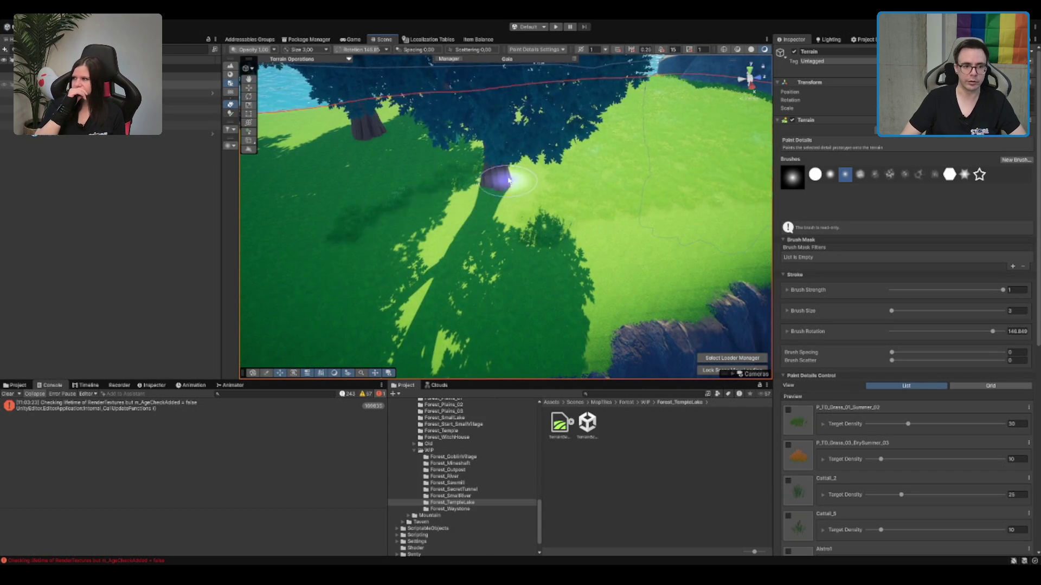
pyautogui.moveTo(587, 194)
pyautogui.mouseDown()
pyautogui.moveTo(337, 216)
pyautogui.moveTo(383, 262)
pyautogui.mouseUp()
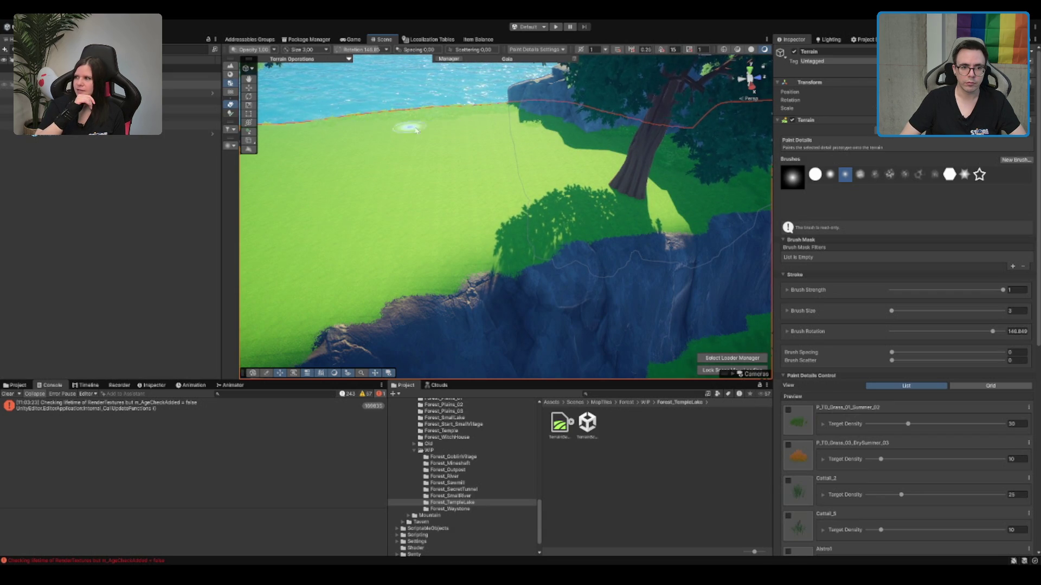
pyautogui.moveTo(555, 128)
pyautogui.mouseDown()
pyautogui.moveTo(560, 161)
pyautogui.moveTo(428, 171)
pyautogui.moveTo(493, 167)
pyautogui.moveTo(395, 200)
pyautogui.moveTo(536, 232)
pyautogui.moveTo(479, 248)
pyautogui.moveTo(692, 197)
pyautogui.mouseUp()
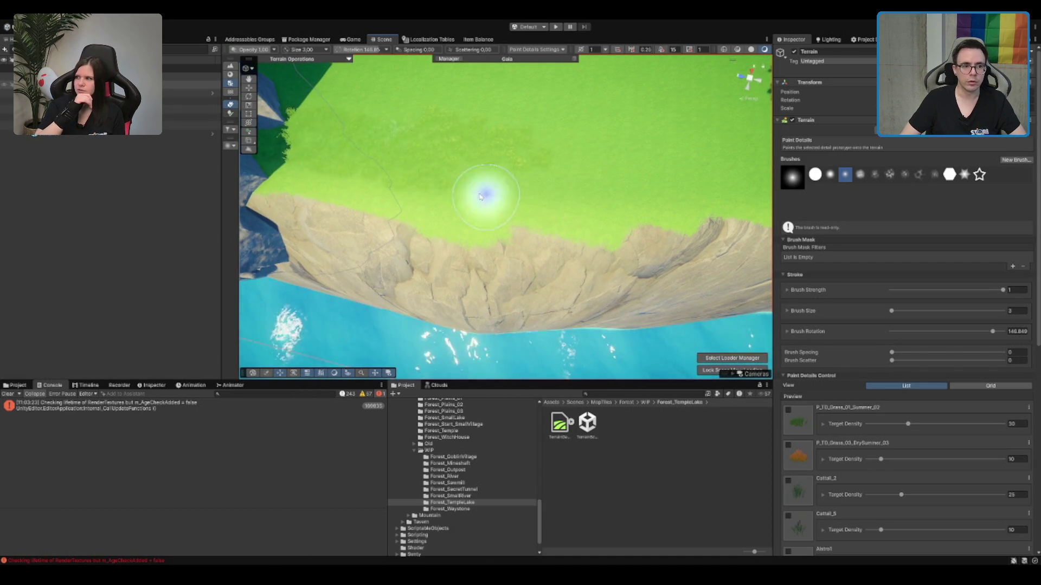
pyautogui.moveTo(592, 162)
pyautogui.mouseDown()
pyautogui.moveTo(483, 200)
pyautogui.moveTo(615, 344)
pyautogui.mouseUp()
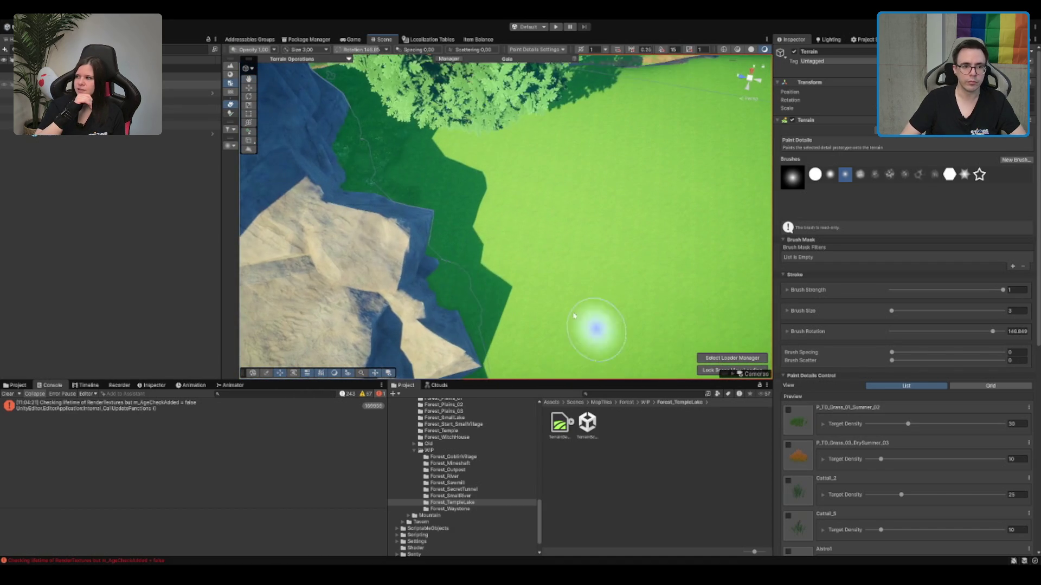
pyautogui.moveTo(379, 139)
pyautogui.mouseDown()
pyautogui.moveTo(413, 205)
pyautogui.moveTo(544, 260)
pyautogui.moveTo(441, 297)
pyautogui.mouseUp()
pyautogui.moveTo(457, 260); pyautogui.dragTo(582, 216)
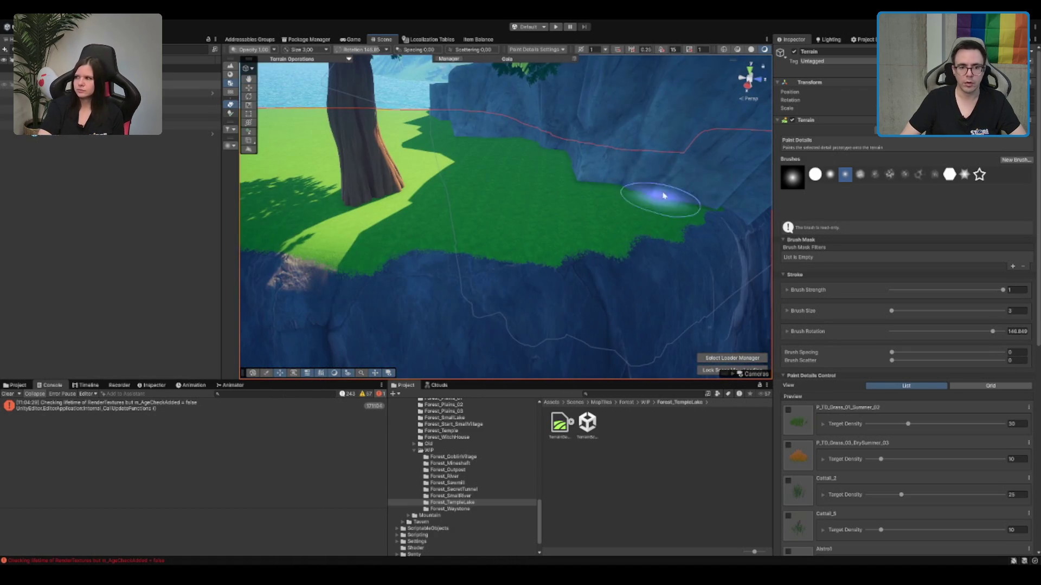
pyautogui.moveTo(519, 186); pyautogui.dragTo(409, 145)
# Step: Paint dense grass over the lighter ground, then check the shore and treeline
pyautogui.moveTo(439, 219)
pyautogui.mouseDown()
pyautogui.moveTo(720, 209)
pyautogui.moveTo(372, 198)
pyautogui.moveTo(495, 168)
pyautogui.moveTo(528, 176)
pyautogui.moveTo(396, 230)
pyautogui.moveTo(580, 208)
pyautogui.moveTo(298, 239)
pyautogui.moveTo(353, 226)
pyautogui.mouseUp()
pyautogui.scroll(5, 485, 238)
pyautogui.moveTo(486, 238)
pyautogui.mouseDown()
pyautogui.moveTo(494, 255)
pyautogui.moveTo(599, 177)
pyautogui.moveTo(548, 216)
pyautogui.moveTo(674, 233)
pyautogui.moveTo(608, 232)
pyautogui.moveTo(592, 194)
pyautogui.moveTo(423, 144)
pyautogui.moveTo(434, 158)
pyautogui.moveTo(473, 155)
pyautogui.mouseUp()
pyautogui.moveTo(374, 177)
pyautogui.mouseDown()
pyautogui.moveTo(456, 304)
pyautogui.moveTo(560, 268)
pyautogui.moveTo(557, 209)
pyautogui.moveTo(576, 256)
pyautogui.moveTo(401, 240)
pyautogui.mouseUp()
pyautogui.moveTo(473, 222)
pyautogui.mouseDown()
pyautogui.moveTo(458, 248)
pyautogui.moveTo(561, 166)
pyautogui.mouseUp()
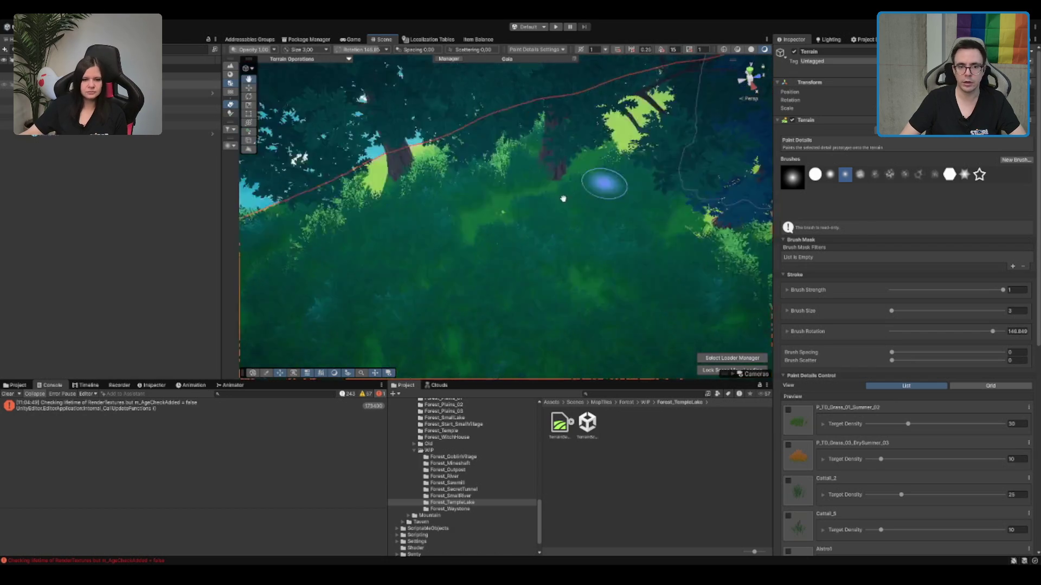
pyautogui.moveTo(746, 204); pyautogui.dragTo(413, 254)
pyautogui.moveTo(265, 187); pyautogui.dragTo(436, 214)
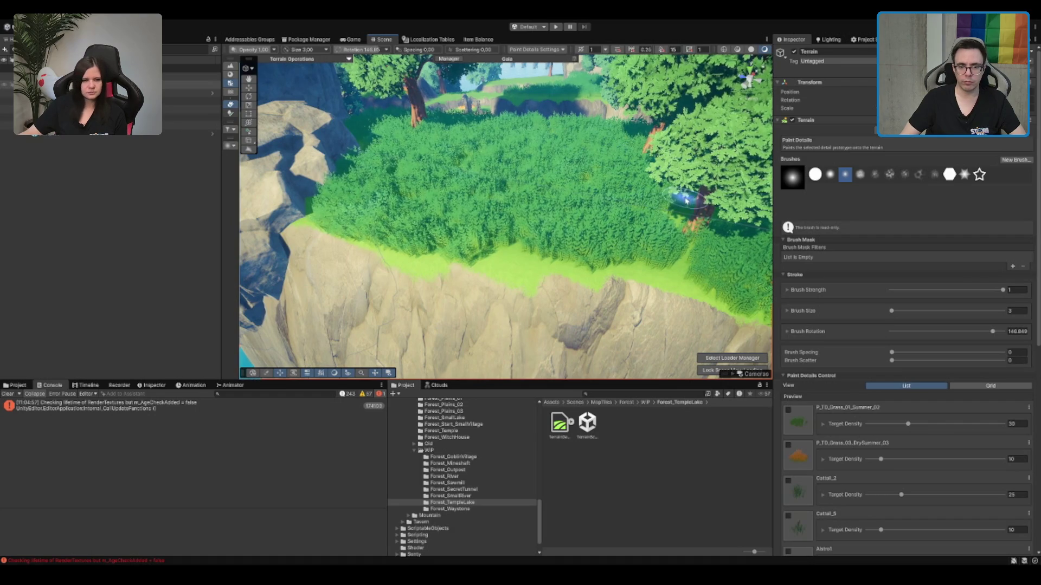
pyautogui.moveTo(618, 195); pyautogui.dragTo(768, 127)
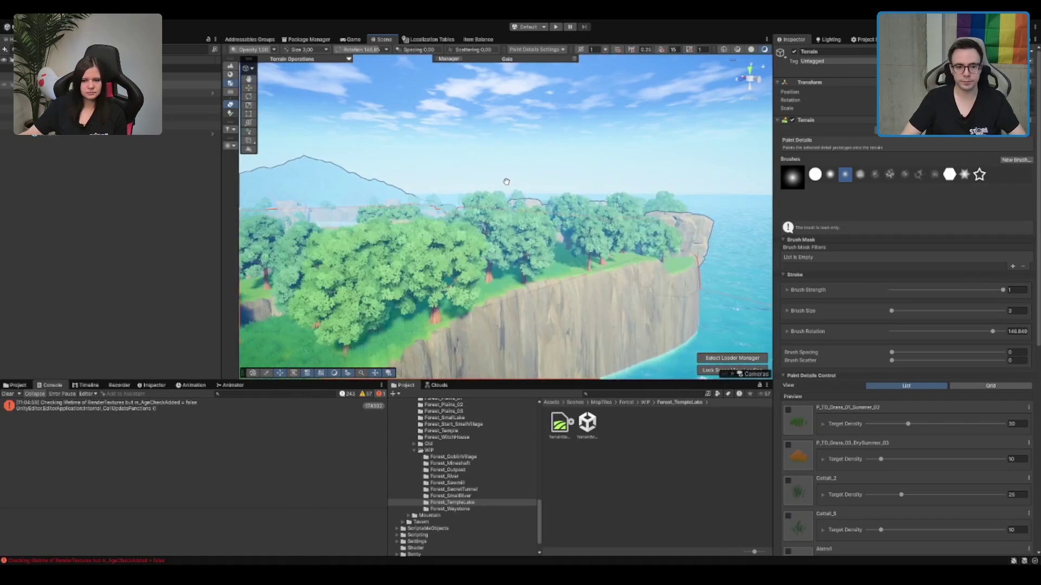
# Step: Paint a broad band of grass on the clearing by the rocky cliff edge
pyautogui.moveTo(767, 190)
pyautogui.mouseDown()
pyautogui.moveTo(591, 195)
pyautogui.moveTo(580, 215)
pyautogui.moveTo(525, 226)
pyautogui.moveTo(465, 218)
pyautogui.moveTo(667, 224)
pyautogui.moveTo(599, 242)
pyautogui.moveTo(608, 298)
pyautogui.moveTo(566, 249)
pyautogui.moveTo(548, 298)
pyautogui.mouseUp()
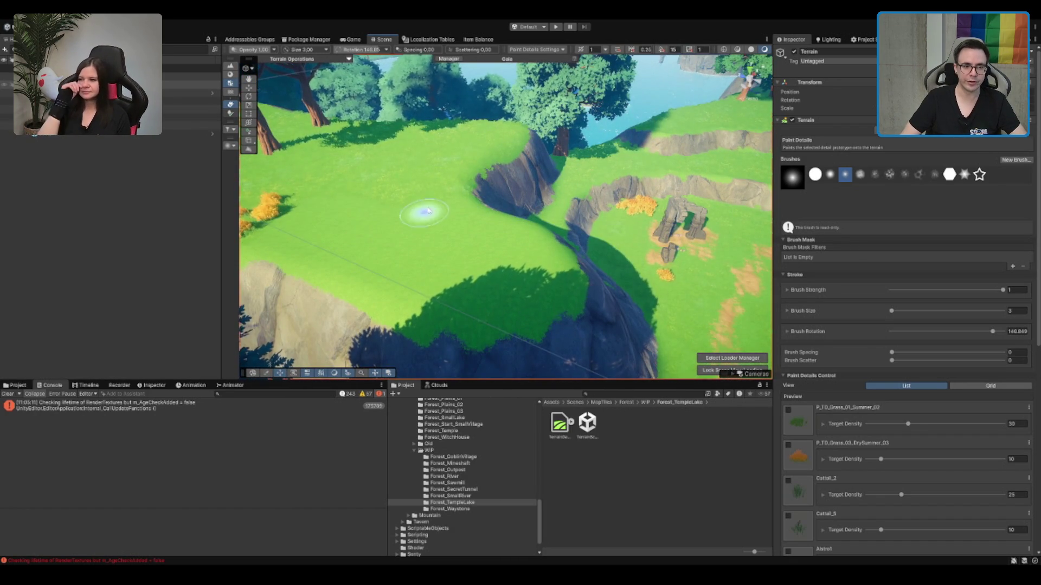
pyautogui.moveTo(440, 160)
pyautogui.mouseDown()
pyautogui.moveTo(516, 232)
pyautogui.moveTo(530, 309)
pyautogui.mouseUp()
pyautogui.moveTo(449, 252)
pyautogui.mouseDown()
pyautogui.moveTo(513, 288)
pyautogui.moveTo(517, 200)
pyautogui.mouseUp()
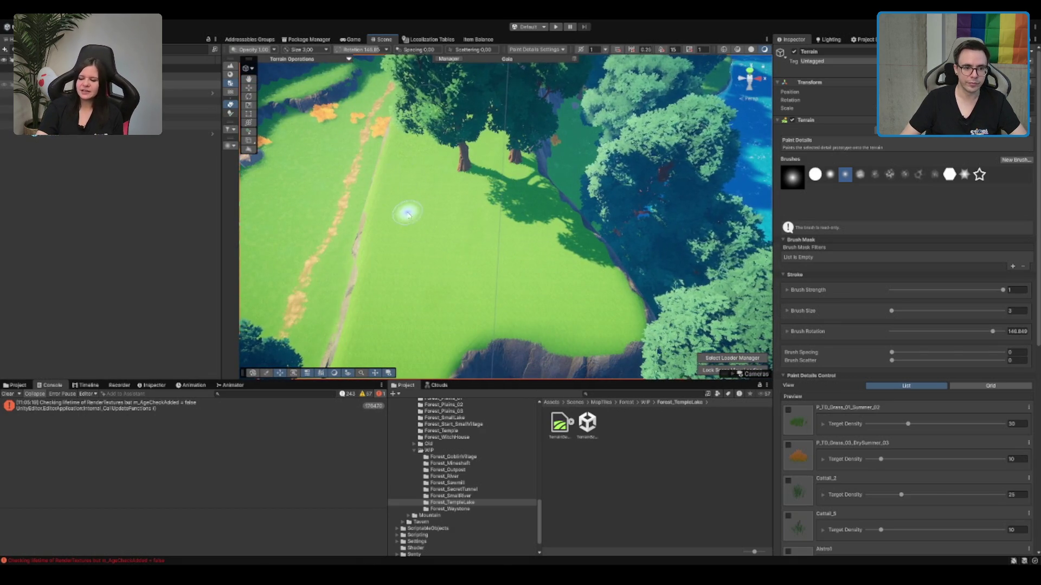
pyautogui.moveTo(408, 214); pyautogui.dragTo(430, 159)
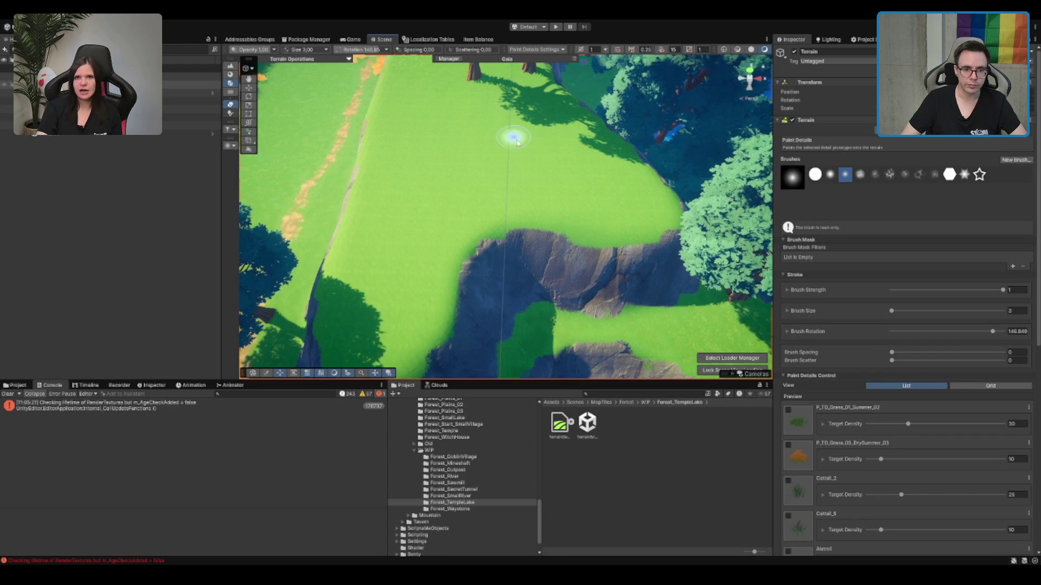
pyautogui.moveTo(515, 172)
pyautogui.mouseDown()
pyautogui.moveTo(418, 244)
pyautogui.moveTo(379, 233)
pyautogui.moveTo(407, 111)
pyautogui.mouseUp()
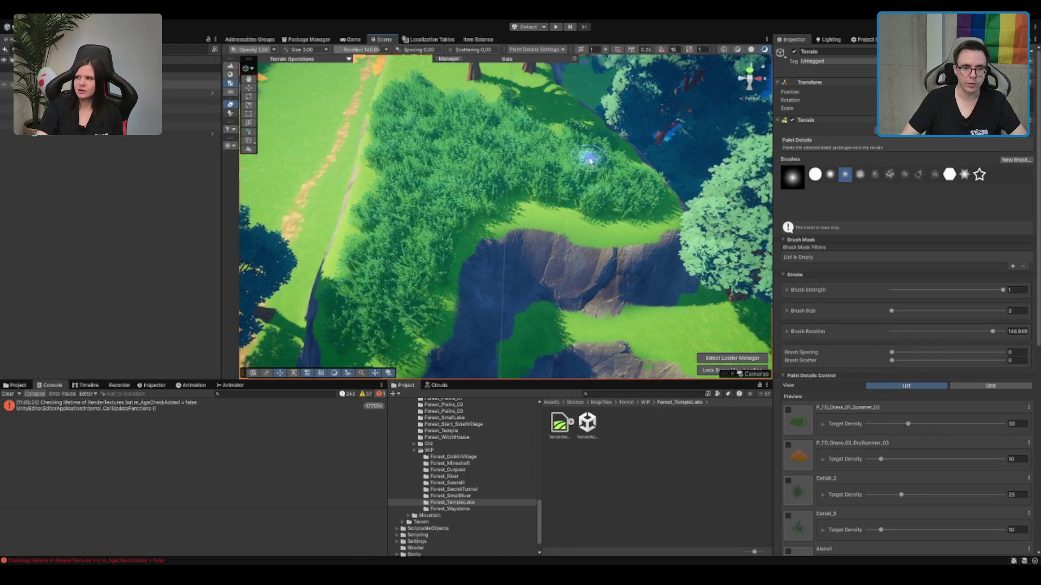
pyautogui.scroll(6, 590, 158)
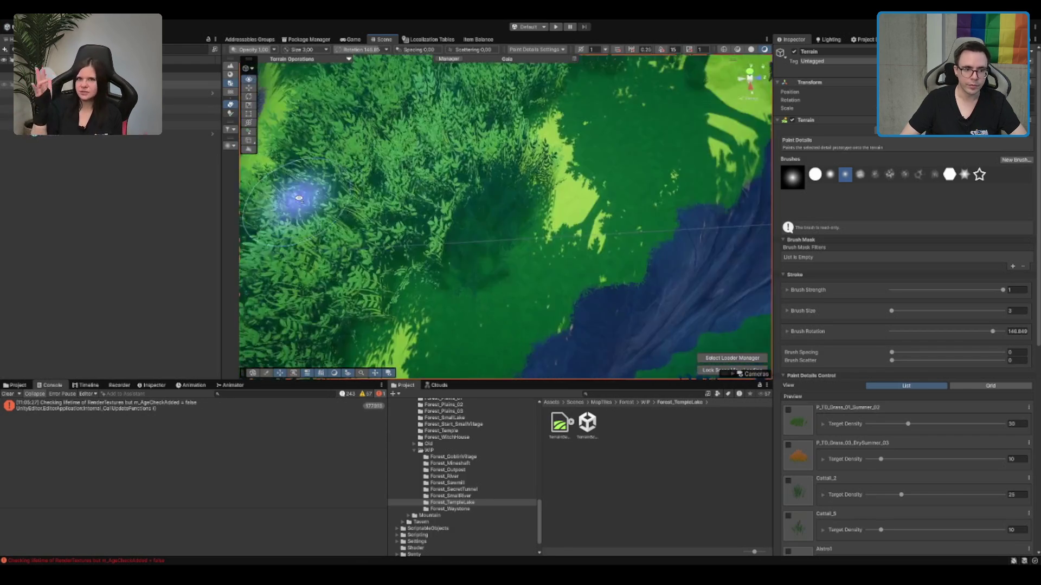
# Step: Orbit over the canopy to the grass, dirt path, river and rock
pyautogui.moveTo(298, 198)
pyautogui.mouseDown()
pyautogui.moveTo(566, 144)
pyautogui.moveTo(623, 163)
pyautogui.moveTo(473, 187)
pyautogui.moveTo(558, 181)
pyautogui.moveTo(534, 168)
pyautogui.moveTo(660, 230)
pyautogui.moveTo(529, 163)
pyautogui.mouseUp()
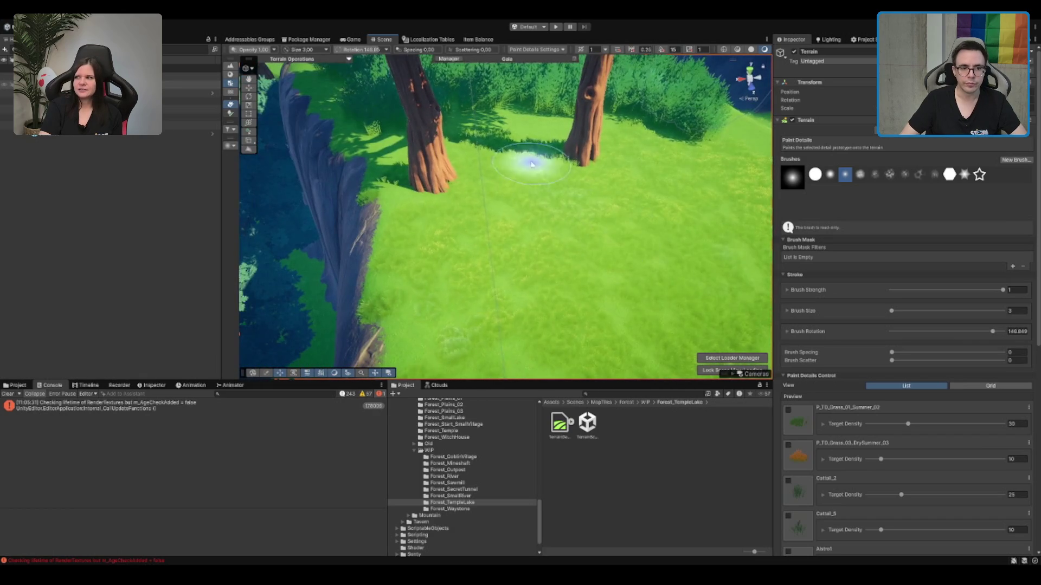
pyautogui.moveTo(684, 192); pyautogui.dragTo(445, 172)
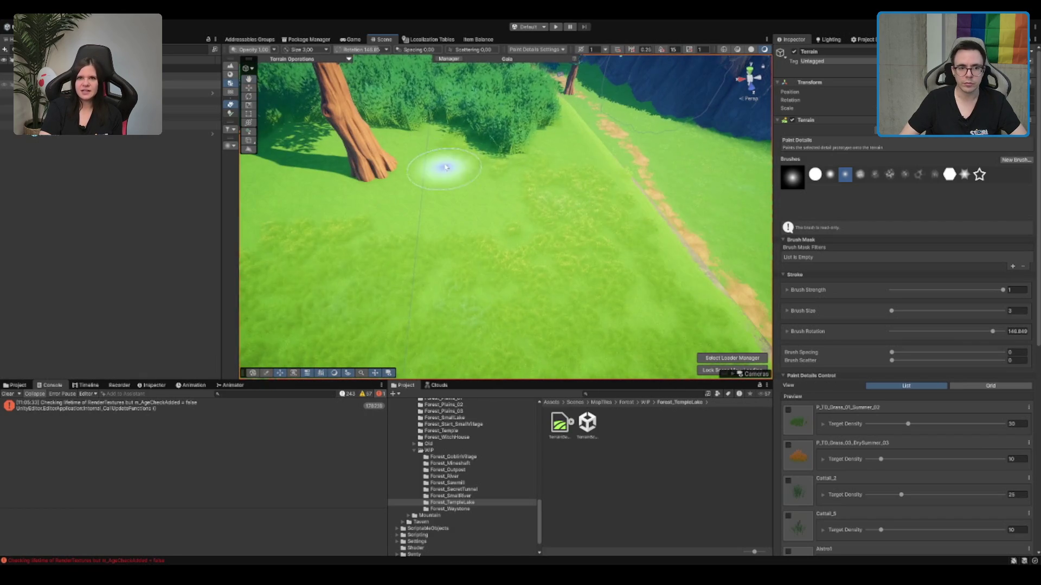
pyautogui.moveTo(578, 174)
pyautogui.mouseDown()
pyautogui.moveTo(629, 237)
pyautogui.moveTo(604, 232)
pyautogui.mouseUp()
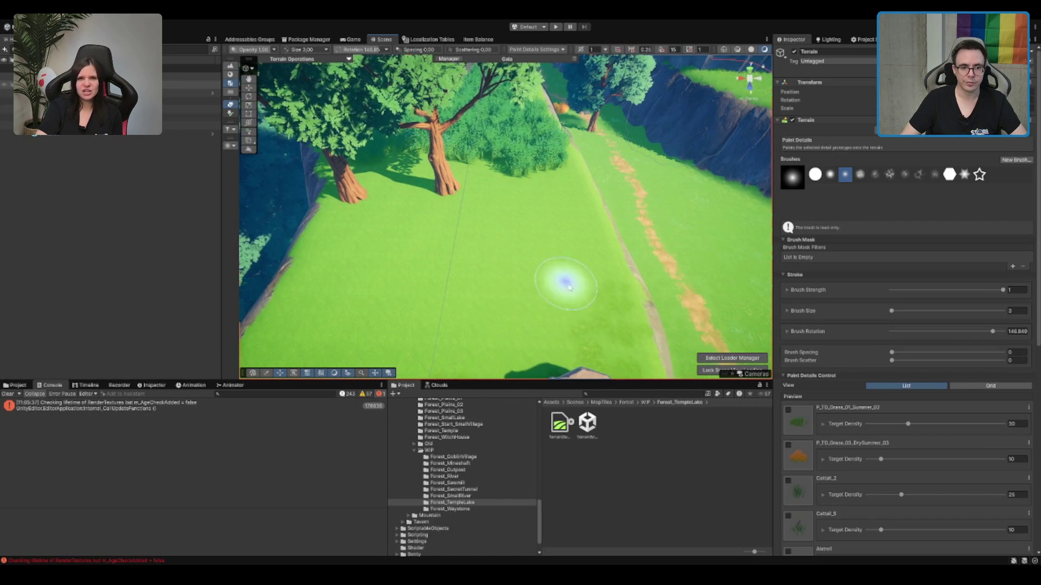
pyautogui.moveTo(620, 286)
pyautogui.mouseDown()
pyautogui.moveTo(488, 355)
pyautogui.moveTo(530, 262)
pyautogui.moveTo(567, 232)
pyautogui.mouseUp()
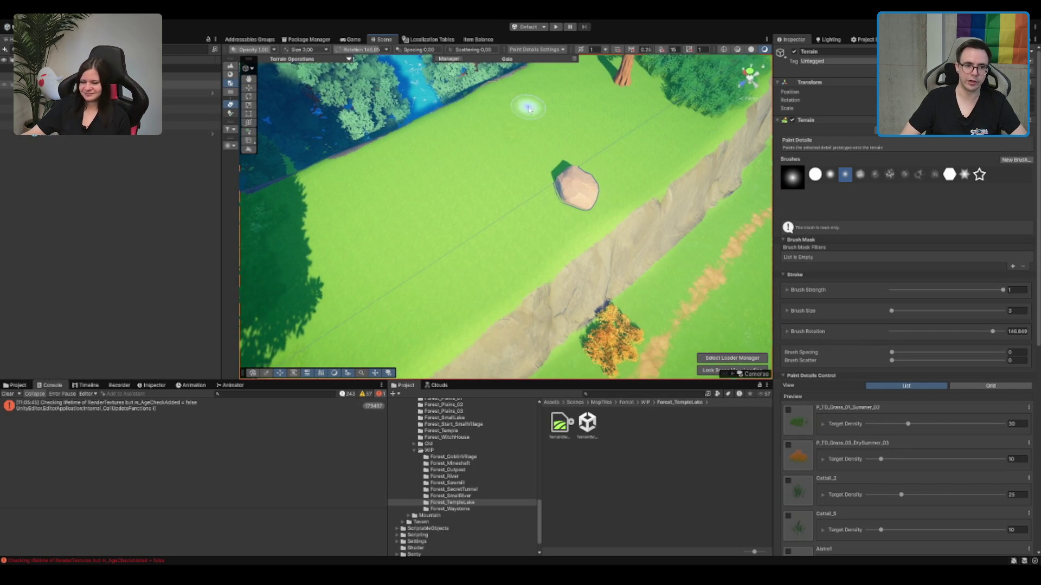
# Step: Paint dense grass toward the rock and fill the open light-green patch
pyautogui.moveTo(534, 126); pyautogui.dragTo(462, 144)
pyautogui.moveTo(398, 228)
pyautogui.mouseDown()
pyautogui.moveTo(558, 222)
pyautogui.moveTo(502, 172)
pyautogui.moveTo(530, 134)
pyautogui.mouseUp()
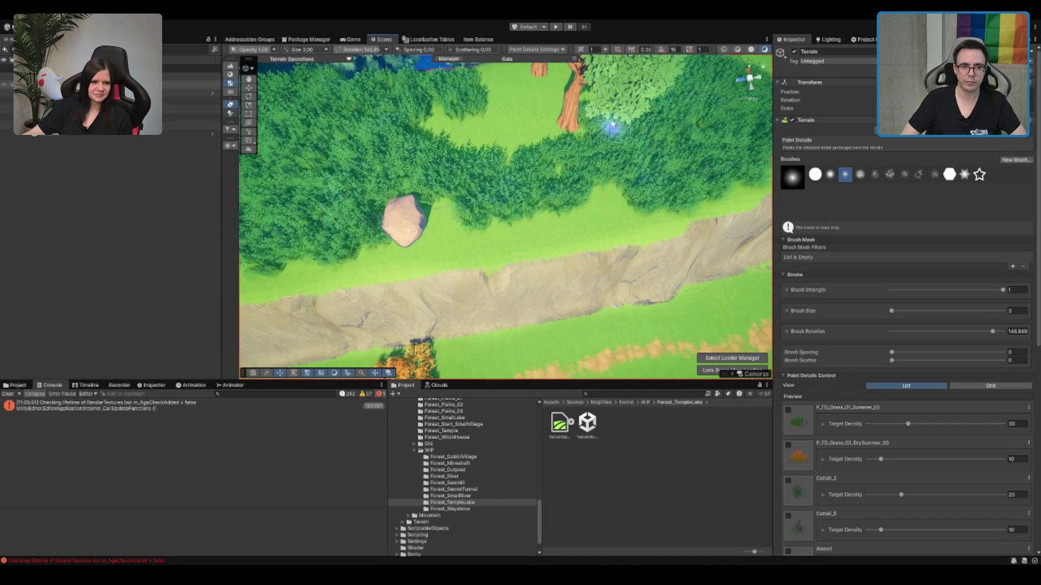
pyautogui.moveTo(612, 125)
pyautogui.mouseDown()
pyautogui.moveTo(470, 127)
pyautogui.moveTo(549, 154)
pyautogui.mouseUp()
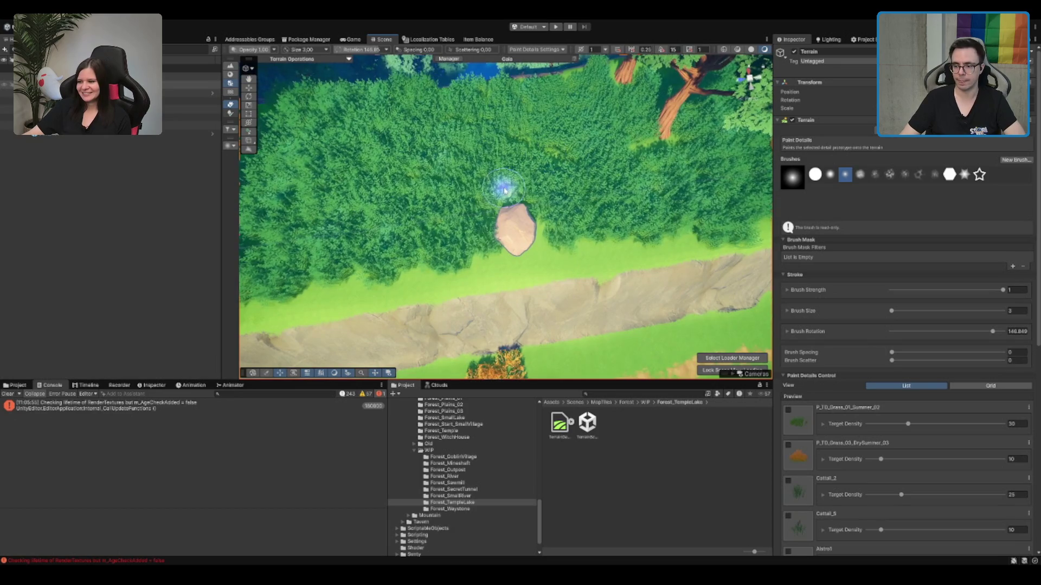
pyautogui.scroll(5, 510, 188)
pyautogui.moveTo(645, 149)
pyautogui.mouseDown()
pyautogui.moveTo(623, 153)
pyautogui.moveTo(685, 205)
pyautogui.moveTo(667, 204)
pyautogui.mouseUp()
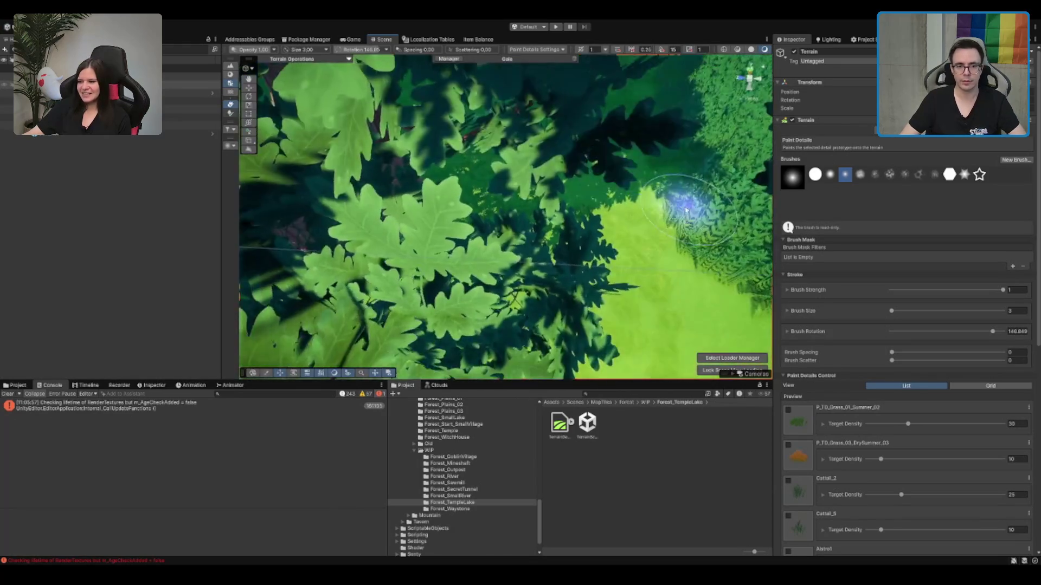
pyautogui.scroll(-5, 656, 217)
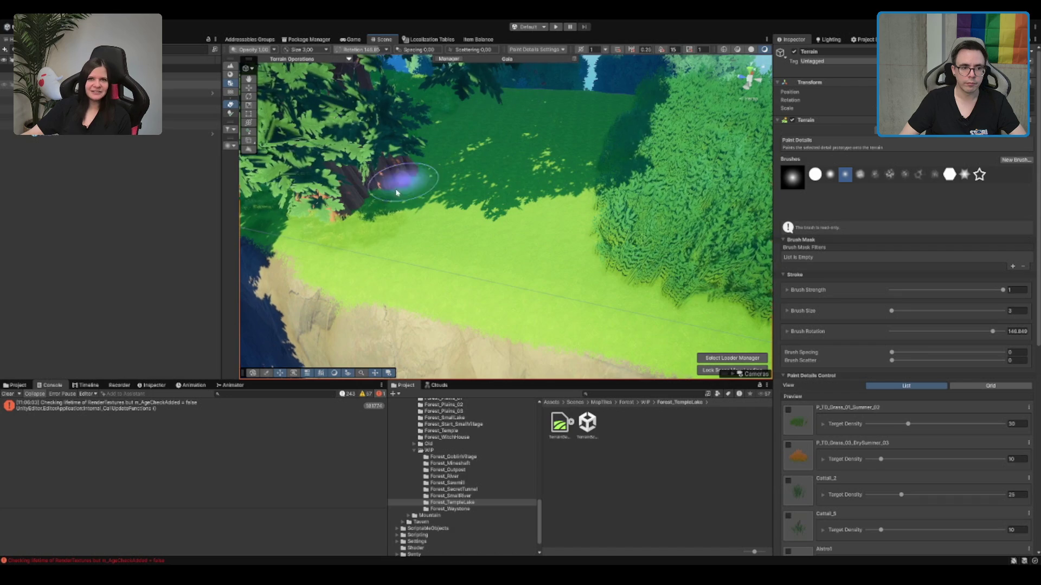
# Step: Paint a grass clump near the trees by the cliff edge
pyautogui.moveTo(355, 223)
pyautogui.mouseDown()
pyautogui.moveTo(546, 197)
pyautogui.moveTo(406, 232)
pyautogui.moveTo(552, 163)
pyautogui.mouseUp()
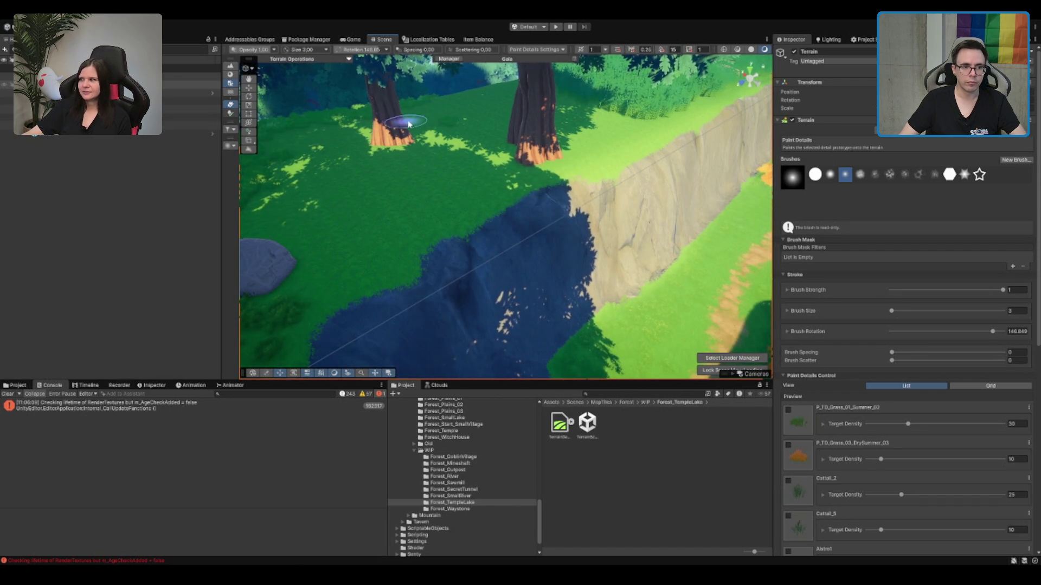
pyautogui.moveTo(595, 121); pyautogui.dragTo(609, 130)
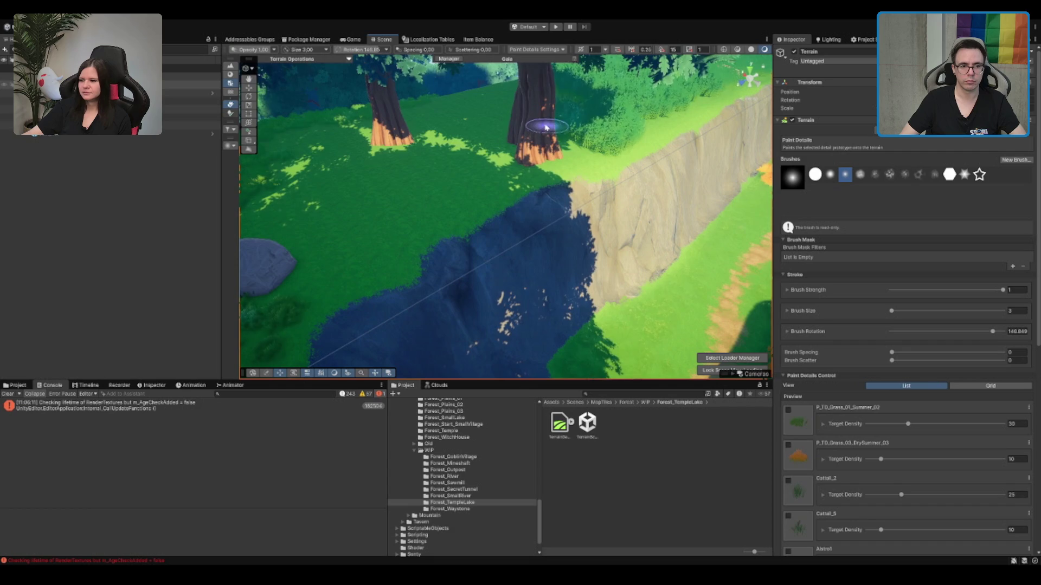
pyautogui.scroll(5, 332, 186)
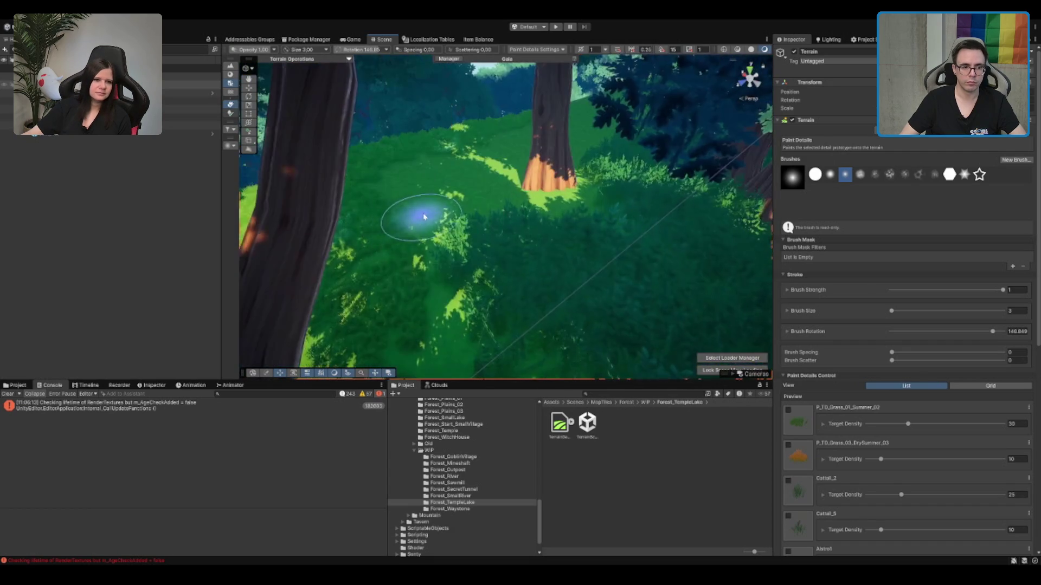
pyautogui.scroll(-5, 500, 133)
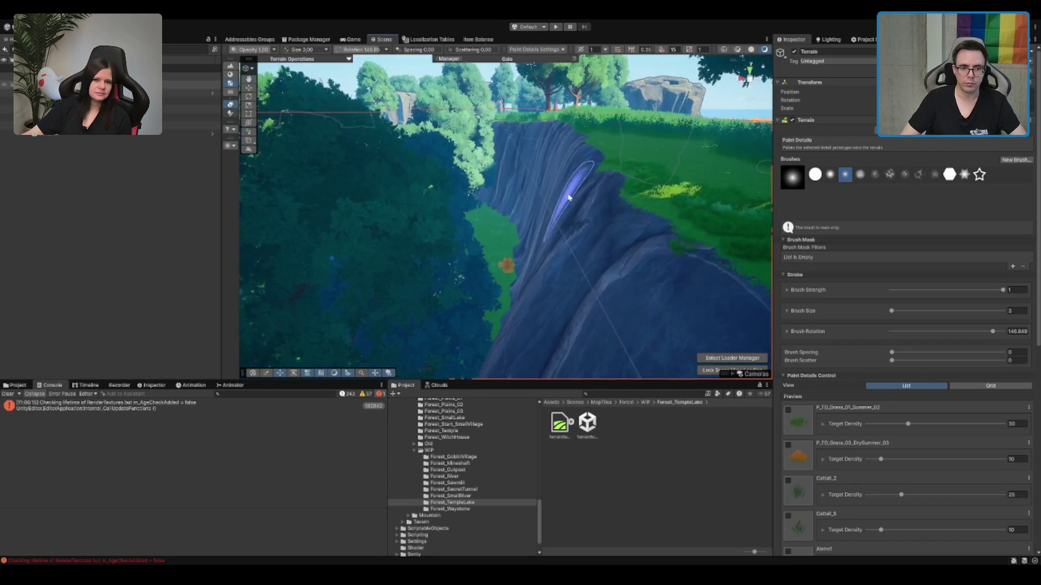
pyautogui.scroll(-3, 568, 198)
pyautogui.moveTo(674, 251); pyautogui.dragTo(445, 221)
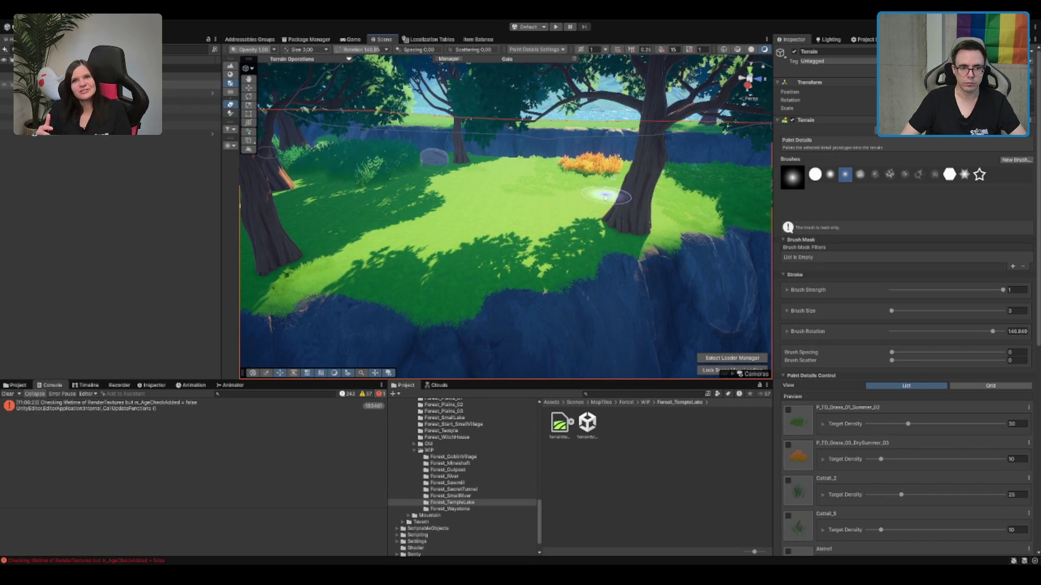
# Step: Orbit out over the cliff to centre the orange bush and grassy ledge
pyautogui.moveTo(657, 260)
pyautogui.mouseDown()
pyautogui.moveTo(558, 260)
pyautogui.moveTo(371, 232)
pyautogui.moveTo(627, 266)
pyautogui.mouseUp()
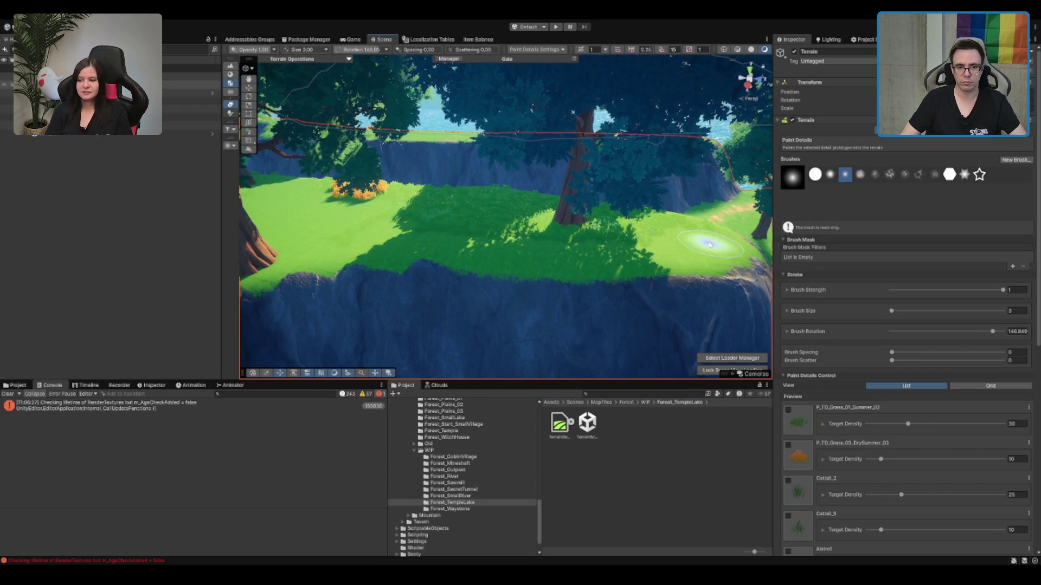
pyautogui.moveTo(622, 235)
pyautogui.mouseDown()
pyautogui.moveTo(599, 274)
pyautogui.moveTo(427, 270)
pyautogui.moveTo(623, 232)
pyautogui.moveTo(290, 226)
pyautogui.mouseUp()
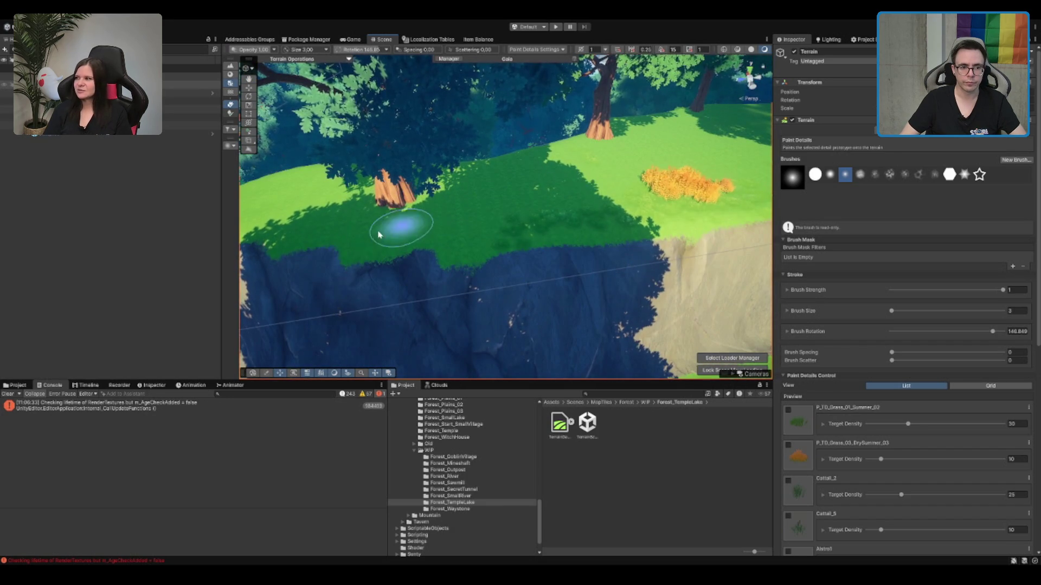
pyautogui.moveTo(528, 228)
pyautogui.mouseDown()
pyautogui.moveTo(623, 232)
pyautogui.moveTo(564, 230)
pyautogui.moveTo(574, 232)
pyautogui.moveTo(523, 193)
pyautogui.mouseUp()
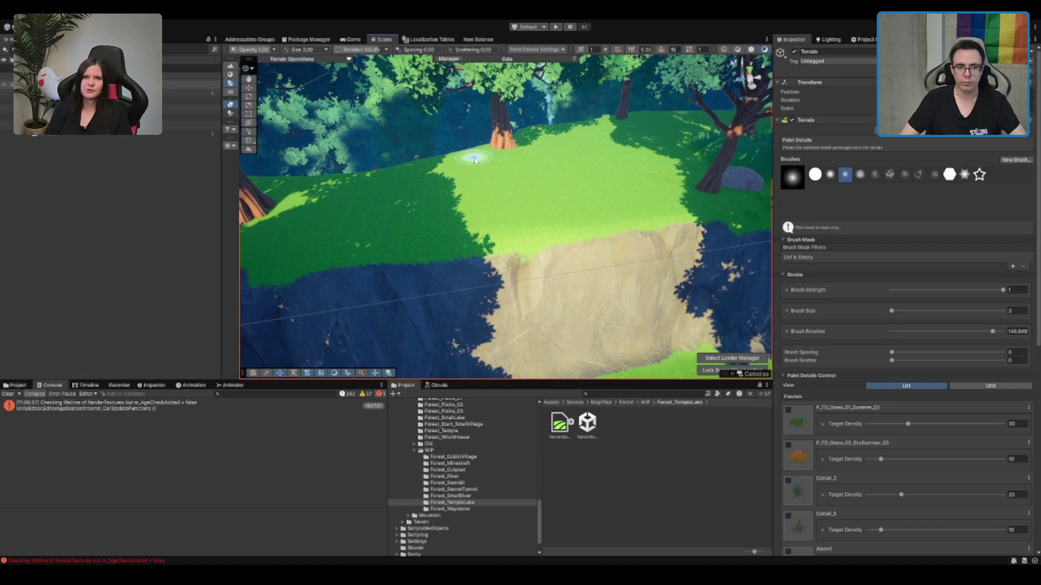
pyautogui.moveTo(681, 200)
pyautogui.mouseDown()
pyautogui.moveTo(600, 213)
pyautogui.moveTo(571, 239)
pyautogui.moveTo(535, 244)
pyautogui.moveTo(447, 229)
pyautogui.moveTo(541, 166)
pyautogui.moveTo(559, 188)
pyautogui.mouseUp()
pyautogui.moveTo(445, 179)
pyautogui.mouseDown()
pyautogui.moveTo(407, 267)
pyautogui.moveTo(465, 203)
pyautogui.moveTo(616, 187)
pyautogui.mouseUp()
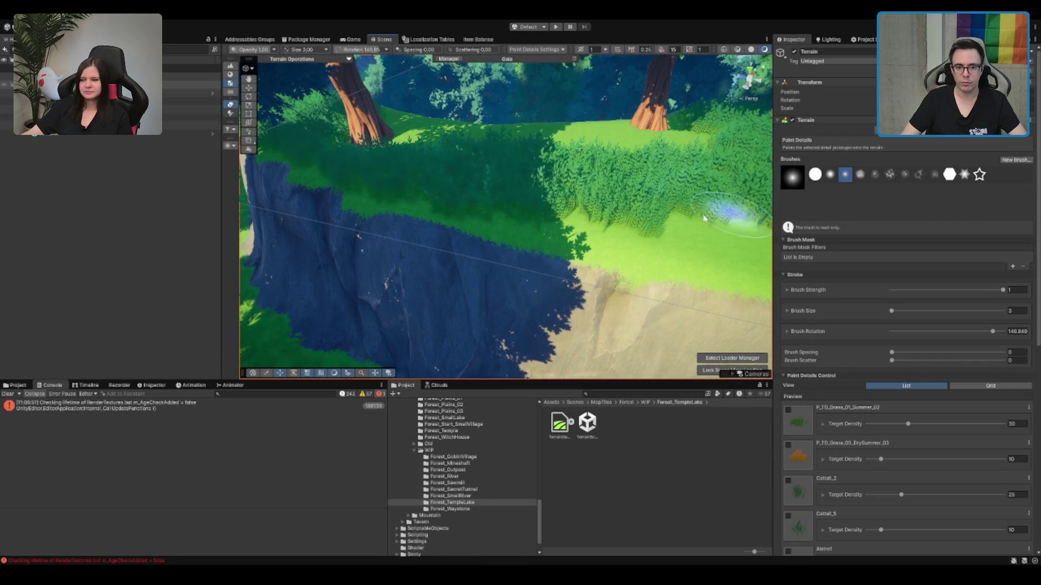
# Step: Orbit around the trees to view the cliff top, river and rocky clearing with statues
pyautogui.moveTo(707, 230); pyautogui.dragTo(674, 190)
pyautogui.moveTo(509, 128)
pyautogui.mouseDown()
pyautogui.moveTo(557, 221)
pyautogui.moveTo(697, 204)
pyautogui.moveTo(520, 214)
pyautogui.moveTo(623, 147)
pyautogui.moveTo(530, 168)
pyautogui.moveTo(519, 154)
pyautogui.mouseUp()
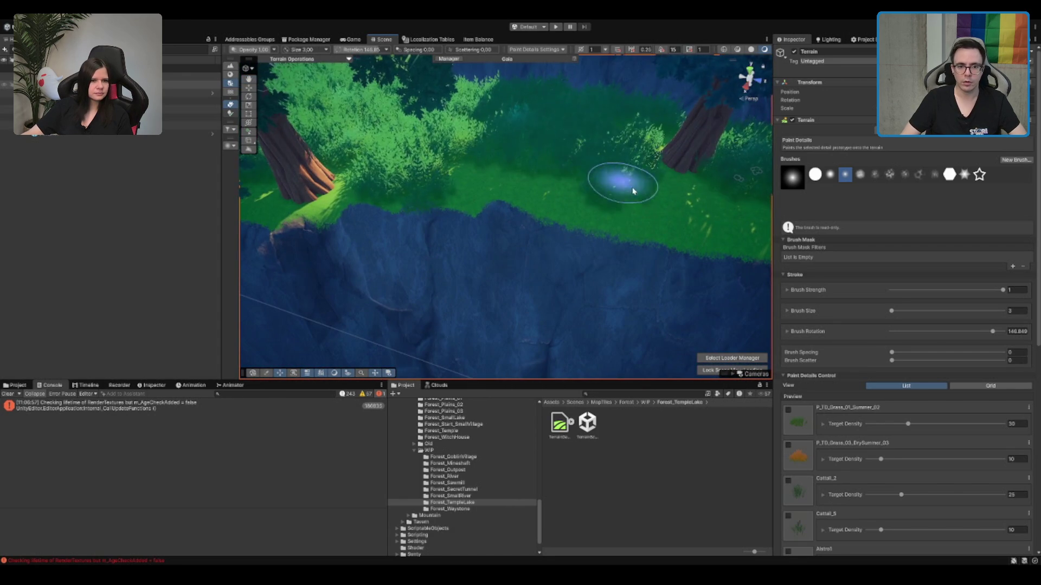
pyautogui.moveTo(610, 188)
pyautogui.mouseDown()
pyautogui.moveTo(672, 139)
pyautogui.moveTo(601, 182)
pyautogui.mouseUp()
pyautogui.moveTo(443, 128)
pyautogui.mouseDown()
pyautogui.moveTo(588, 112)
pyautogui.moveTo(532, 163)
pyautogui.moveTo(339, 188)
pyautogui.mouseUp()
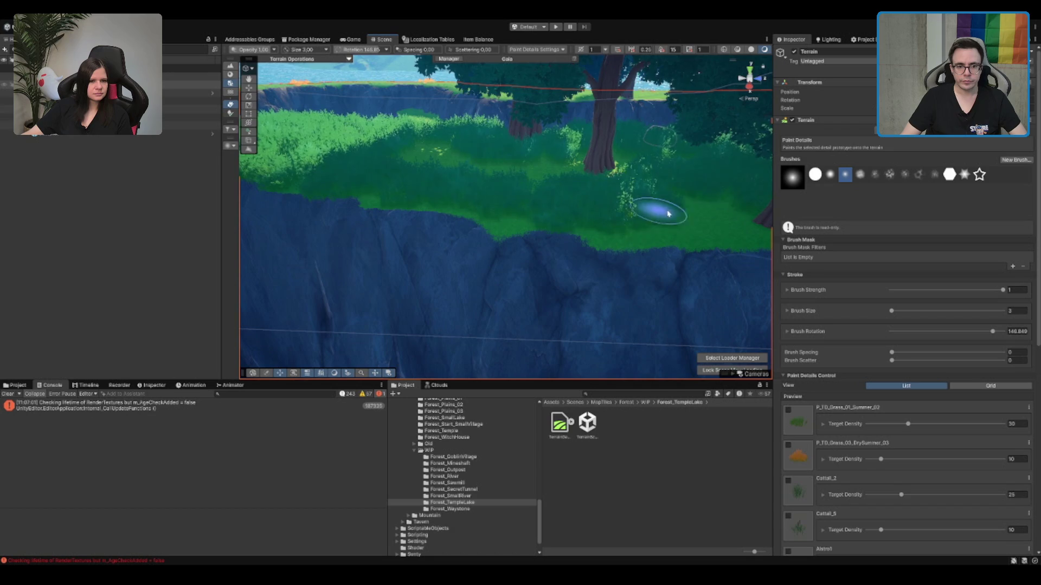
pyautogui.moveTo(550, 181)
pyautogui.mouseDown()
pyautogui.moveTo(656, 152)
pyautogui.moveTo(775, 207)
pyautogui.mouseUp()
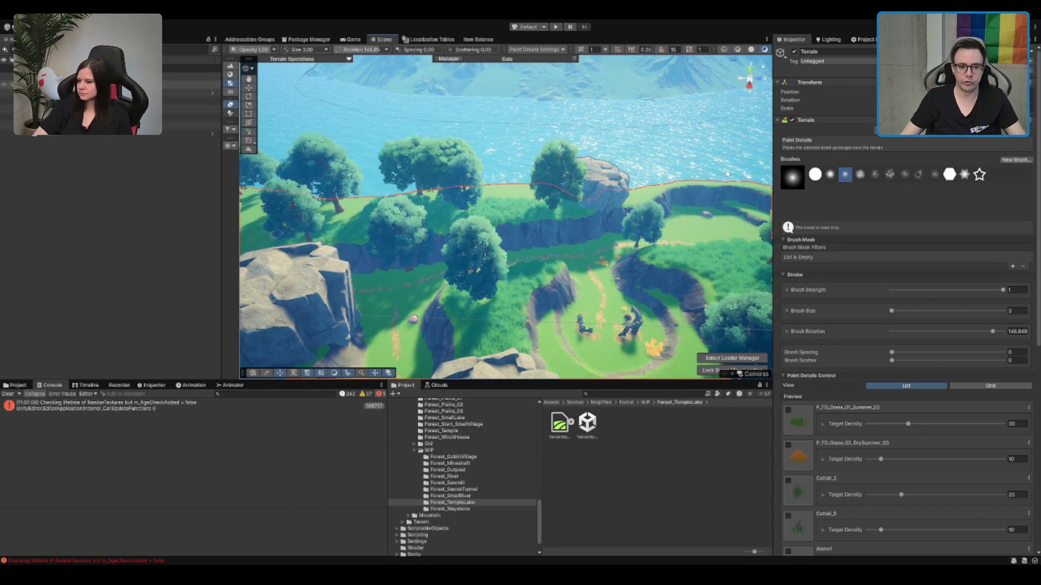
# Step: Look down over the grass and lake edge, then brush a dense bush clump along the tree line
pyautogui.scroll(5, 628, 198)
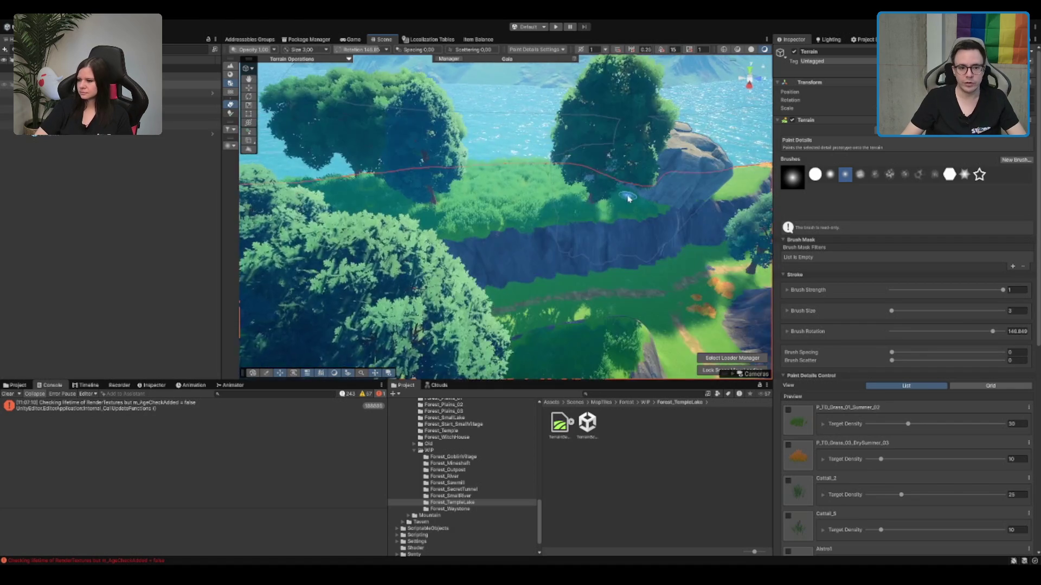
pyautogui.moveTo(629, 199)
pyautogui.mouseDown()
pyautogui.moveTo(501, 124)
pyautogui.moveTo(523, 228)
pyautogui.moveTo(481, 274)
pyautogui.mouseUp()
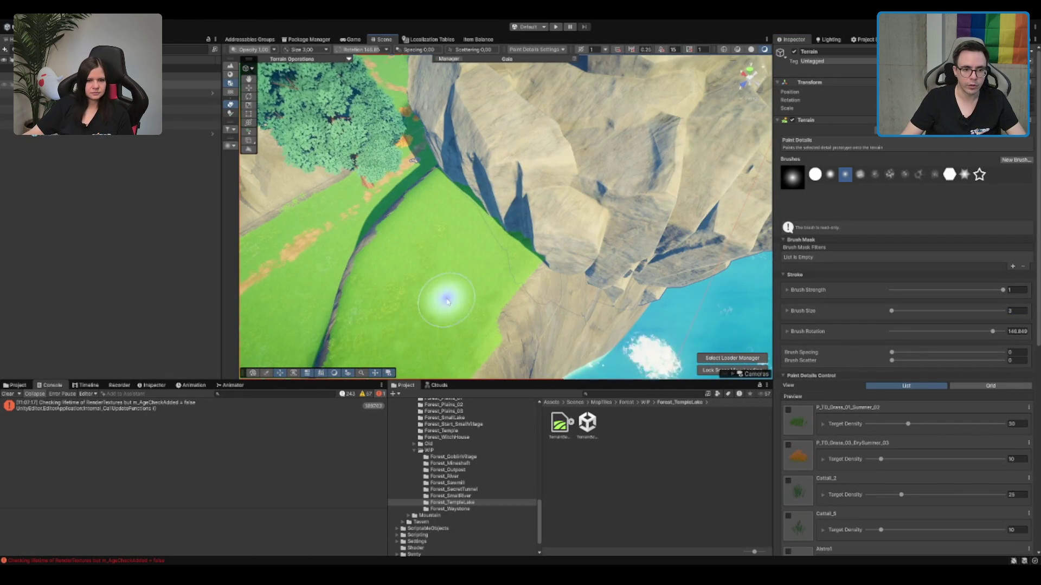
pyautogui.moveTo(495, 307)
pyautogui.mouseDown()
pyautogui.moveTo(460, 298)
pyautogui.moveTo(535, 138)
pyautogui.mouseUp()
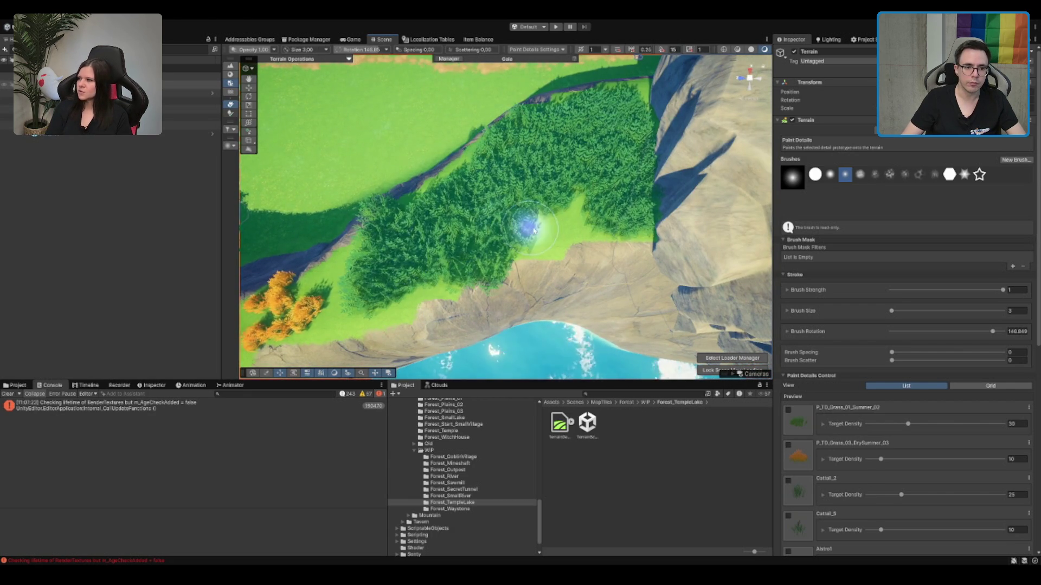
pyautogui.moveTo(544, 220); pyautogui.dragTo(360, 193)
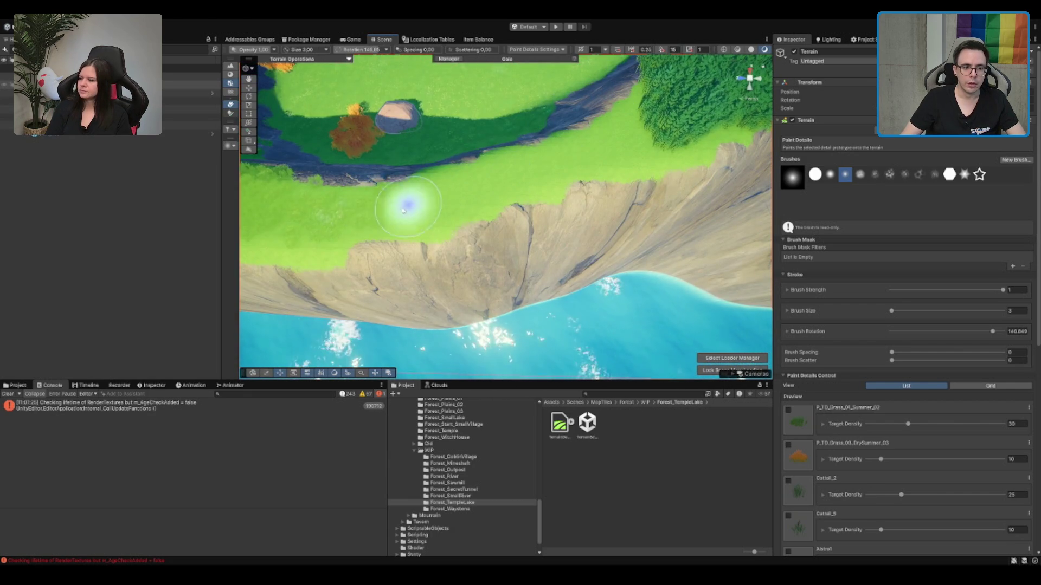
pyautogui.moveTo(466, 204)
pyautogui.mouseDown()
pyautogui.moveTo(643, 175)
pyautogui.moveTo(564, 167)
pyautogui.moveTo(556, 154)
pyautogui.mouseUp()
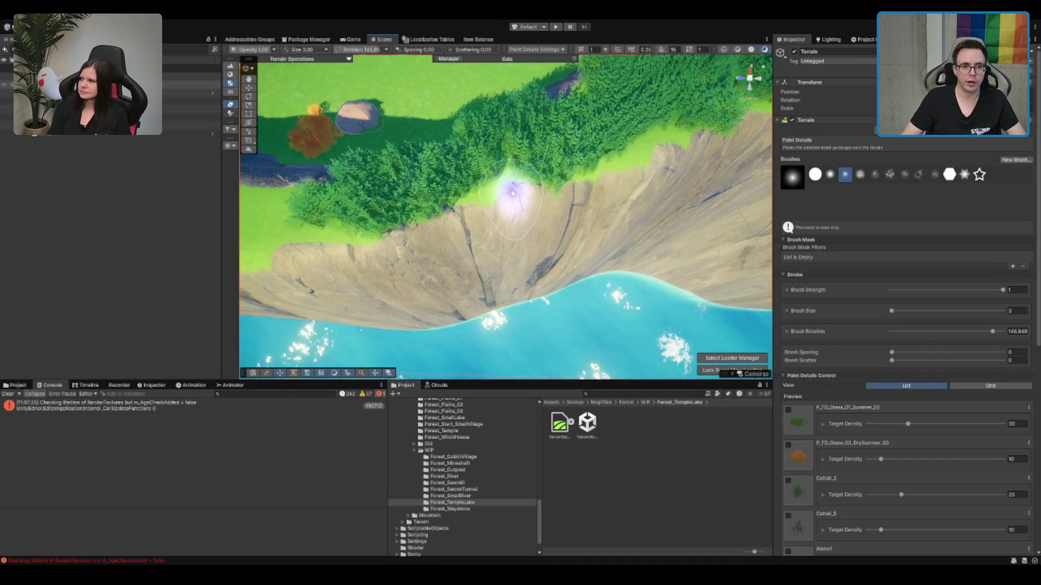
pyautogui.moveTo(504, 232)
pyautogui.mouseDown()
pyautogui.moveTo(599, 242)
pyautogui.moveTo(618, 255)
pyautogui.moveTo(551, 310)
pyautogui.mouseUp()
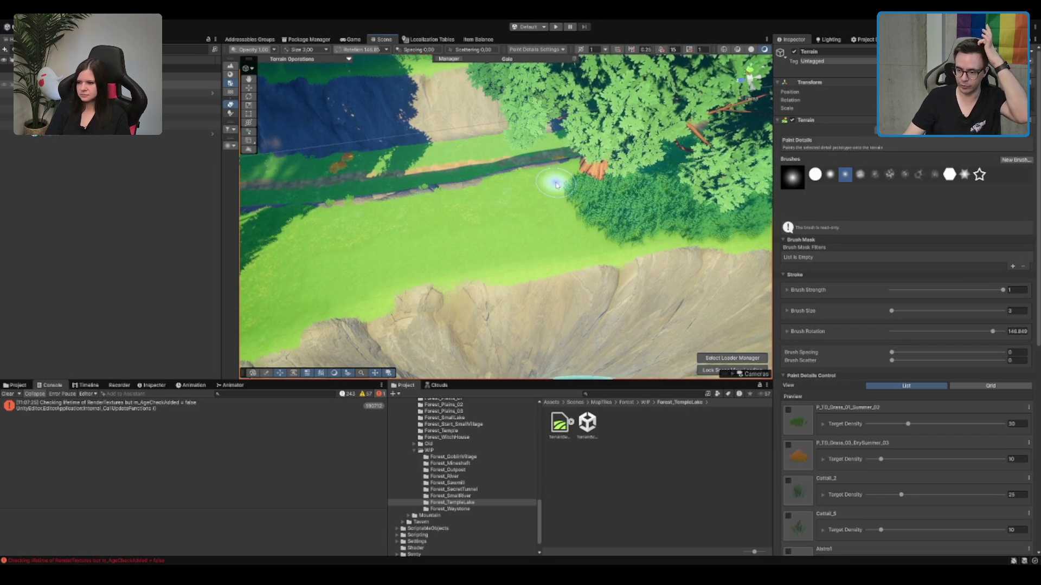
# Step: Sweep the bush detail brush across the middle grass strip between forest and cliff
pyautogui.moveTo(554, 180)
pyautogui.mouseDown()
pyautogui.moveTo(616, 167)
pyautogui.moveTo(607, 176)
pyautogui.mouseUp()
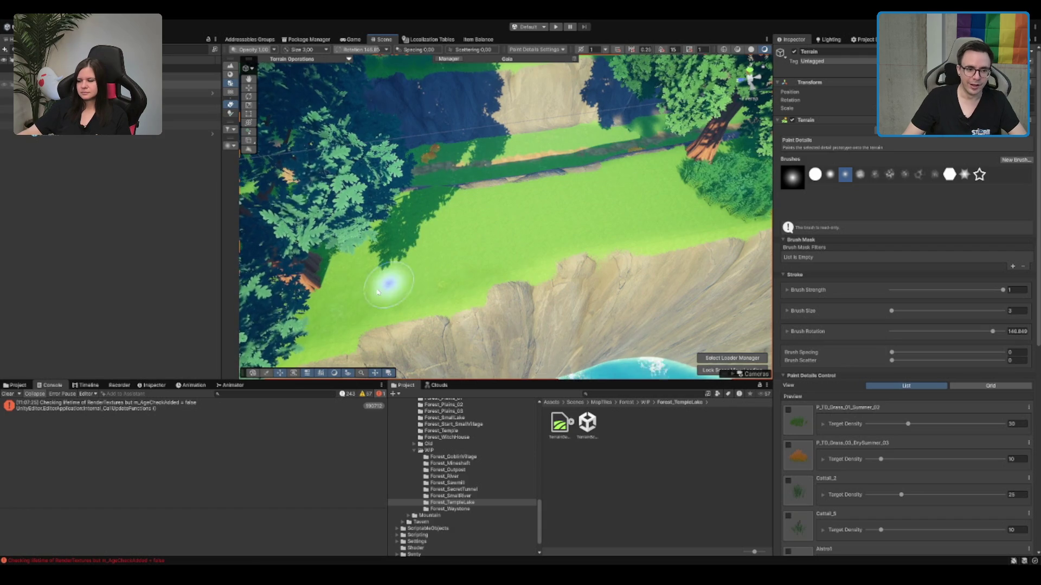
pyautogui.moveTo(689, 201)
pyautogui.mouseDown()
pyautogui.moveTo(571, 220)
pyautogui.moveTo(458, 221)
pyautogui.moveTo(652, 183)
pyautogui.mouseUp()
pyautogui.scroll(5, 564, 179)
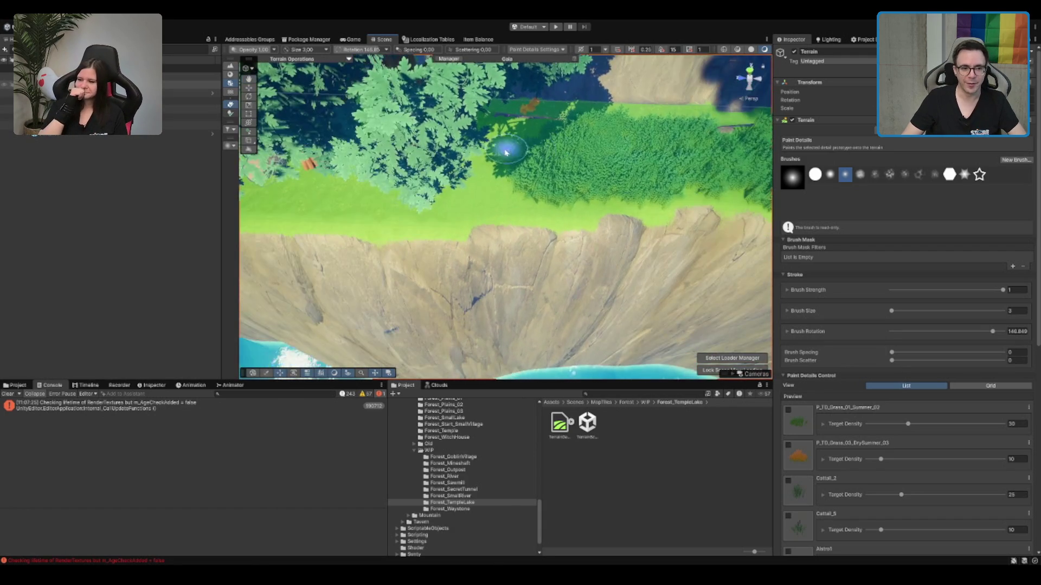
# Step: Orbit and zoom the view to inspect the cliff-top lawn, rock and lake
pyautogui.moveTo(313, 216); pyautogui.dragTo(464, 186)
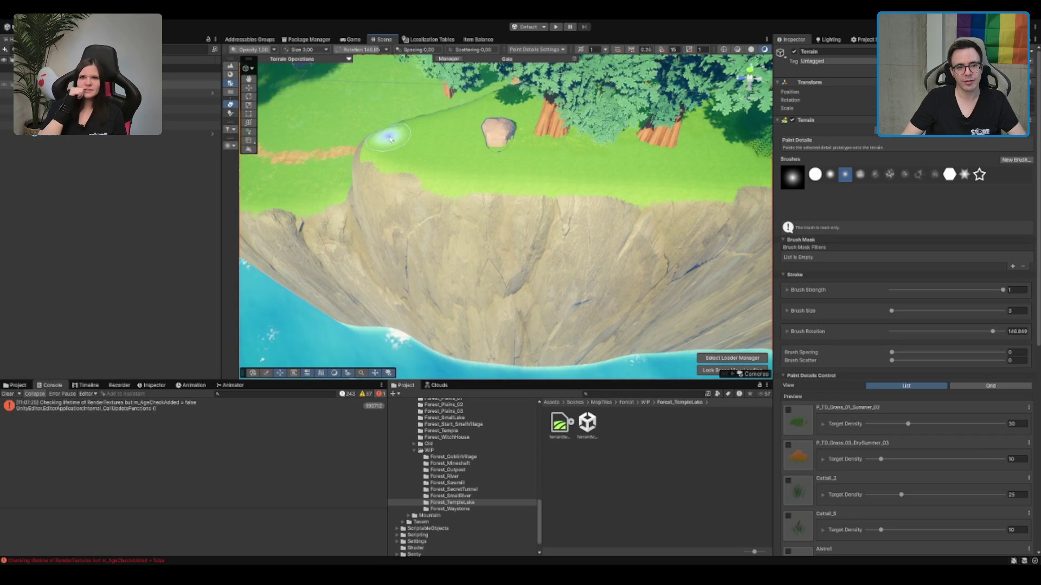
pyautogui.moveTo(633, 137)
pyautogui.mouseDown()
pyautogui.moveTo(608, 142)
pyautogui.moveTo(640, 149)
pyautogui.mouseUp()
pyautogui.scroll(5, 651, 154)
pyautogui.scroll(-5, 651, 154)
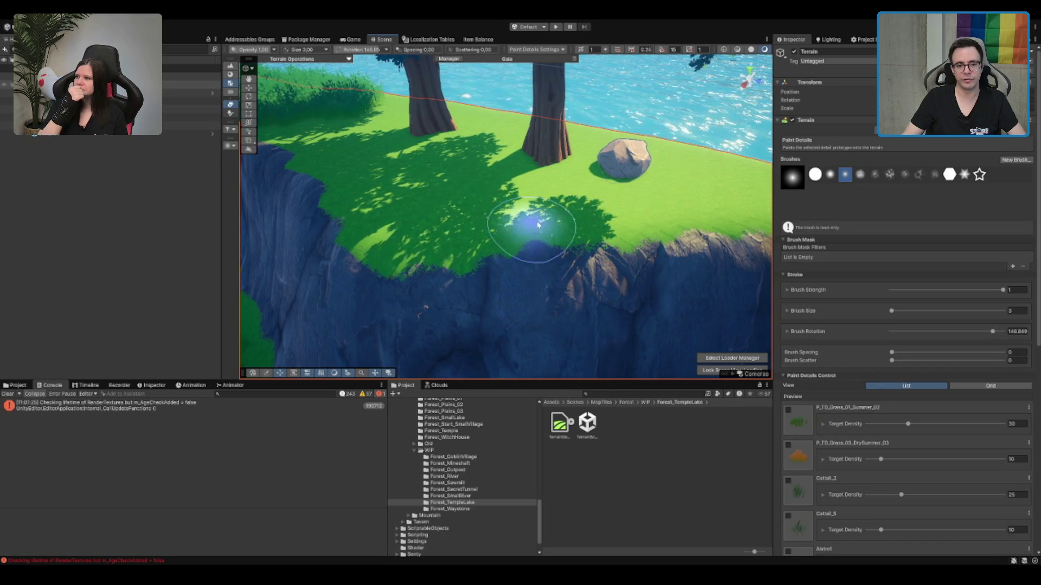
pyautogui.moveTo(516, 227); pyautogui.dragTo(531, 212)
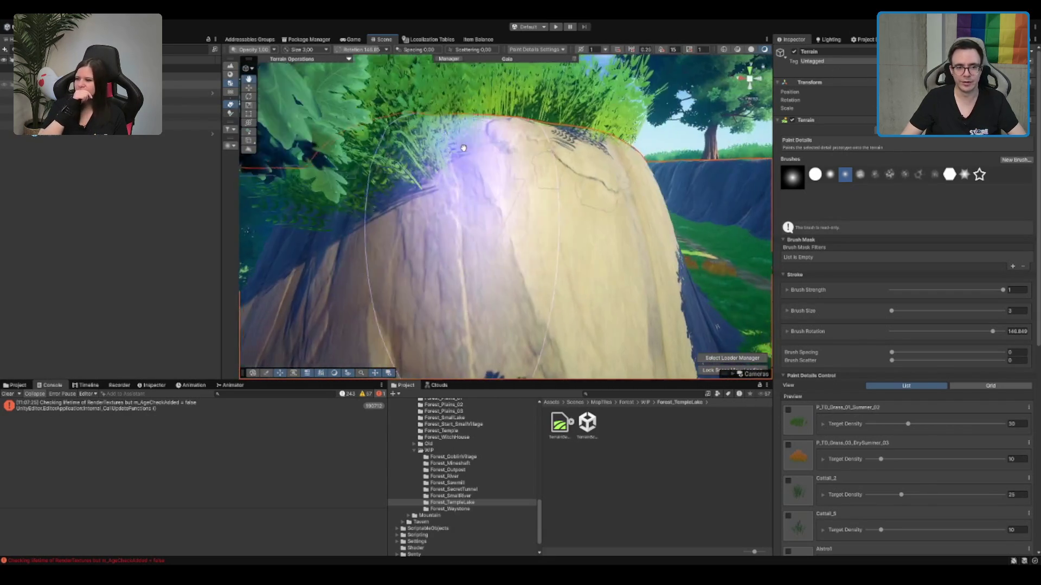
pyautogui.scroll(5, 466, 179)
pyautogui.moveTo(464, 211)
pyautogui.mouseDown()
pyautogui.moveTo(702, 132)
pyautogui.moveTo(569, 196)
pyautogui.moveTo(528, 187)
pyautogui.moveTo(483, 197)
pyautogui.mouseUp()
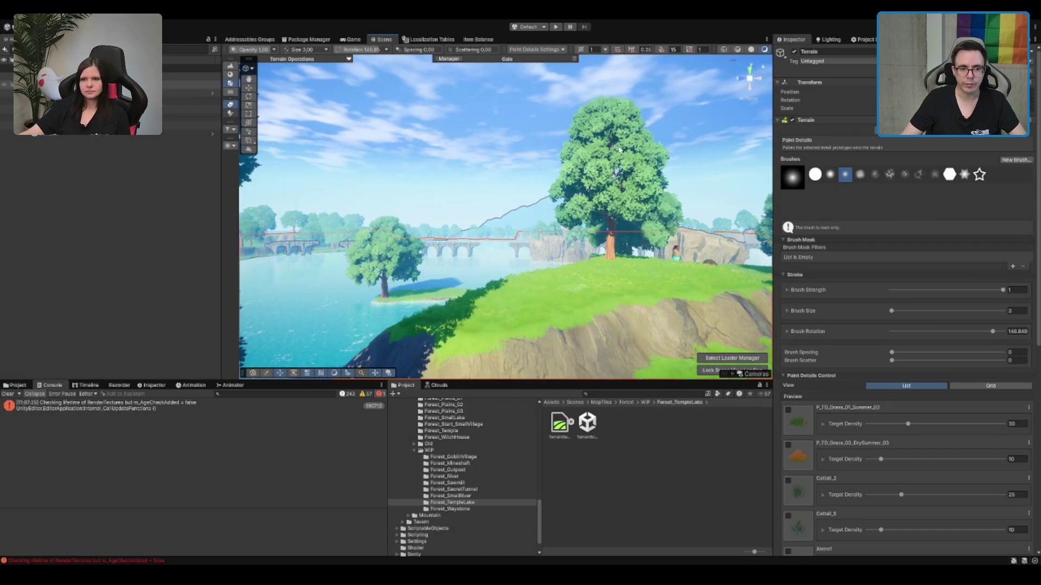
# Step: Switch to the Paint Trees tool and try out tree prototypes while framing the cliff and valley
pyautogui.press('F3')
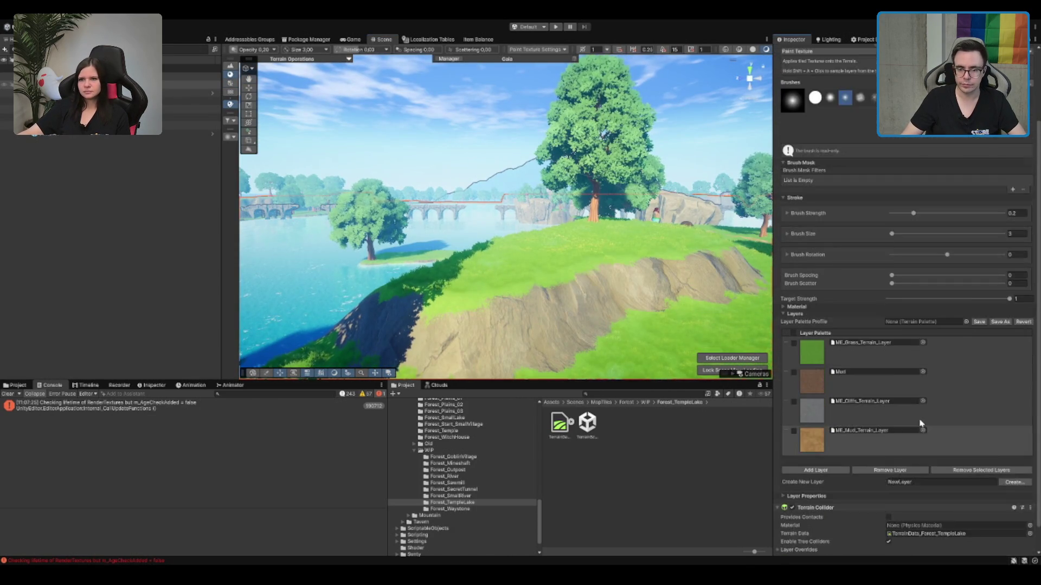
pyautogui.press('F4')
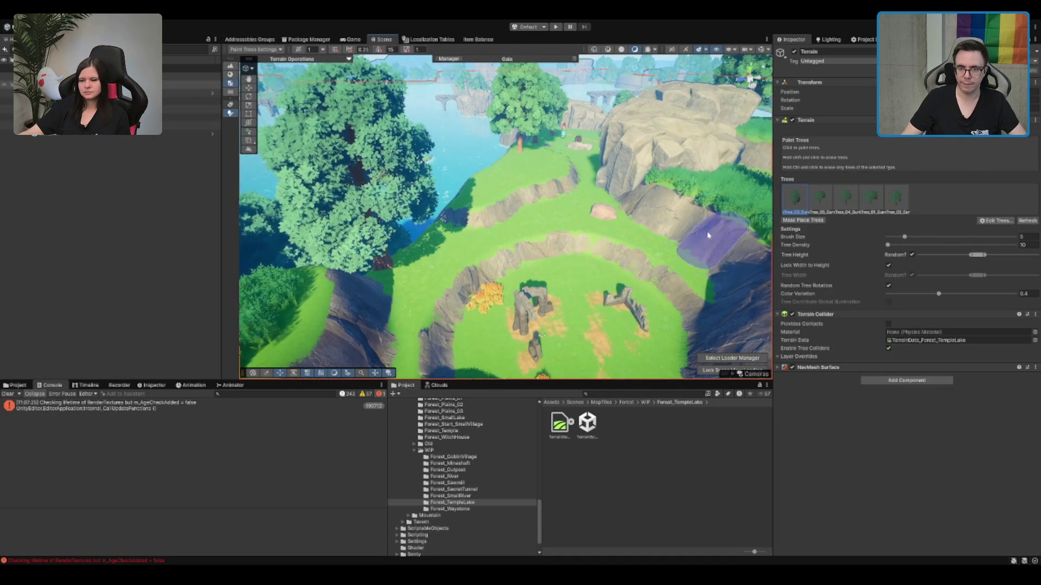
pyautogui.moveTo(644, 186)
pyautogui.mouseDown()
pyautogui.moveTo(530, 234)
pyautogui.moveTo(531, 250)
pyautogui.moveTo(598, 297)
pyautogui.mouseUp()
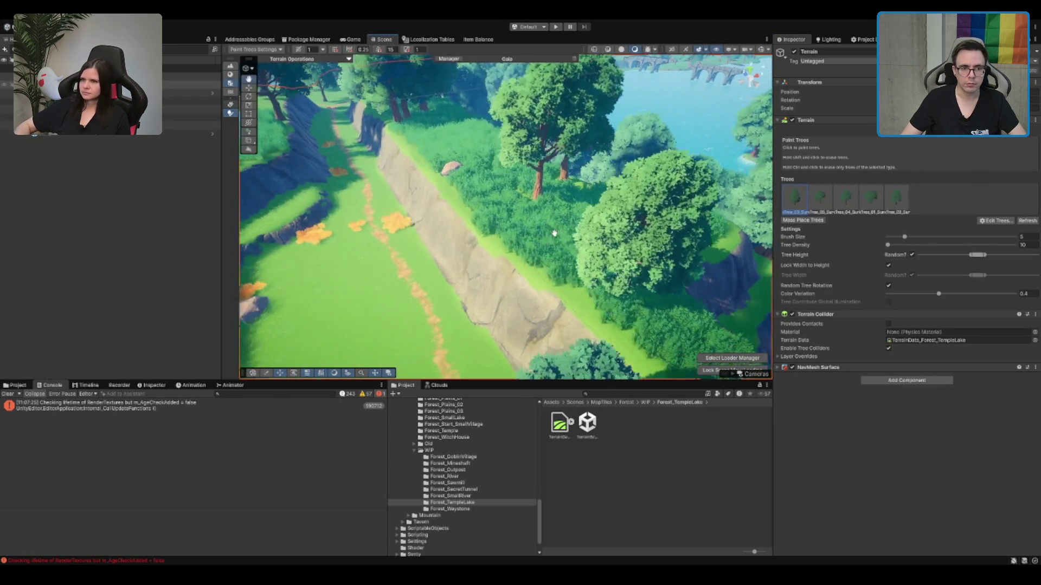
pyautogui.click(897, 197)
pyautogui.moveTo(721, 254); pyautogui.dragTo(757, 182)
pyautogui.scroll(5, 477, 271)
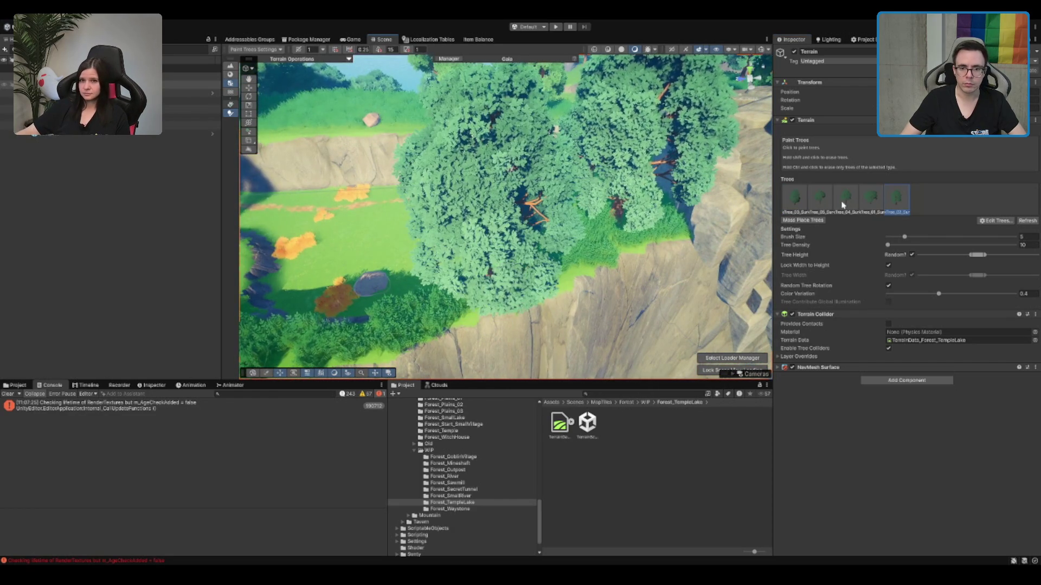
pyautogui.click(804, 206)
pyautogui.scroll(5, 396, 325)
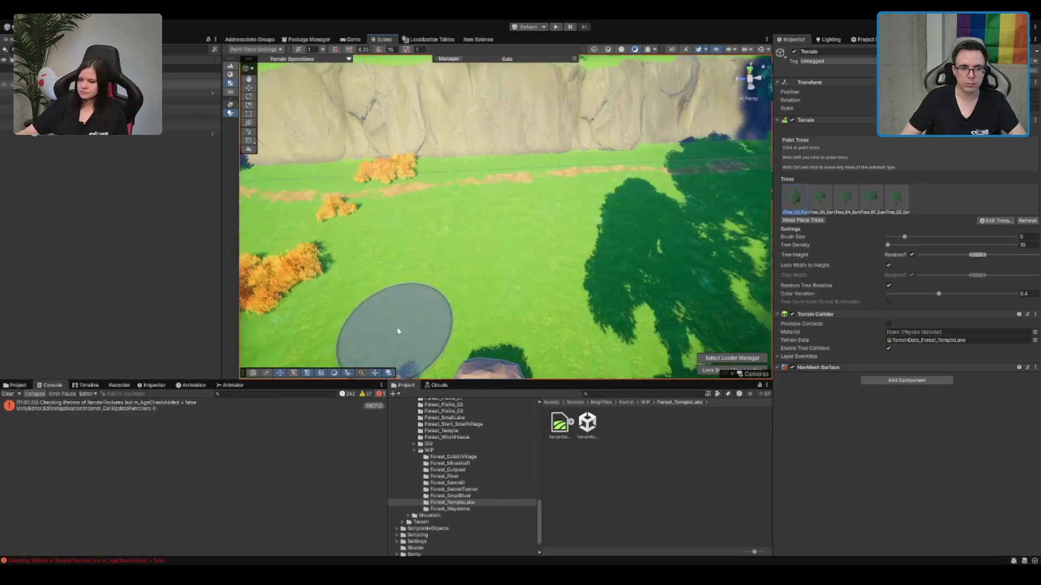
pyautogui.scroll(-5, 591, 270)
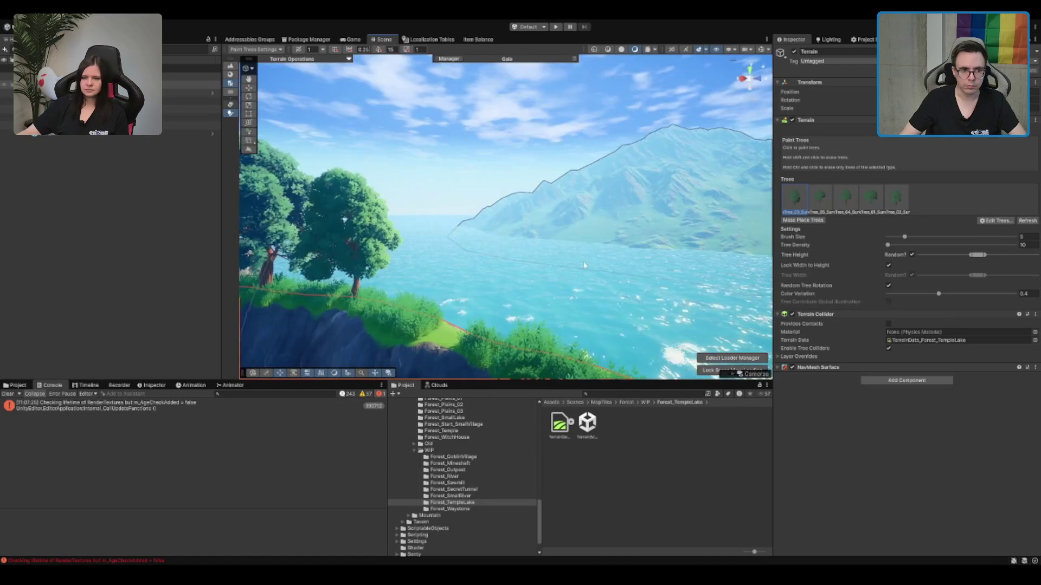
pyautogui.scroll(10, 585, 266)
pyautogui.moveTo(455, 284); pyautogui.dragTo(385, 184)
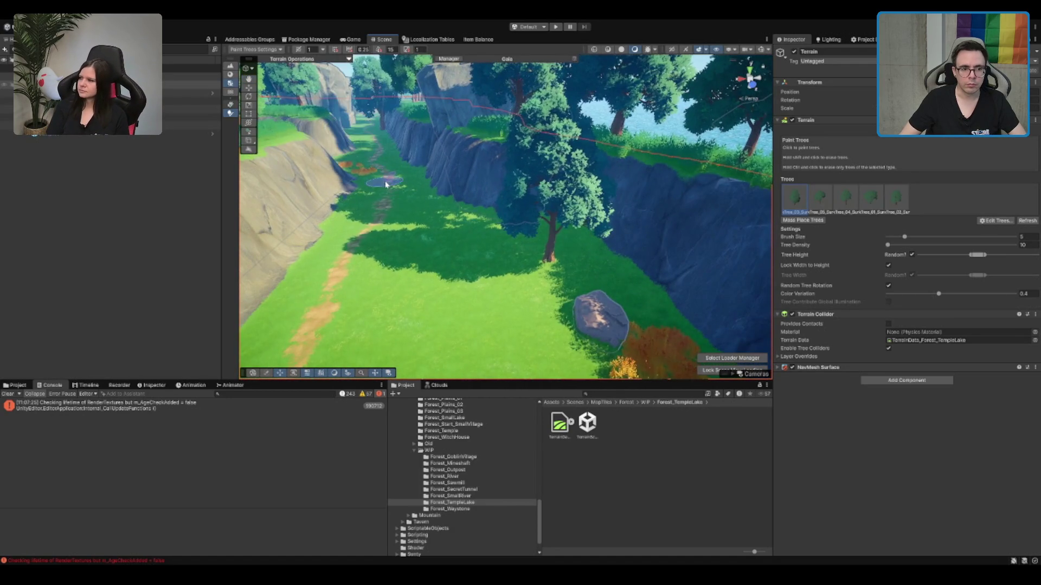
# Step: Plant a large tree of the fifth tree type on the small island
pyautogui.click(890, 193)
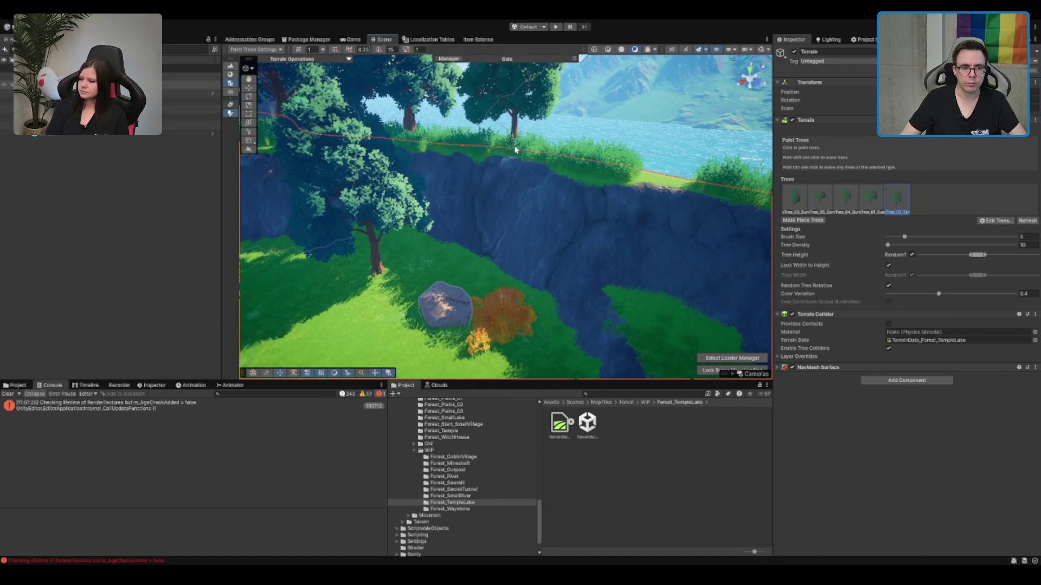
pyautogui.hotkey('ctrl', 'a')
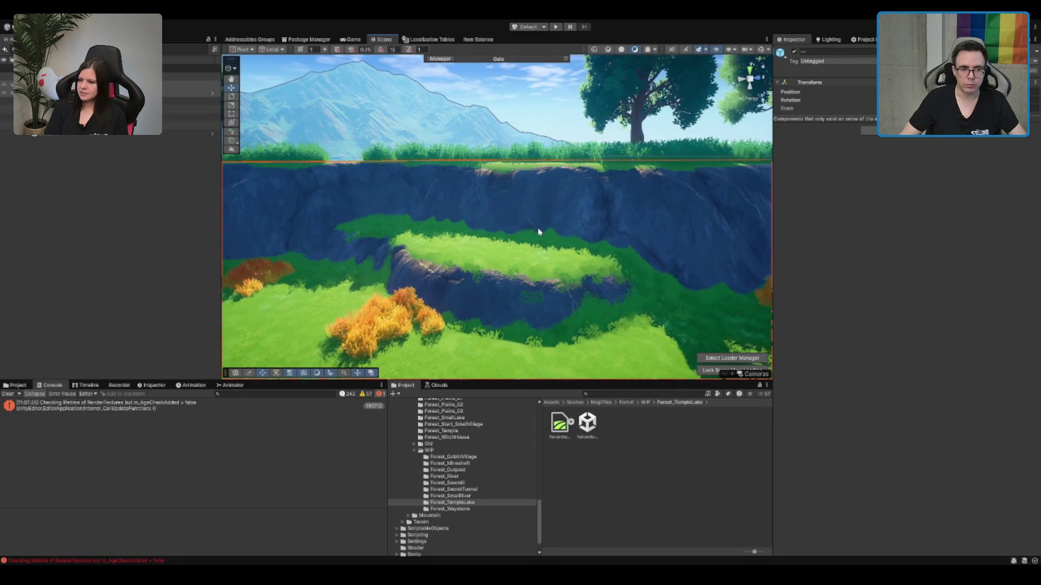
pyautogui.click(614, 208)
pyautogui.click(629, 196)
pyautogui.scroll(-3, 597, 195)
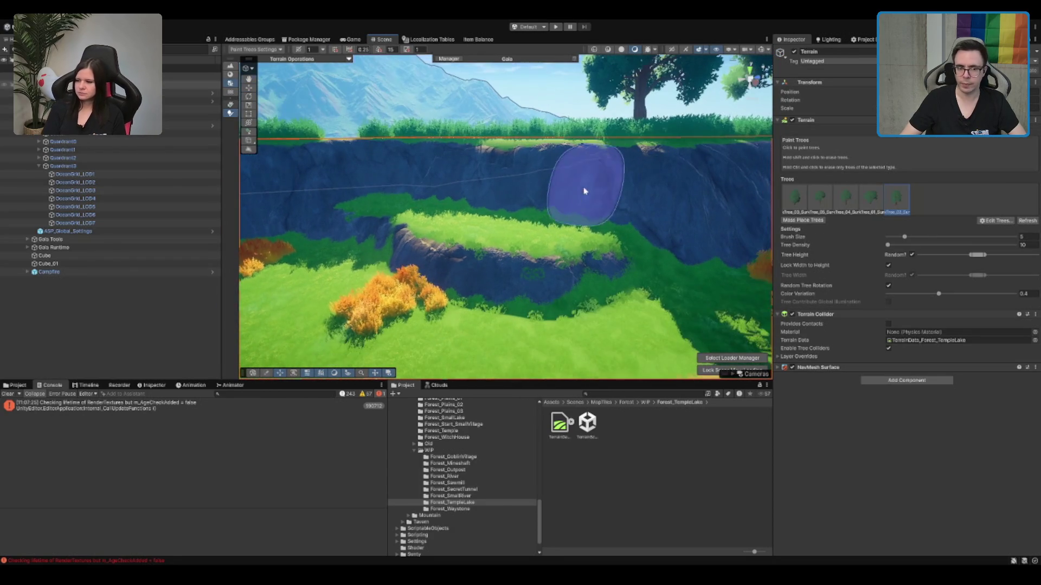
pyautogui.click(465, 225)
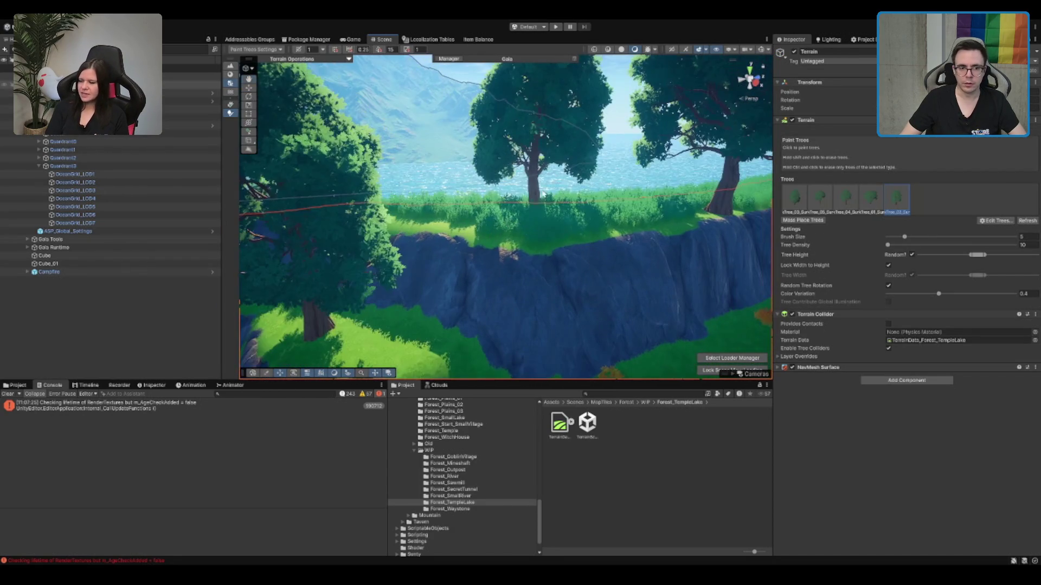
# Step: Plant a large first-type tree beside the dirt path
pyautogui.scroll(5, 488, 211)
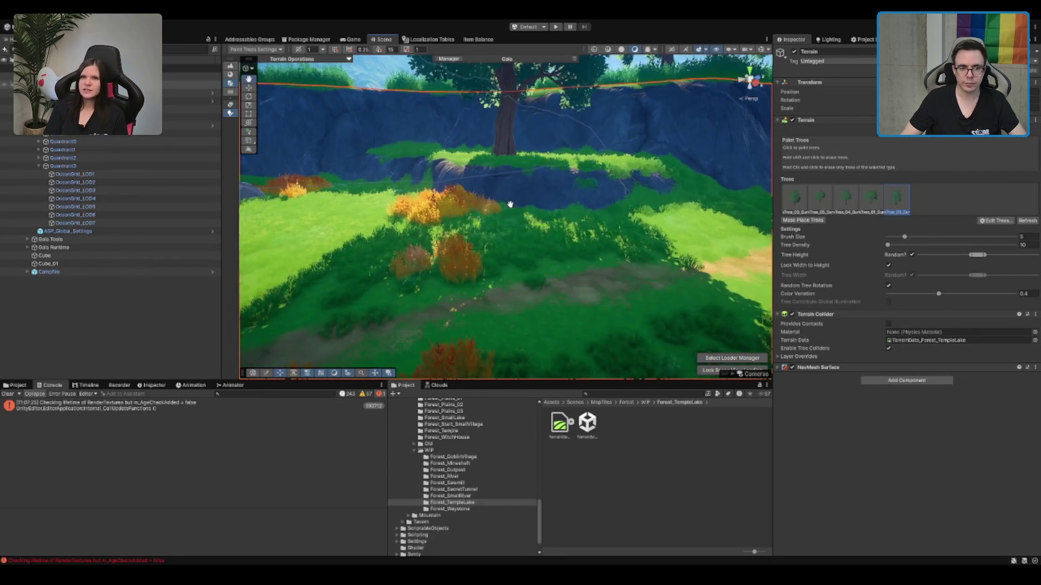
pyautogui.click(799, 203)
pyautogui.moveTo(512, 243)
pyautogui.mouseDown()
pyautogui.moveTo(713, 226)
pyautogui.moveTo(444, 218)
pyautogui.moveTo(510, 215)
pyautogui.moveTo(530, 274)
pyautogui.moveTo(520, 276)
pyautogui.moveTo(489, 278)
pyautogui.moveTo(531, 202)
pyautogui.mouseUp()
pyautogui.moveTo(382, 194)
pyautogui.mouseDown()
pyautogui.moveTo(418, 237)
pyautogui.moveTo(464, 186)
pyautogui.moveTo(466, 234)
pyautogui.mouseUp()
pyautogui.click(417, 225)
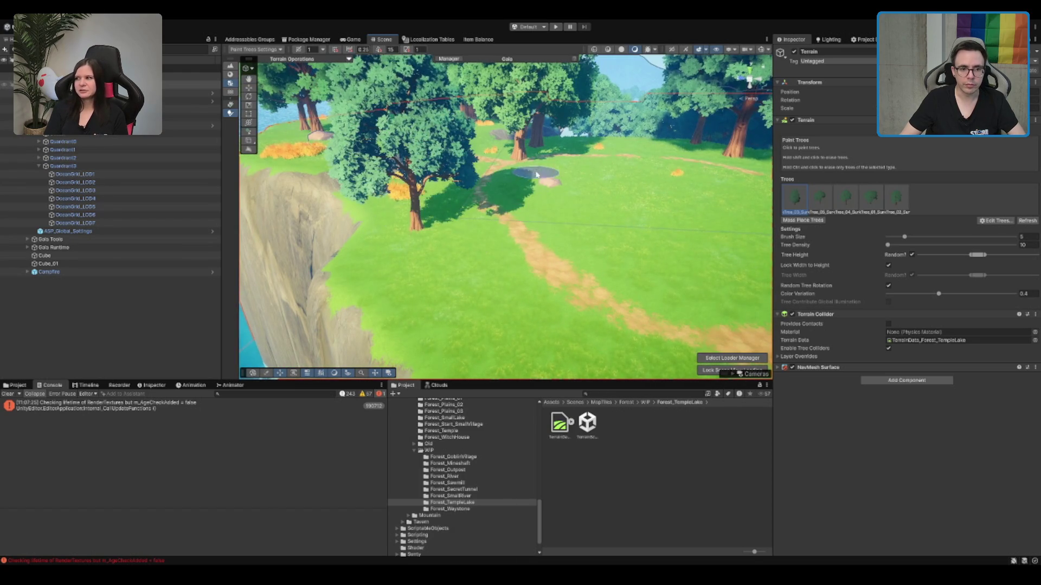
# Step: Plant a second-type tree in the meadow between the paths, then leave tree painting
pyautogui.click(897, 198)
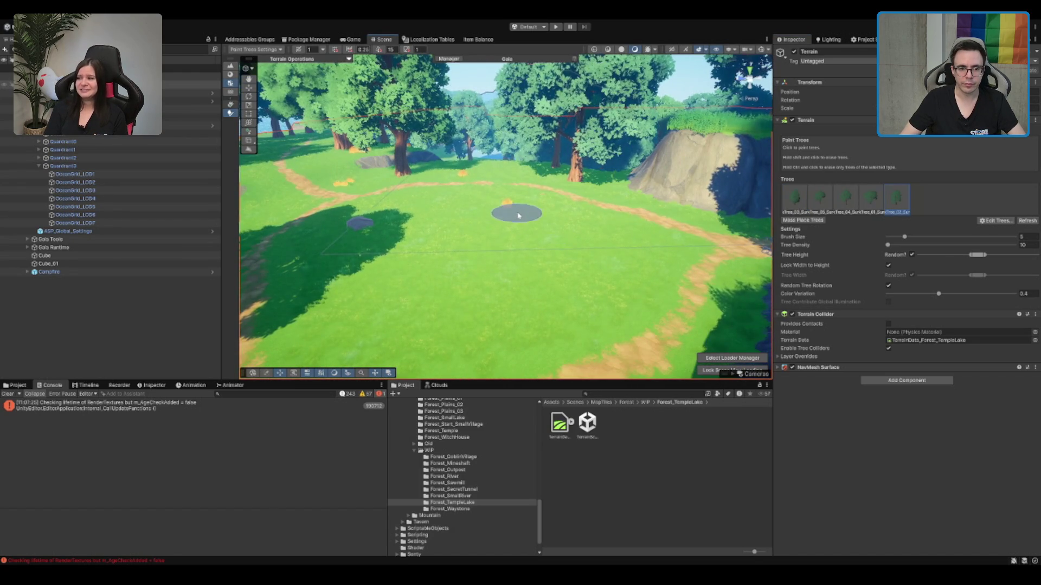
pyautogui.click(819, 199)
pyautogui.click(409, 252)
pyautogui.scroll(3, 410, 252)
pyautogui.click(795, 198)
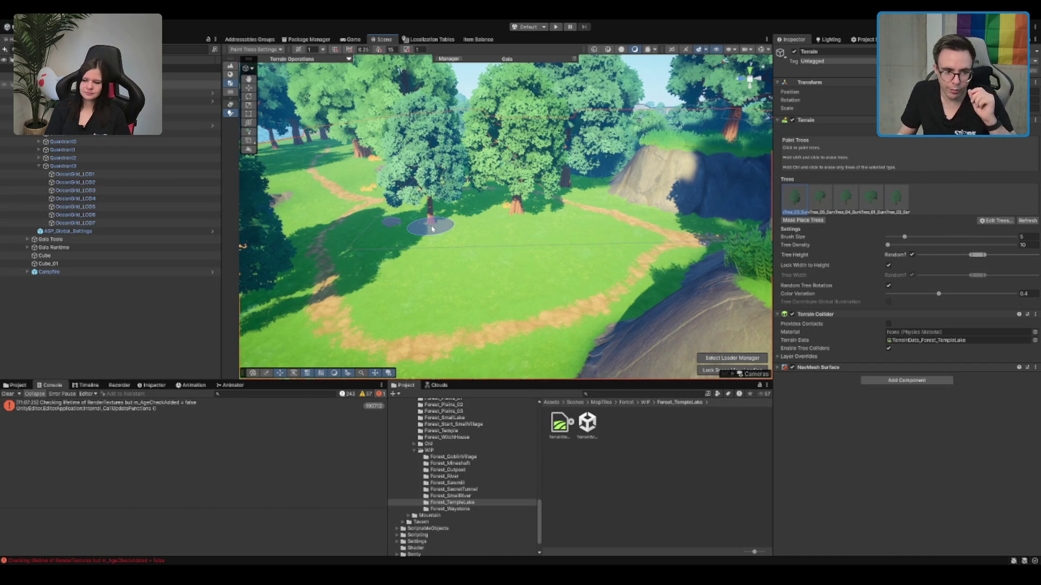
pyautogui.scroll(3, 482, 250)
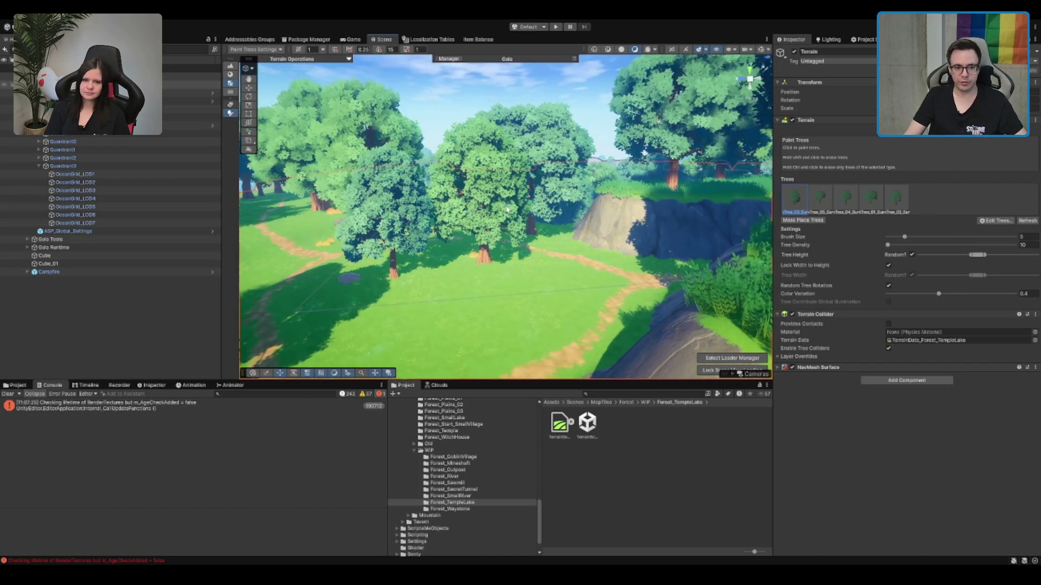
pyautogui.press('w')
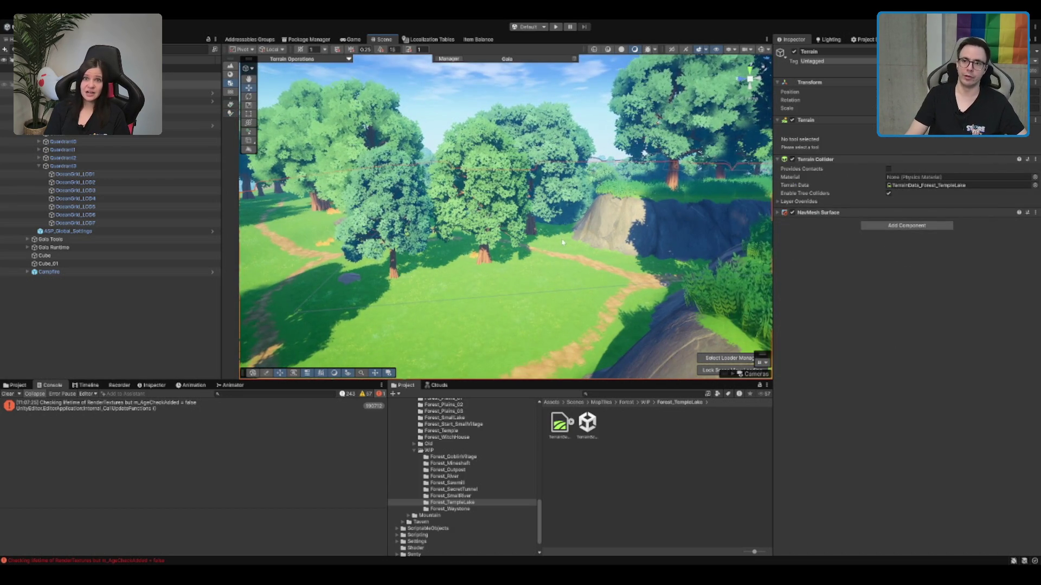
# Step: Zoom and orbit to survey the cliff and lake from several angles
pyautogui.scroll(5, 580, 265)
pyautogui.scroll(3, 581, 265)
pyautogui.scroll(-3, 602, 246)
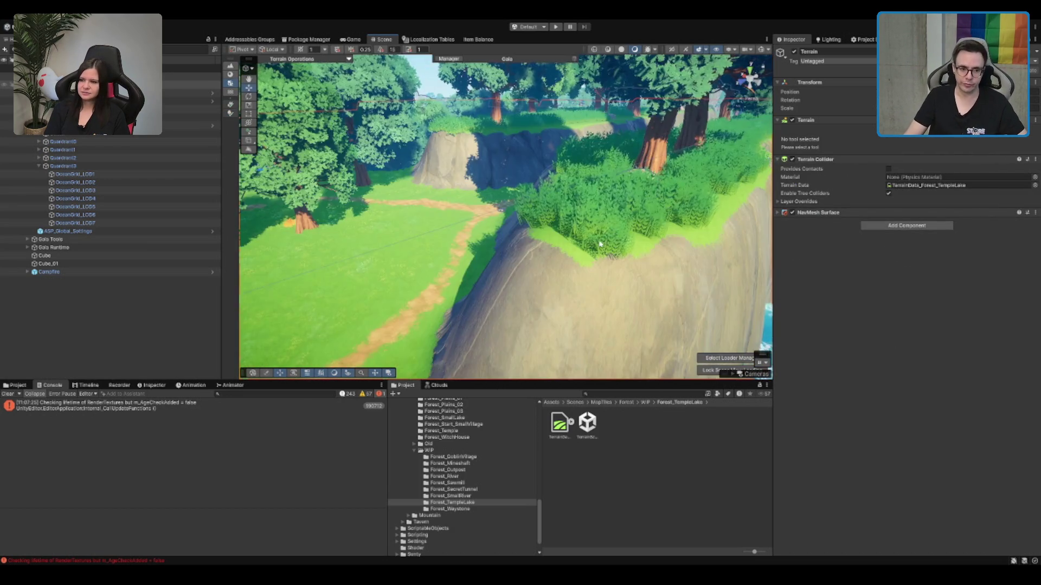
pyautogui.scroll(5, 599, 242)
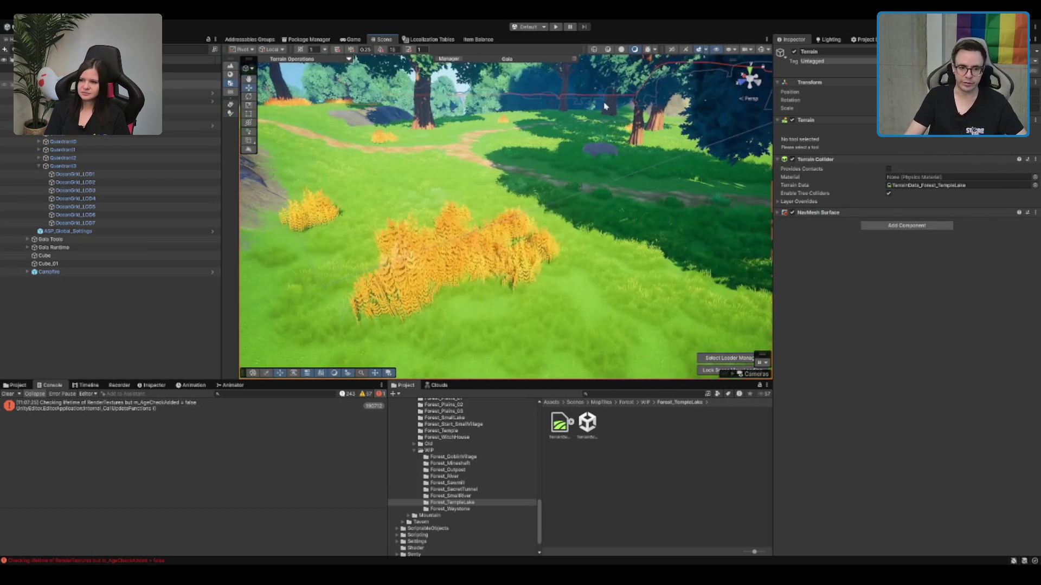
pyautogui.scroll(-10, 605, 107)
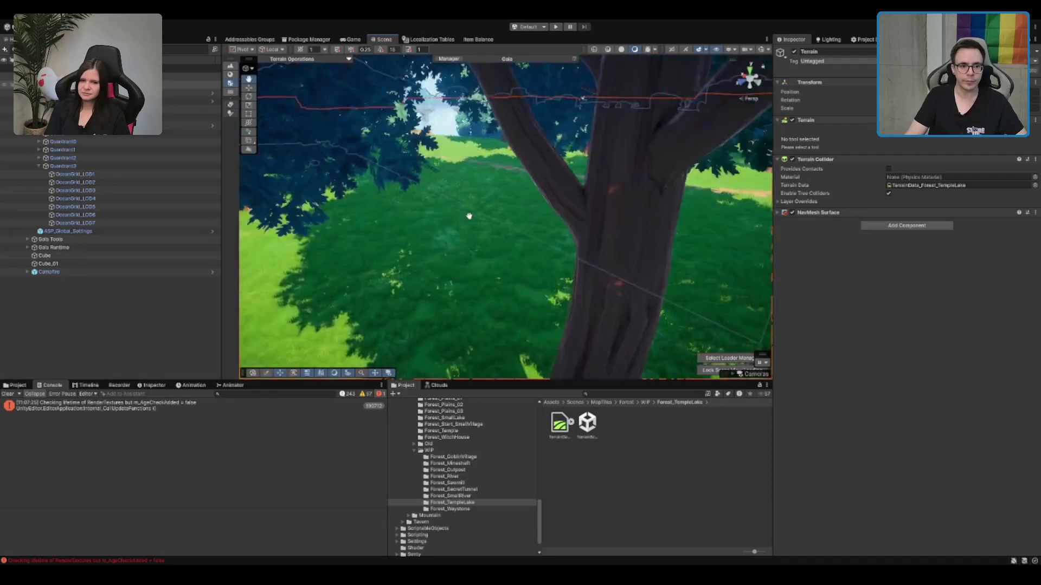
pyautogui.scroll(5, 589, 242)
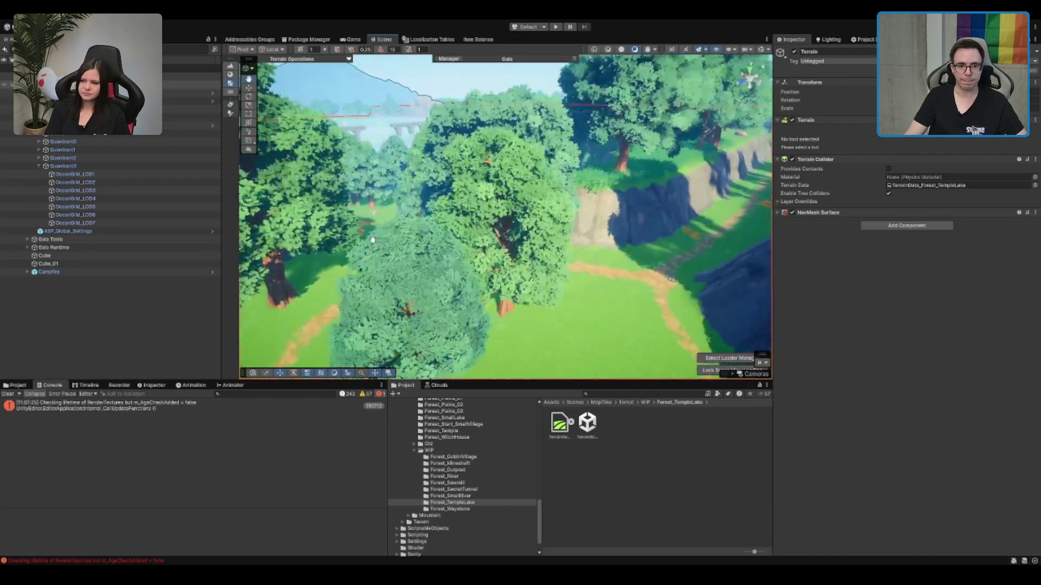
pyautogui.moveTo(589, 242); pyautogui.dragTo(414, 198)
pyautogui.scroll(-3, 414, 198)
pyautogui.scroll(5, 525, 191)
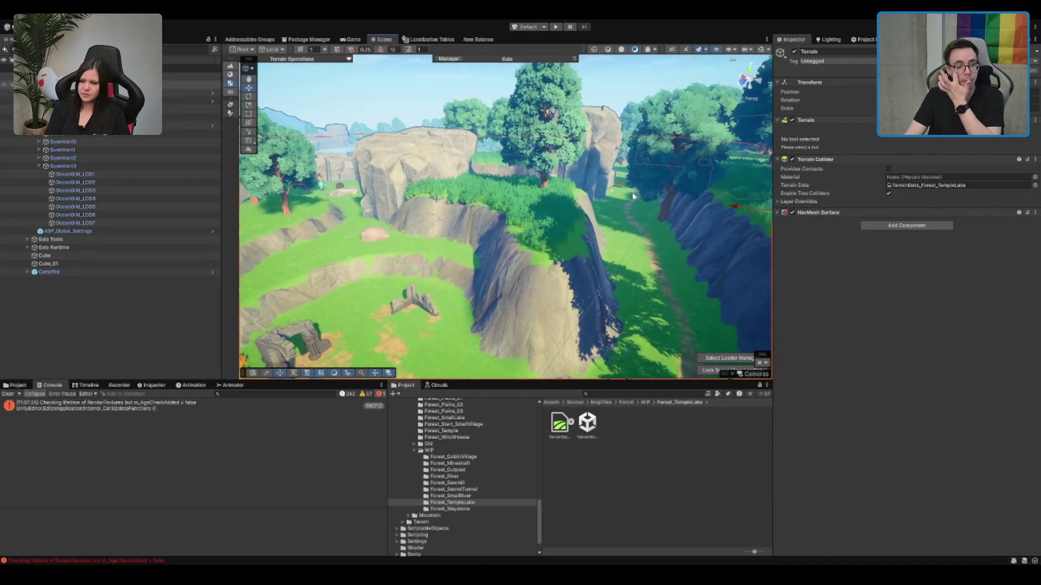
pyautogui.scroll(-5, 599, 226)
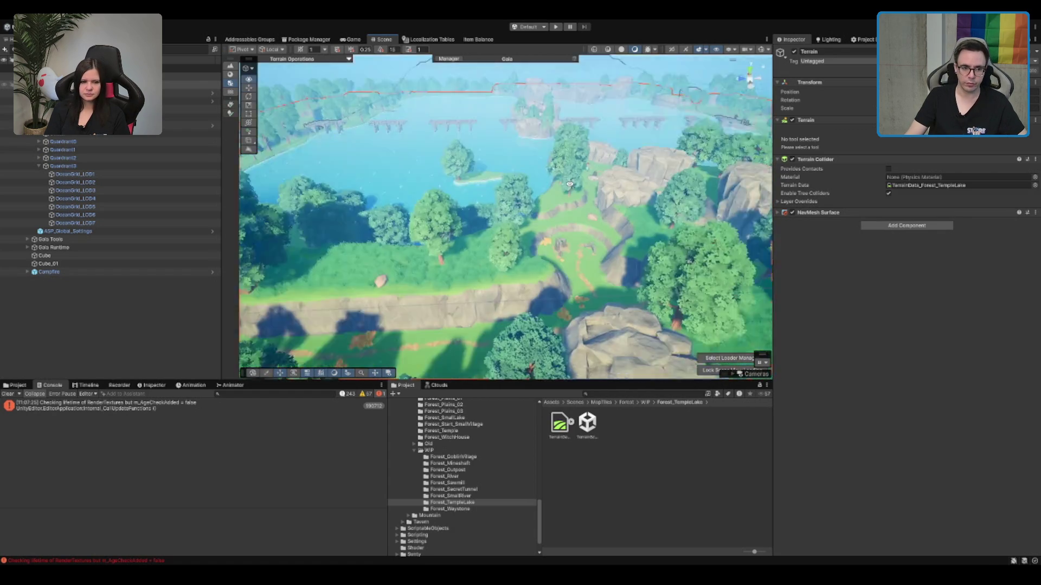
pyautogui.scroll(-3, 581, 182)
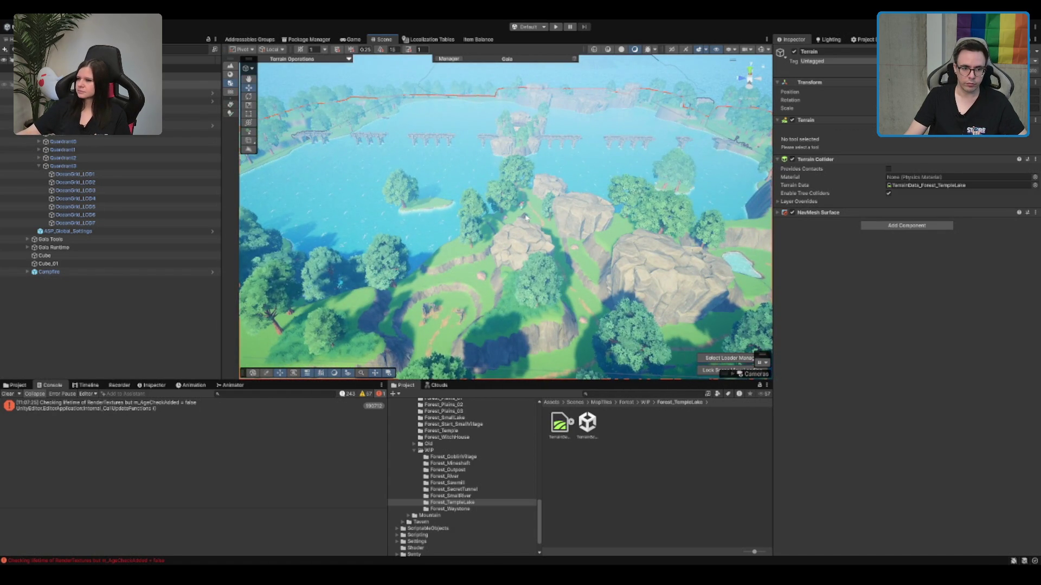
# Step: Select and frame SM_Prop_Barrel_05, orbit around it, then reselect the lake terrain
pyautogui.click(526, 217)
pyautogui.press('f')
pyautogui.scroll(-3, 694, 160)
pyautogui.moveTo(694, 160)
pyautogui.mouseDown()
pyautogui.moveTo(435, 158)
pyautogui.moveTo(569, 161)
pyautogui.moveTo(612, 208)
pyautogui.moveTo(634, 254)
pyautogui.mouseUp()
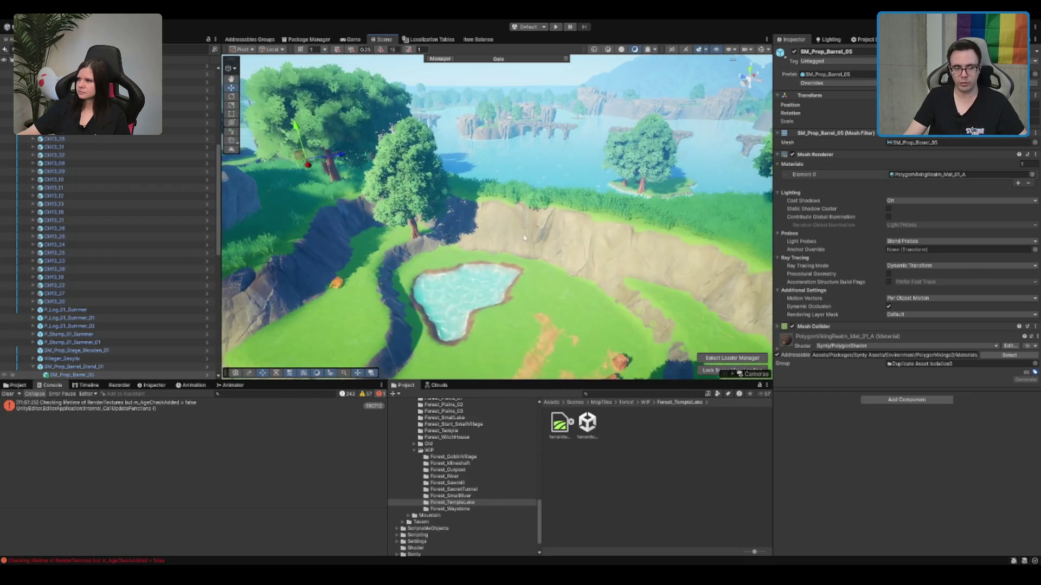
pyautogui.click(677, 233)
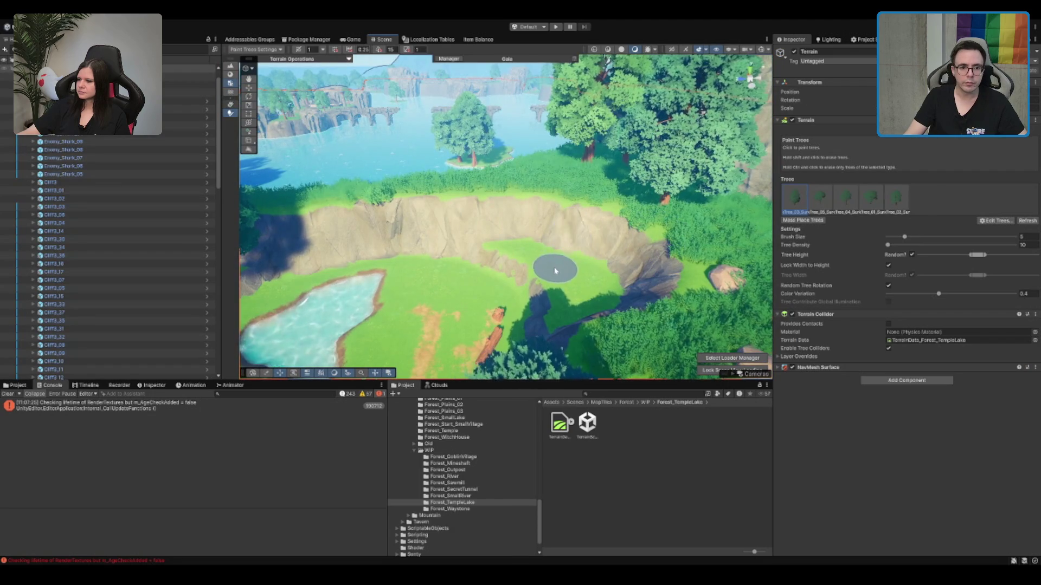
# Step: Pick the fifth tree prototype, exit tree painting, and fly into the tree foliage
pyautogui.click(897, 198)
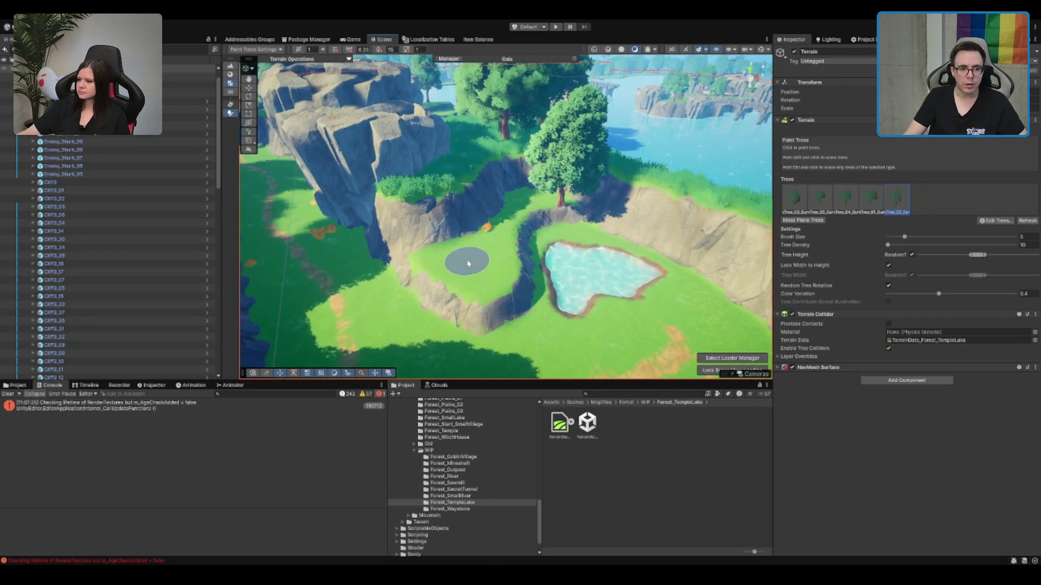
pyautogui.press('q')
pyautogui.moveTo(490, 285)
pyautogui.mouseDown()
pyautogui.moveTo(510, 235)
pyautogui.moveTo(465, 222)
pyautogui.moveTo(656, 198)
pyautogui.moveTo(553, 243)
pyautogui.mouseUp()
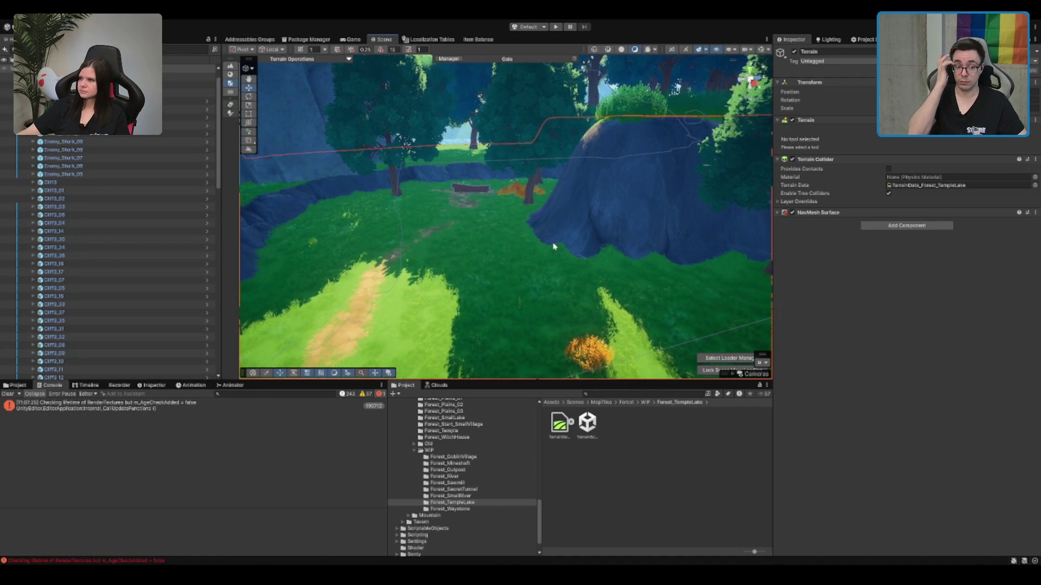
# Step: Fly past the cliff, lake slope and forest path, then select the hut Forest_DecorationObject_02
pyautogui.moveTo(553, 247); pyautogui.dragTo(550, 242)
pyautogui.scroll(2, 551, 243)
pyautogui.moveTo(541, 170)
pyautogui.mouseDown()
pyautogui.moveTo(612, 206)
pyautogui.moveTo(617, 261)
pyautogui.mouseUp()
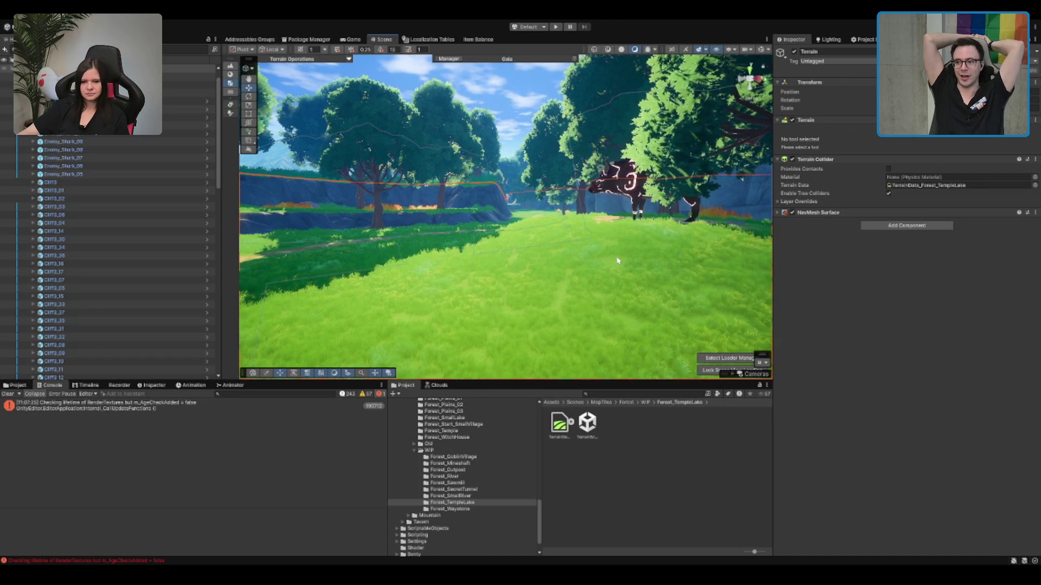
pyautogui.moveTo(512, 212); pyautogui.dragTo(813, 170)
pyautogui.moveTo(657, 176)
pyautogui.mouseDown()
pyautogui.moveTo(551, 219)
pyautogui.moveTo(574, 204)
pyautogui.moveTo(541, 204)
pyautogui.moveTo(580, 202)
pyautogui.moveTo(598, 230)
pyautogui.mouseUp()
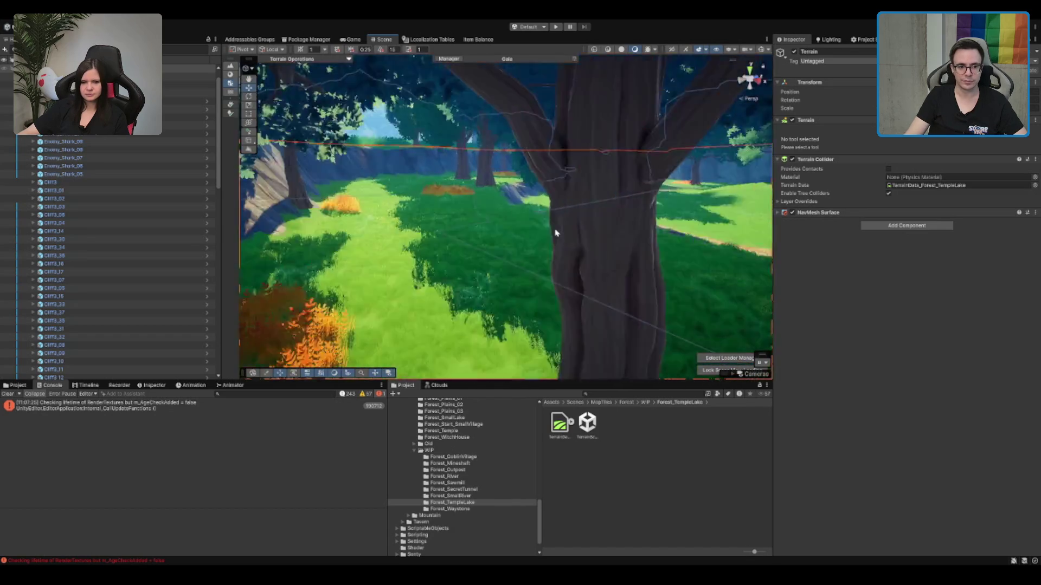
pyautogui.moveTo(577, 194); pyautogui.dragTo(502, 201)
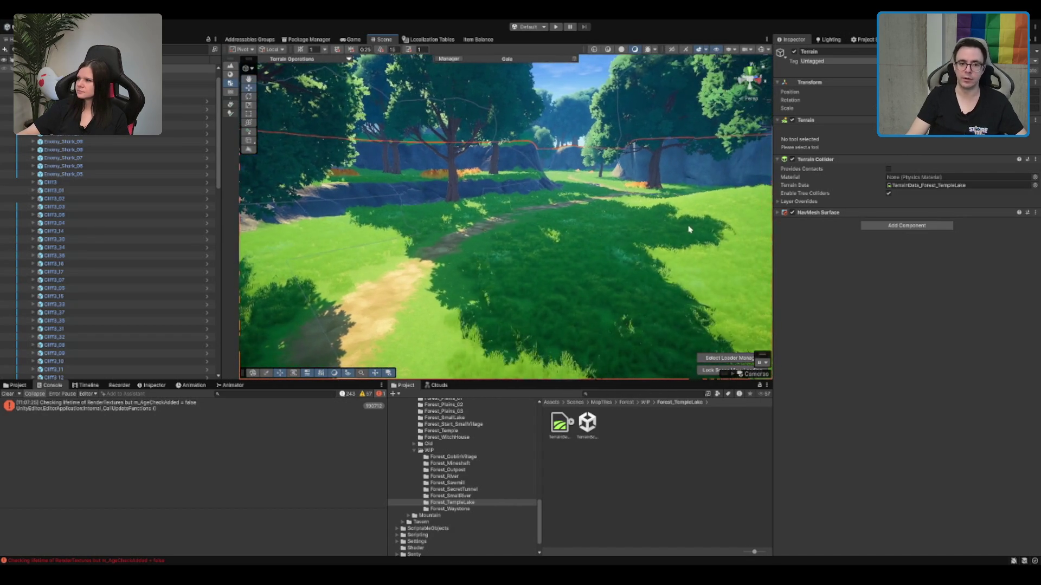
pyautogui.moveTo(644, 216); pyautogui.dragTo(610, 230)
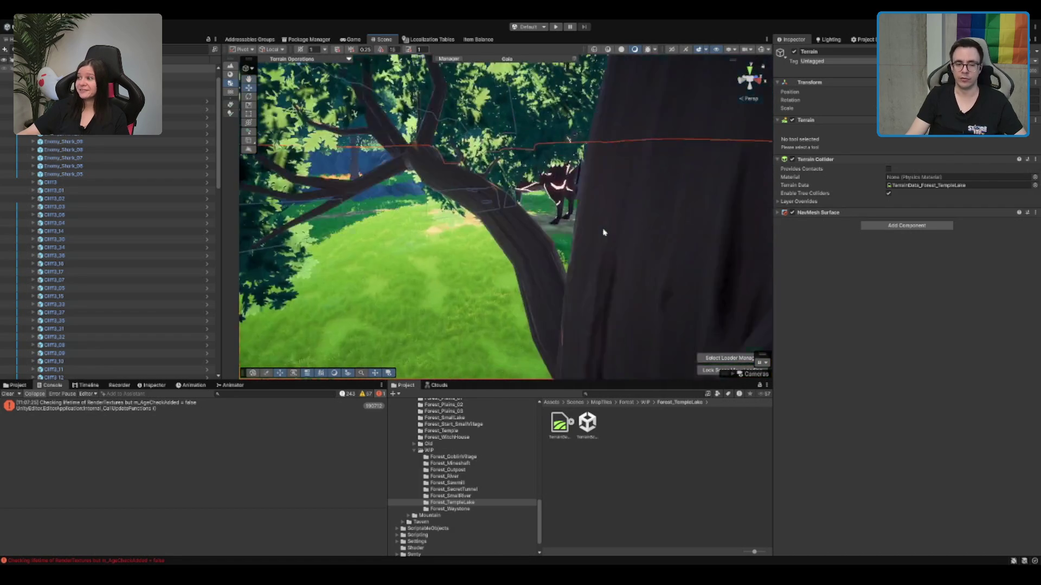
pyautogui.moveTo(617, 243); pyautogui.dragTo(616, 217)
pyautogui.scroll(-5, 622, 226)
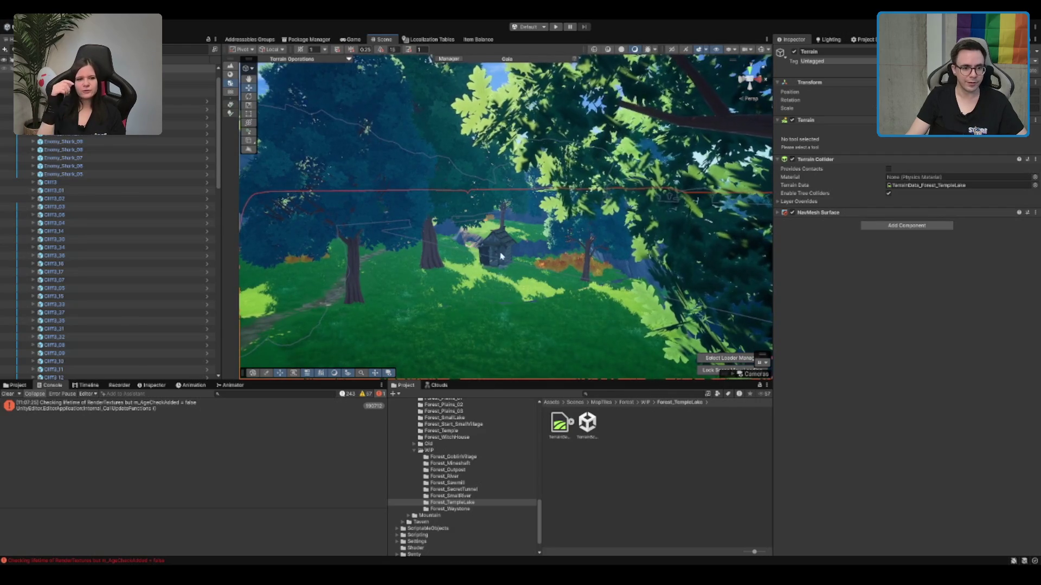
pyautogui.click(495, 244)
# Step: Frame LootLocation_Difficulty_1_03 and orbit the view across the lake
pyautogui.press('f')
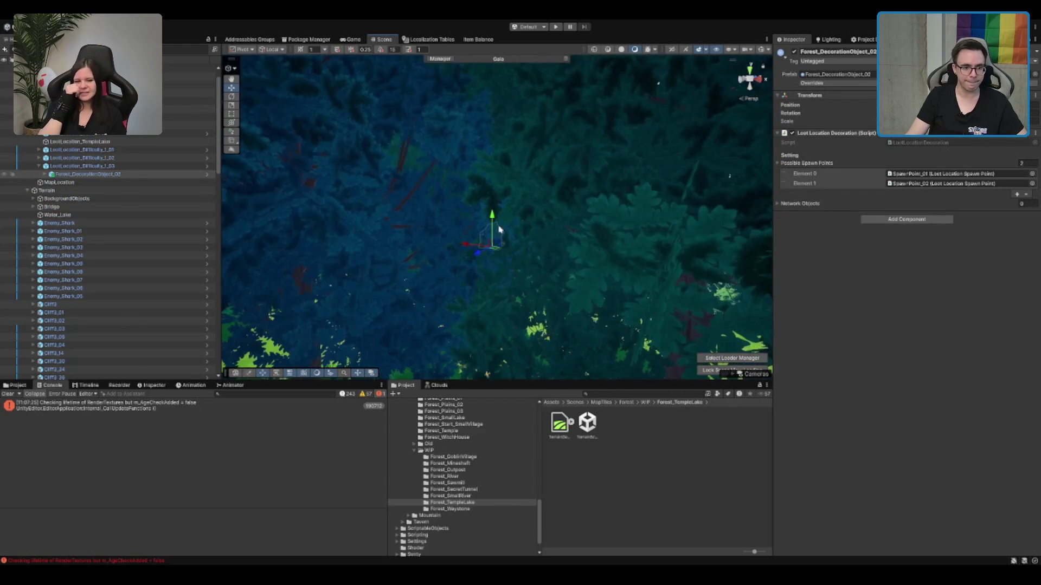
pyautogui.click(162, 166)
pyautogui.press('f')
pyautogui.moveTo(402, 180)
pyautogui.mouseDown()
pyautogui.moveTo(455, 260)
pyautogui.moveTo(540, 258)
pyautogui.mouseUp()
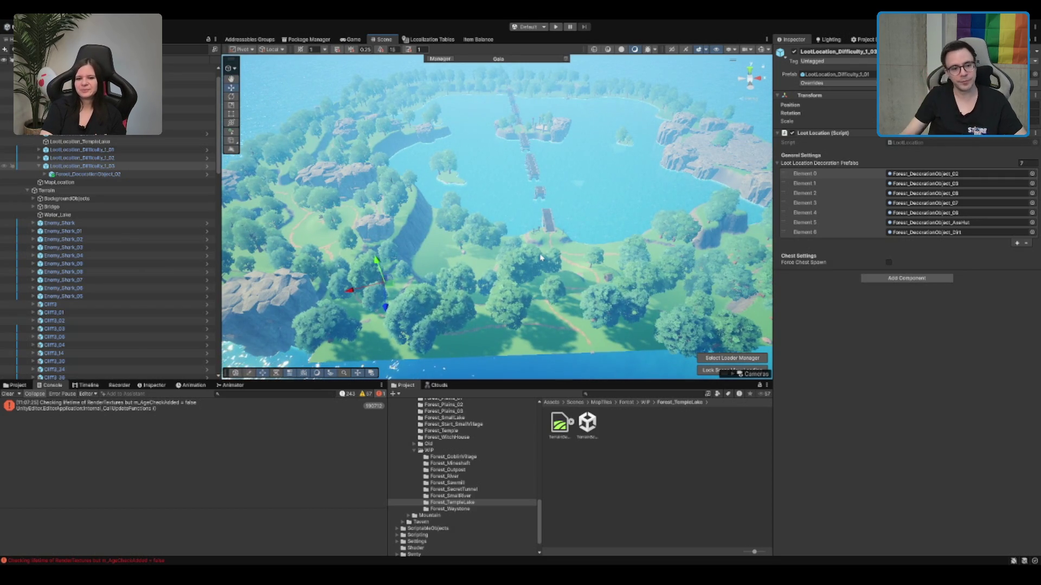
pyautogui.moveTo(412, 249); pyautogui.dragTo(432, 249)
pyautogui.moveTo(372, 314)
pyautogui.mouseDown()
pyautogui.moveTo(450, 256)
pyautogui.moveTo(498, 256)
pyautogui.mouseUp()
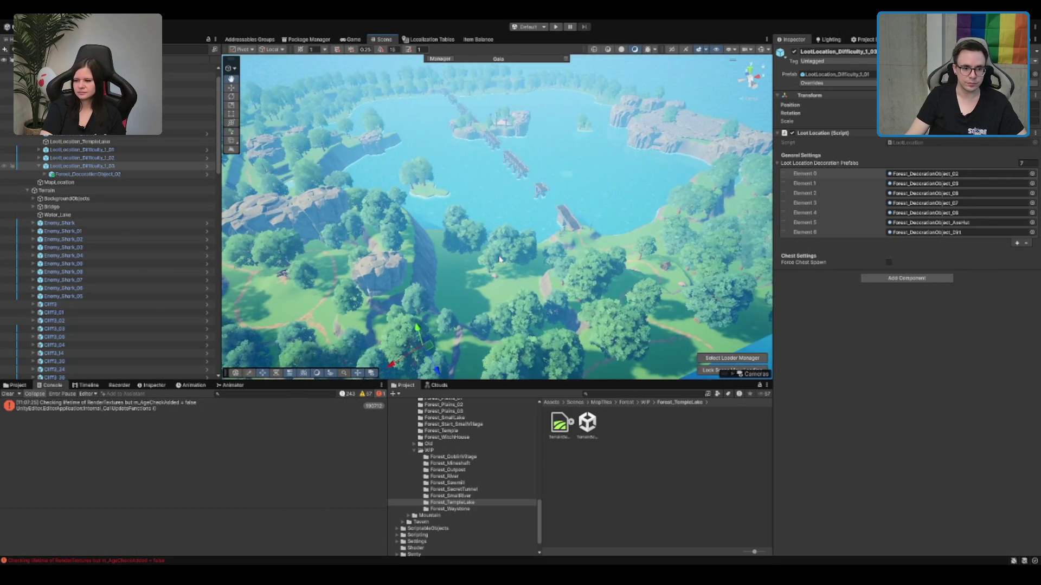
# Step: Duplicate it as LootLocation_Difficulty_1_04 and rotate the hut to sit beside the path
pyautogui.hotkey('ctrl', 'd')
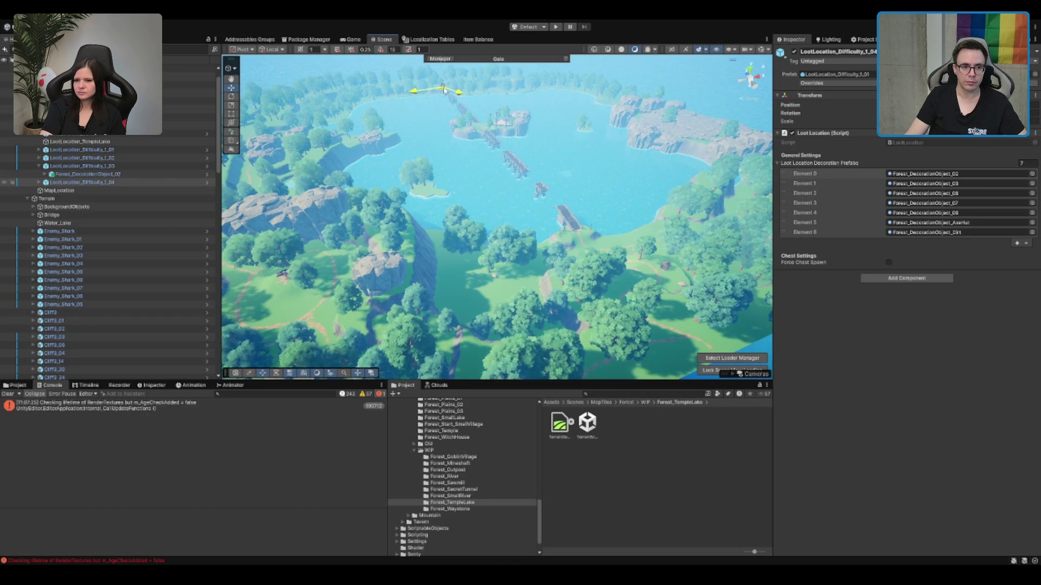
pyautogui.press('f')
pyautogui.moveTo(498, 265)
pyautogui.mouseDown()
pyautogui.moveTo(339, 68)
pyautogui.moveTo(508, 39)
pyautogui.mouseUp()
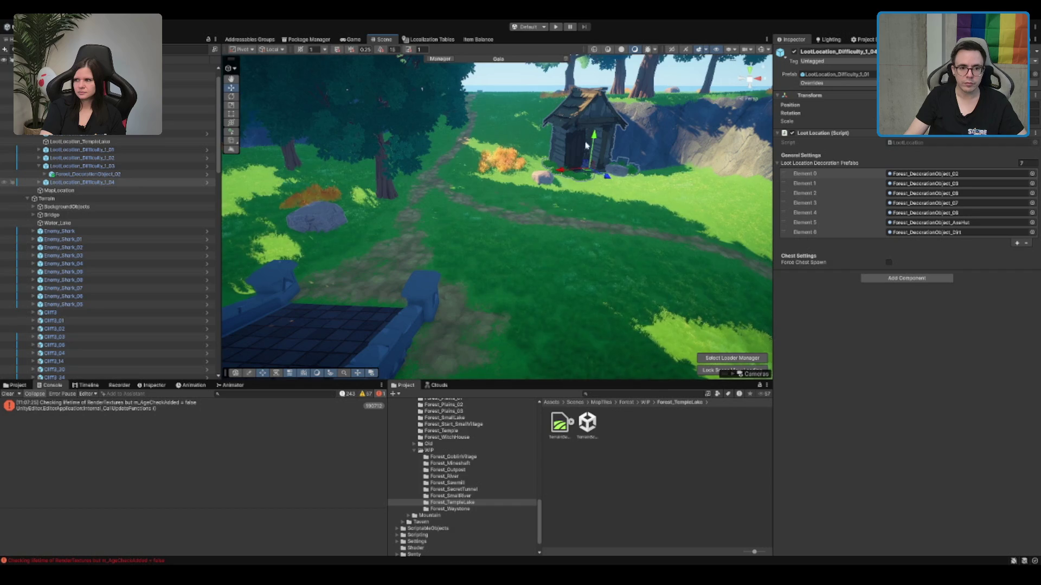
pyautogui.press('e')
pyautogui.moveTo(606, 201); pyautogui.dragTo(402, 250)
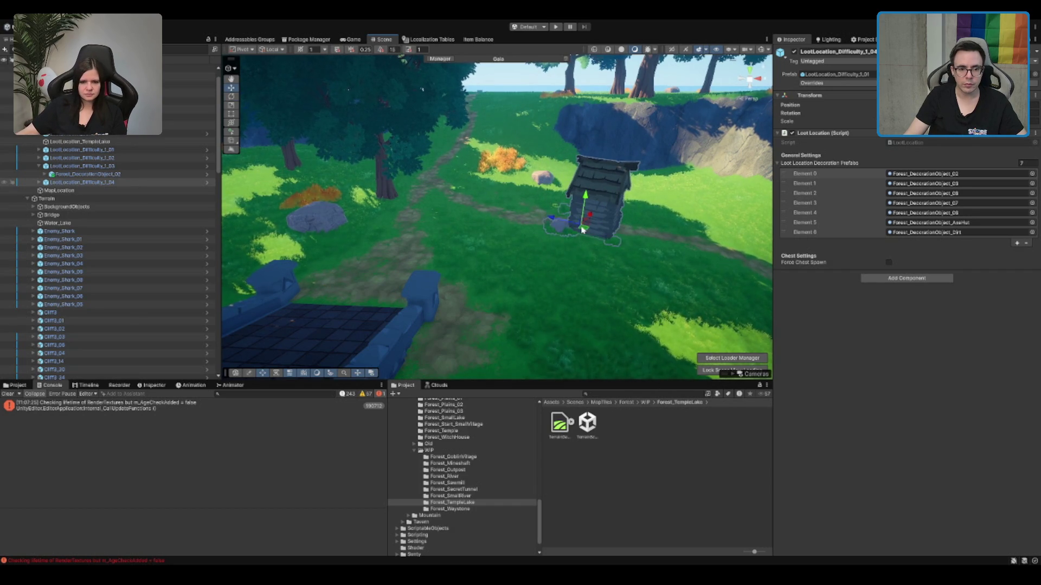
pyautogui.moveTo(531, 260)
pyautogui.mouseDown()
pyautogui.moveTo(409, 87)
pyautogui.moveTo(475, 196)
pyautogui.moveTo(501, 198)
pyautogui.mouseUp()
pyautogui.click(493, 253)
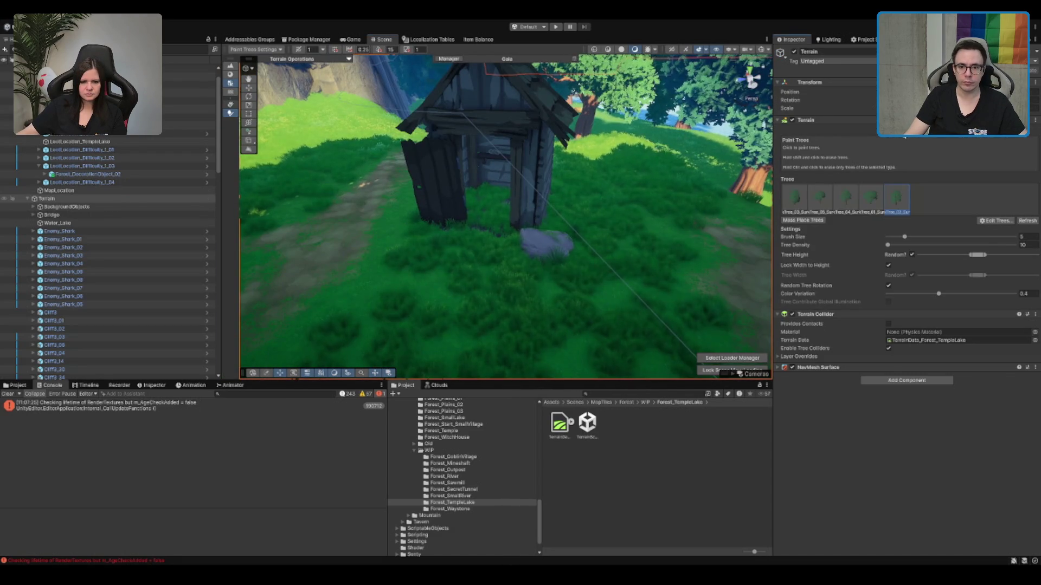
# Step: Erase the tall grass from the hut's doorway with the detail brush
pyautogui.click(889, 130)
pyautogui.click(879, 525)
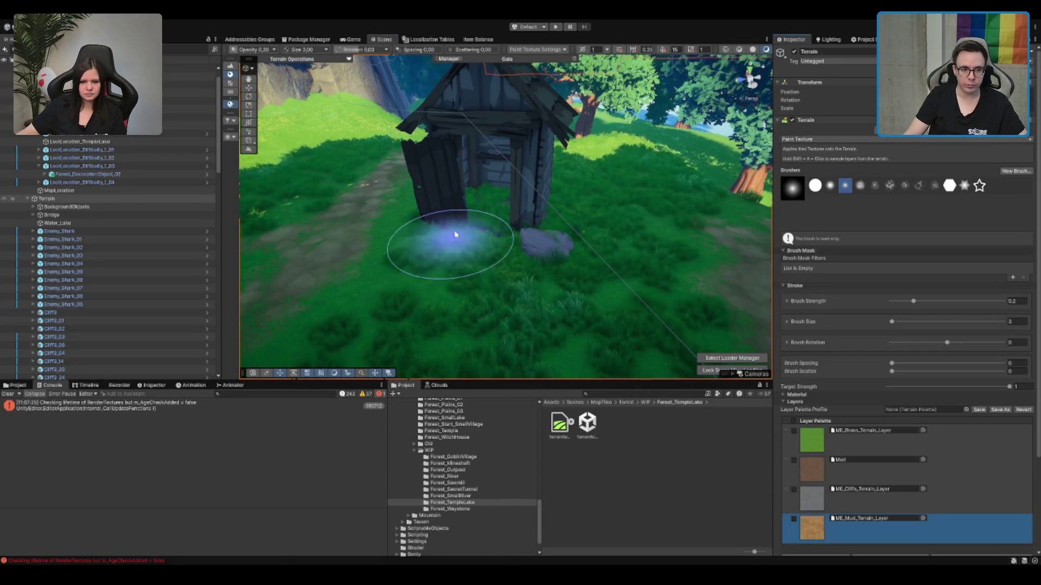
pyautogui.press('f')
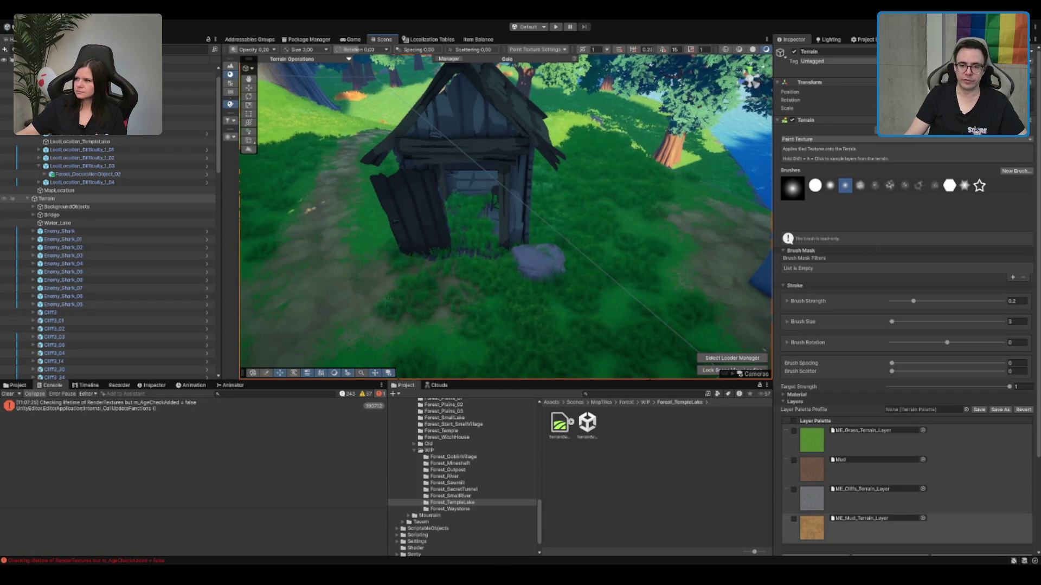
pyautogui.press('f')
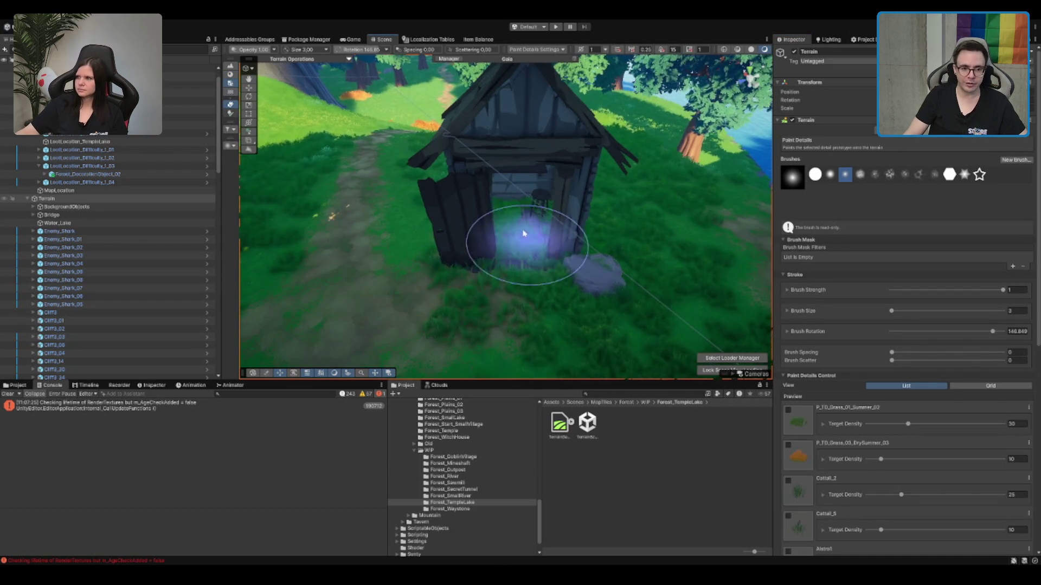
pyautogui.moveTo(477, 233)
pyautogui.mouseDown()
pyautogui.moveTo(534, 254)
pyautogui.moveTo(477, 260)
pyautogui.moveTo(472, 272)
pyautogui.moveTo(558, 278)
pyautogui.moveTo(529, 221)
pyautogui.mouseUp()
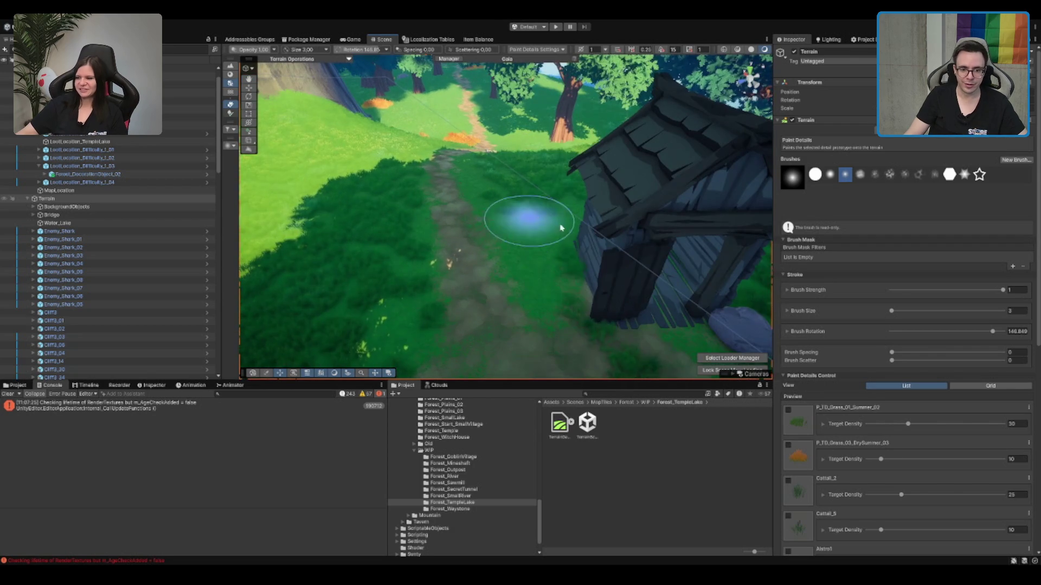
# Step: Paint P_TD_Grass_01_Summer_02 along the path and on the ground in front of the hut
pyautogui.click(788, 412)
pyautogui.scroll(-8, 792, 412)
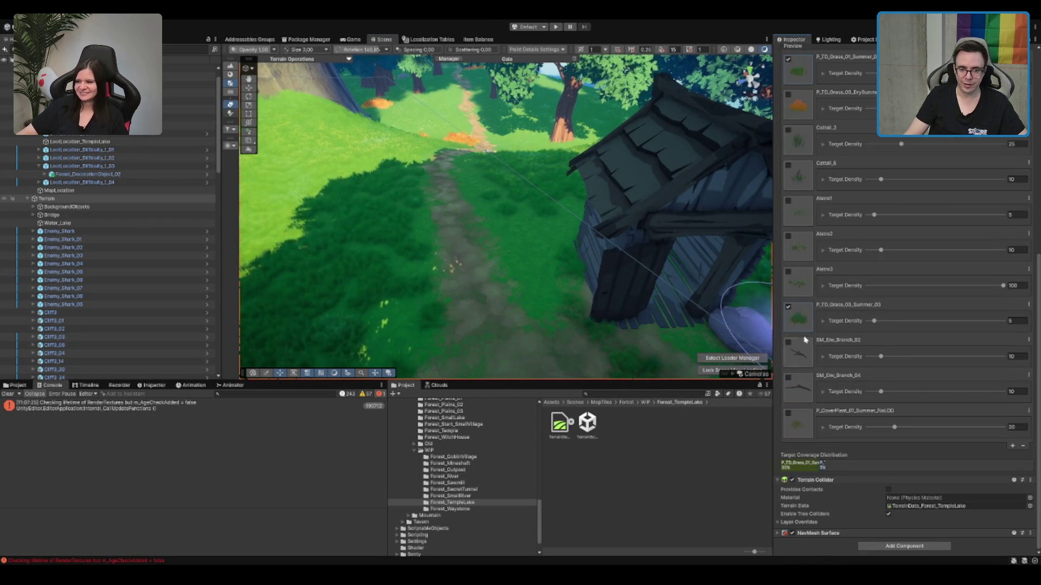
pyautogui.moveTo(532, 219)
pyautogui.mouseDown()
pyautogui.moveTo(454, 217)
pyautogui.moveTo(505, 167)
pyautogui.mouseUp()
pyautogui.scroll(-5, 505, 168)
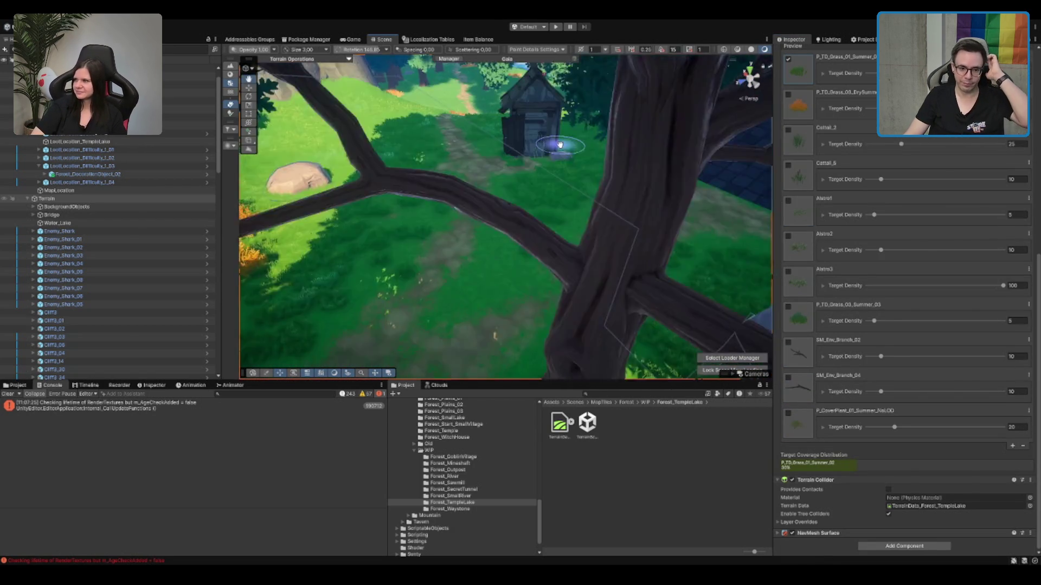
pyautogui.scroll(5, 557, 216)
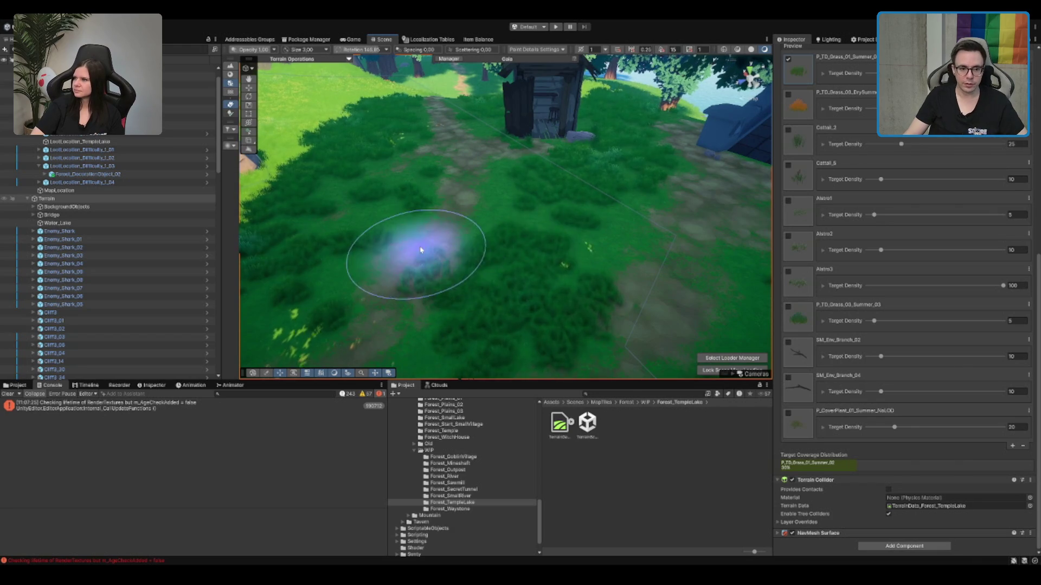
pyautogui.moveTo(649, 217); pyautogui.dragTo(649, 103)
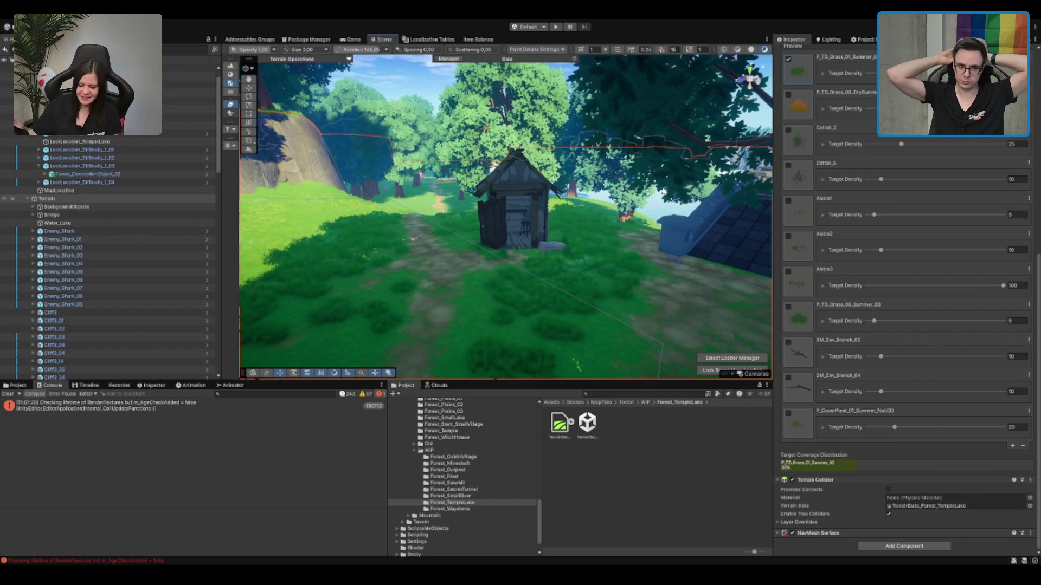
pyautogui.moveTo(510, 217)
pyautogui.mouseDown()
pyautogui.moveTo(584, 125)
pyautogui.moveTo(575, 181)
pyautogui.moveTo(585, 178)
pyautogui.mouseUp()
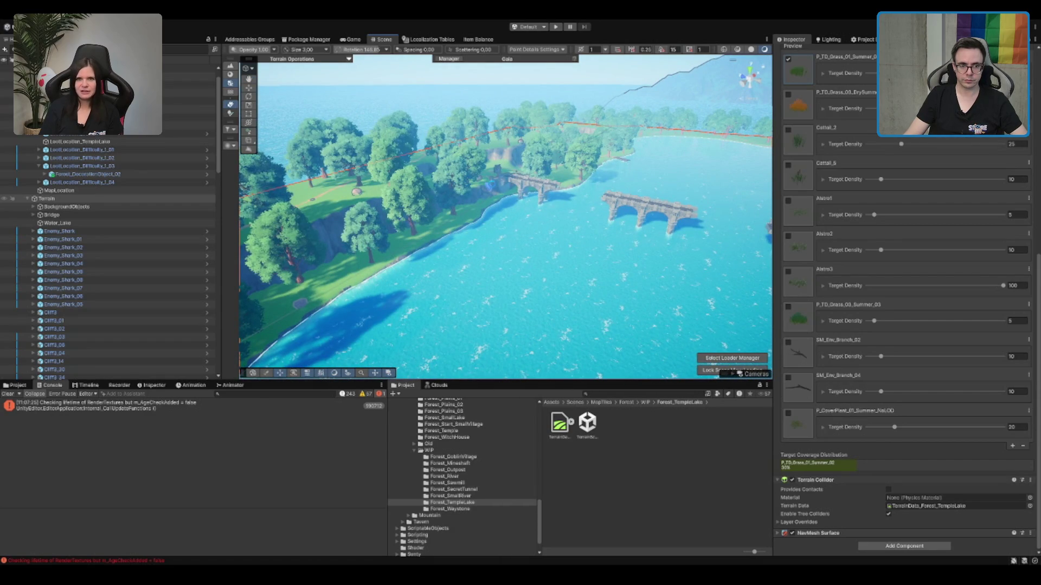